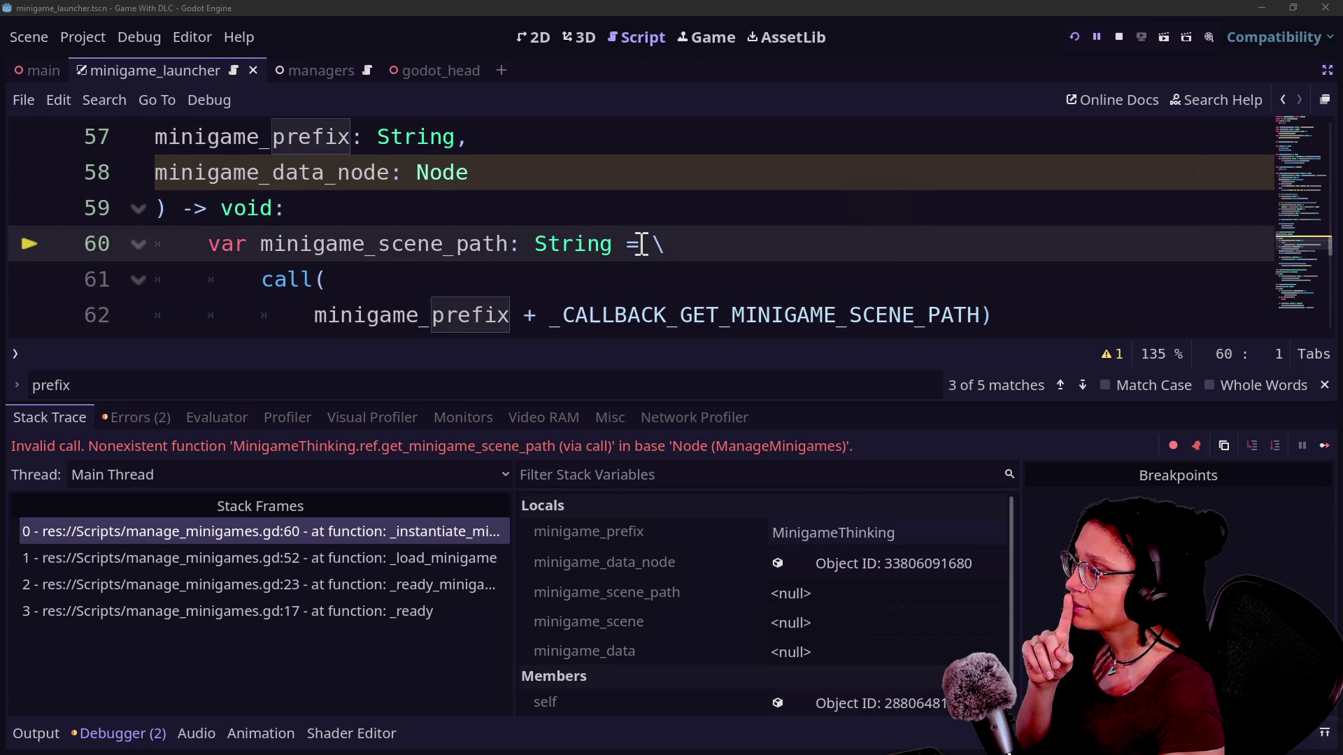
Leave the caret after call( on line 59 and collapse the bottom debugger panel
left_click_drag(613, 225, 472, 266)
left_click(449, 288)
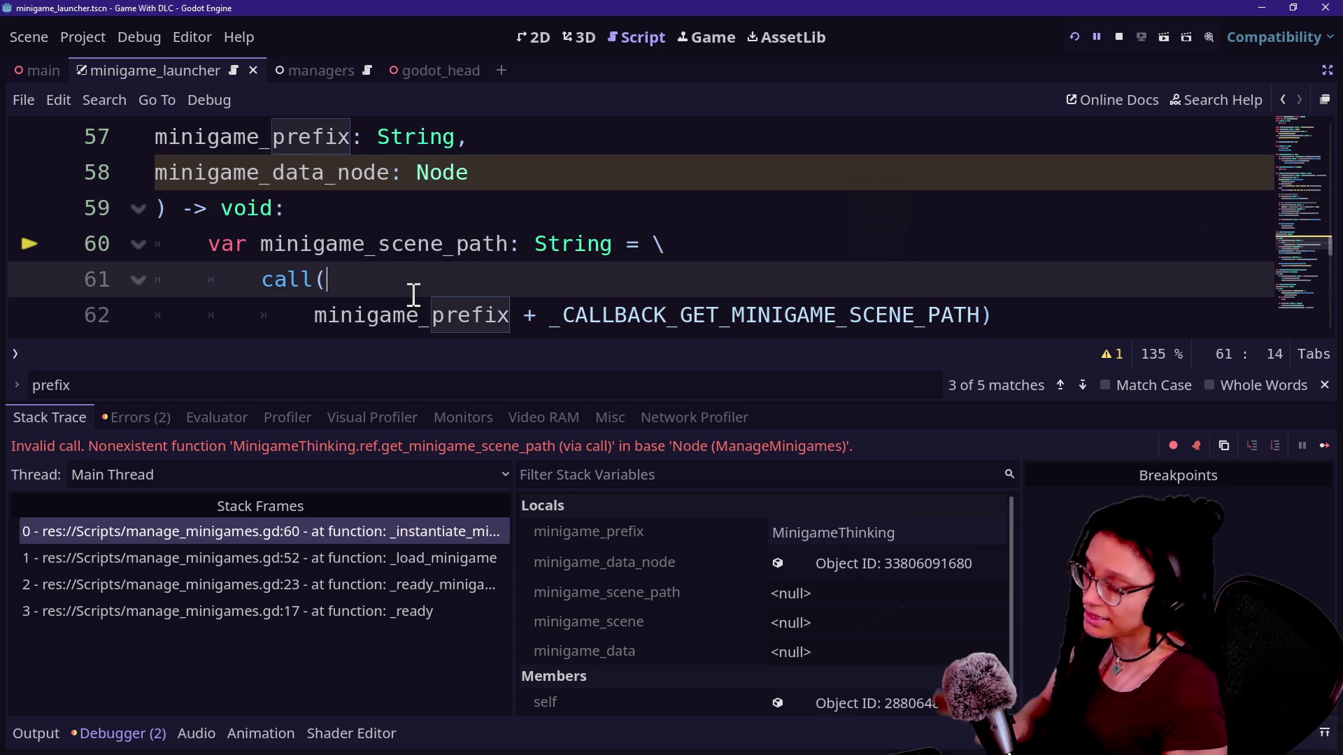
key("ctrl+j")
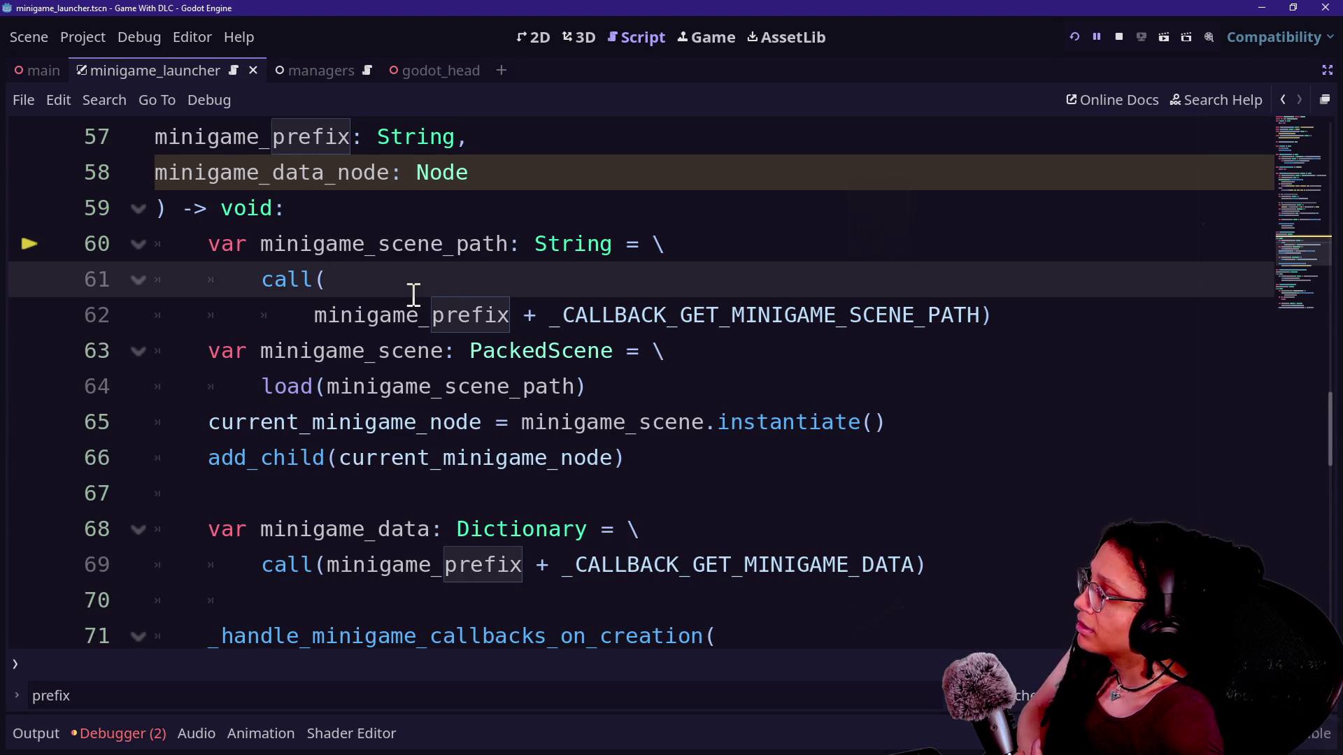
Undo the recent prefix and parameter edits to the launcher function, then redo them
key("ctrl+z")
key("ctrl+z")
key("ctrl+z")
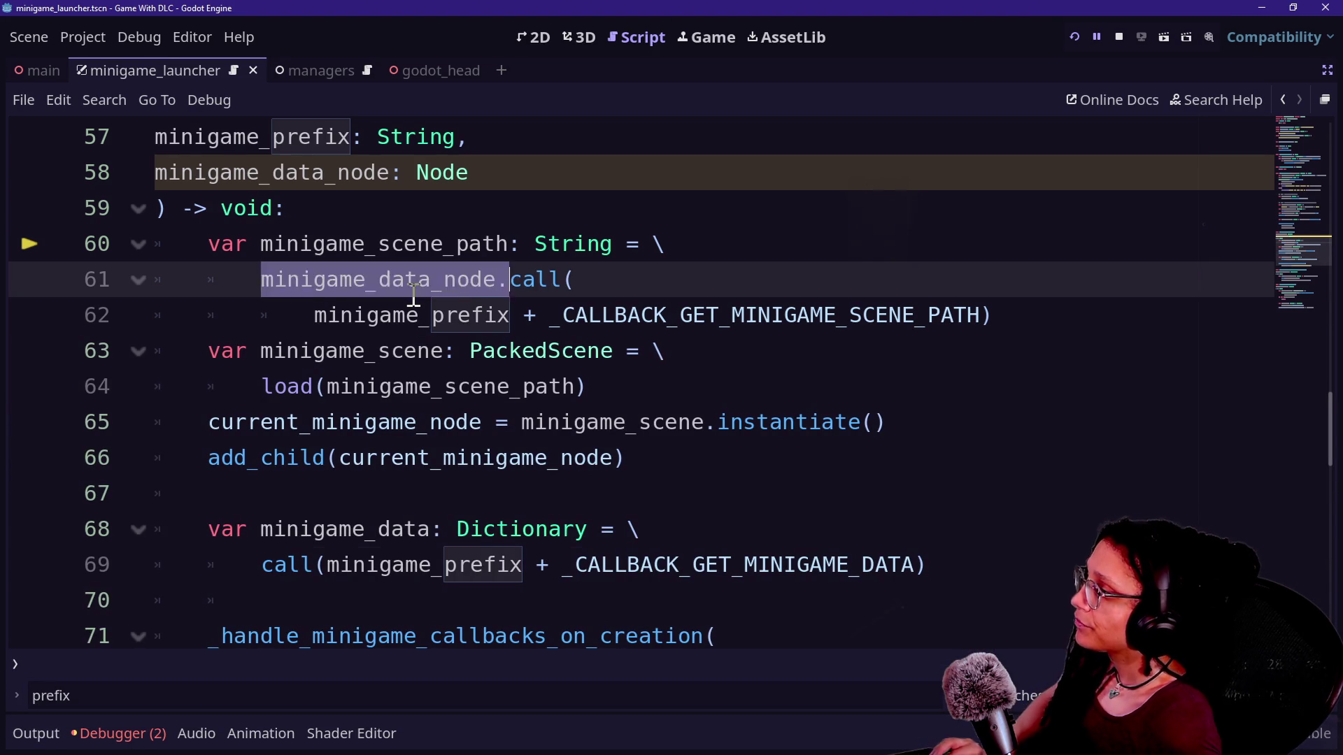
key("ctrl+z")
key("ctrl+z")
key("ctrl+z")
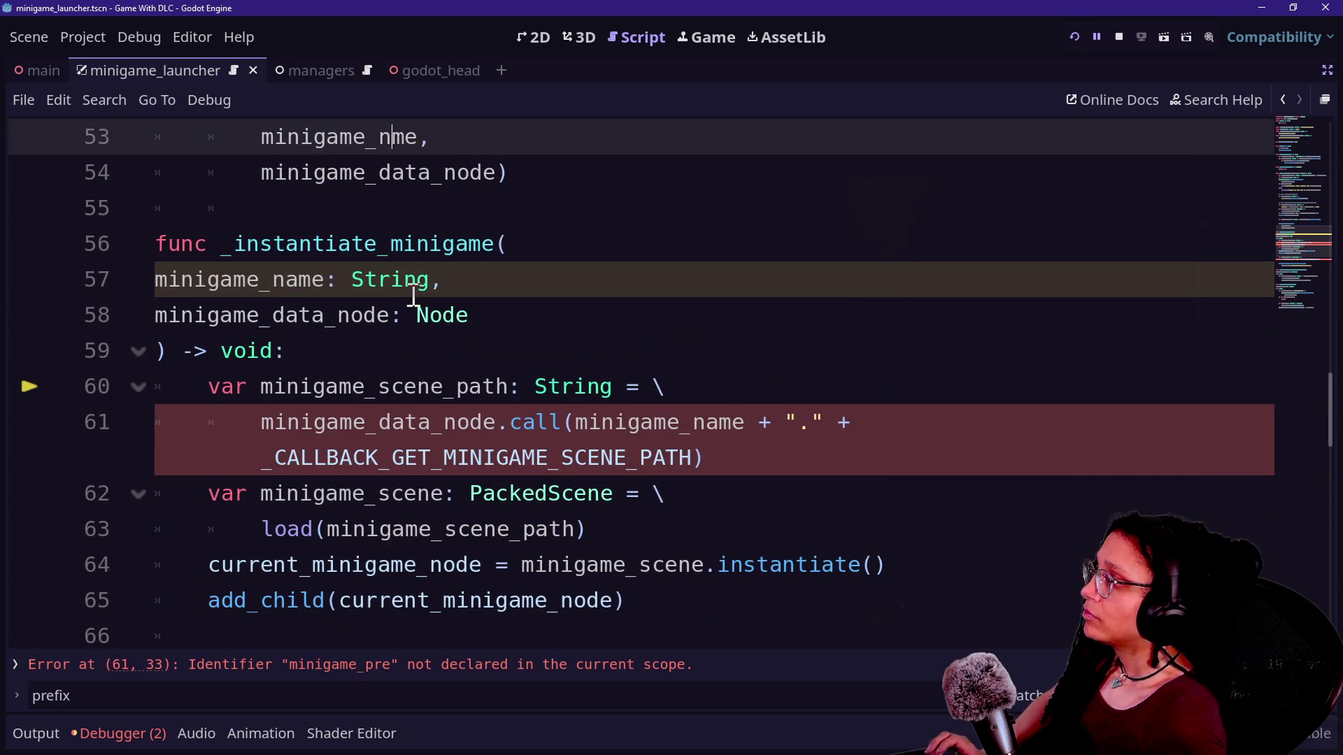
key("ctrl+z")
key("ctrl+z")
key("ctrl+z")
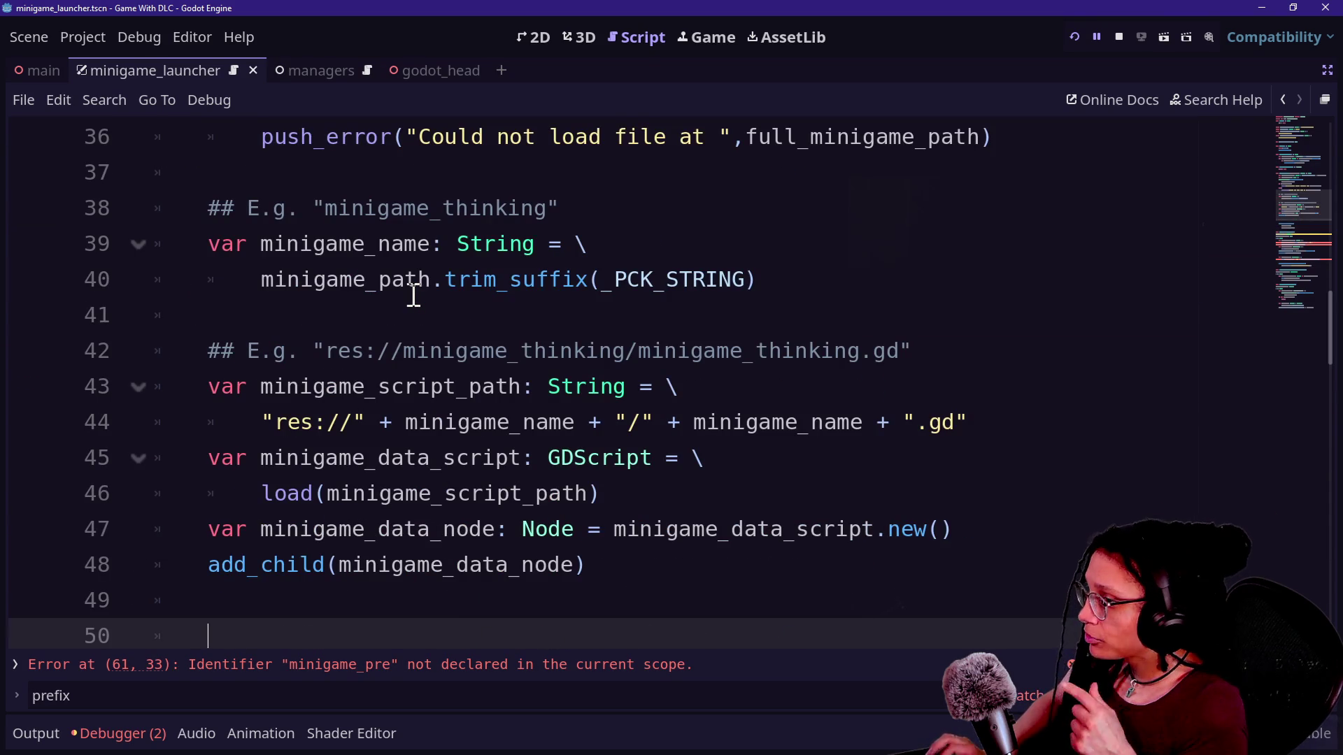
type("m")
key("ctrl+z")
key("ctrl+z")
key("ctrl+z")
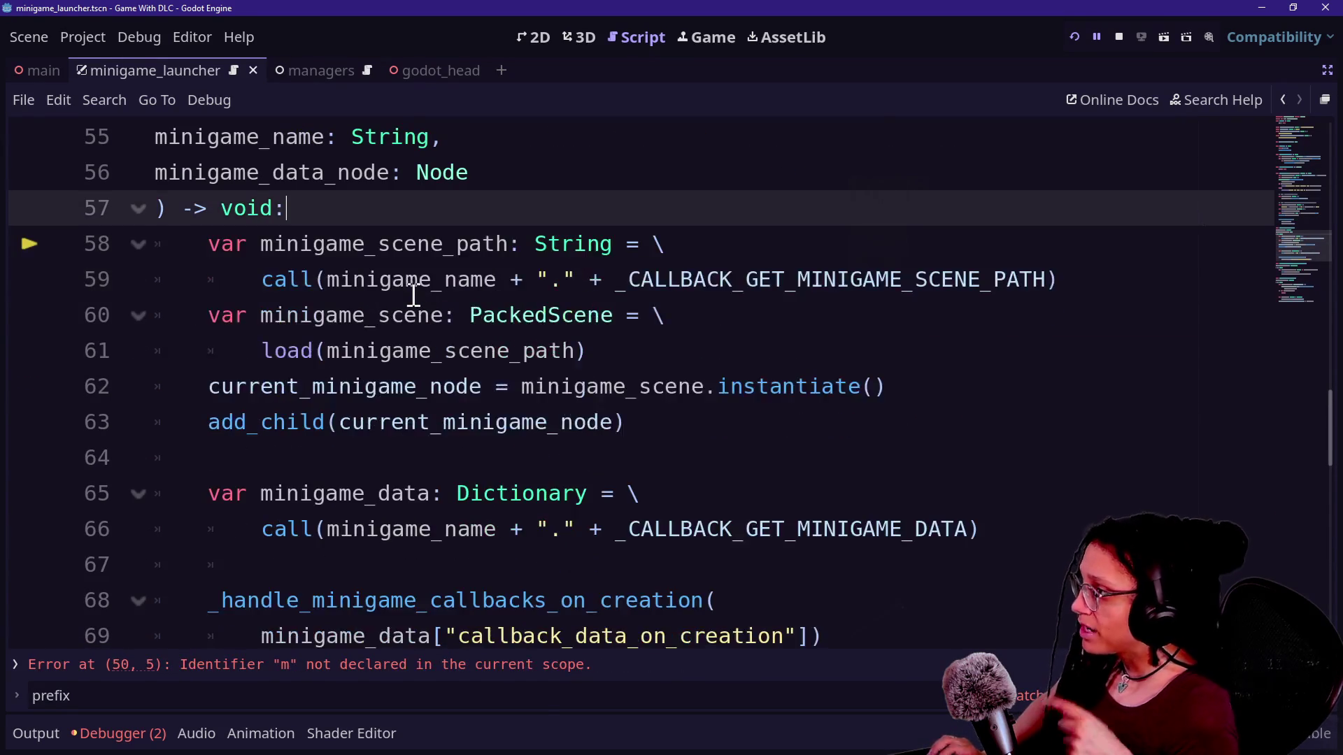
key("ctrl+z")
key("ctrl+z")
key("ctrl+z")
key("ctrl+z")
key("ctrl+z")
key("ctrl+z")
key("ctrl+z")
key("ctrl+z")
key("ctrl+z")
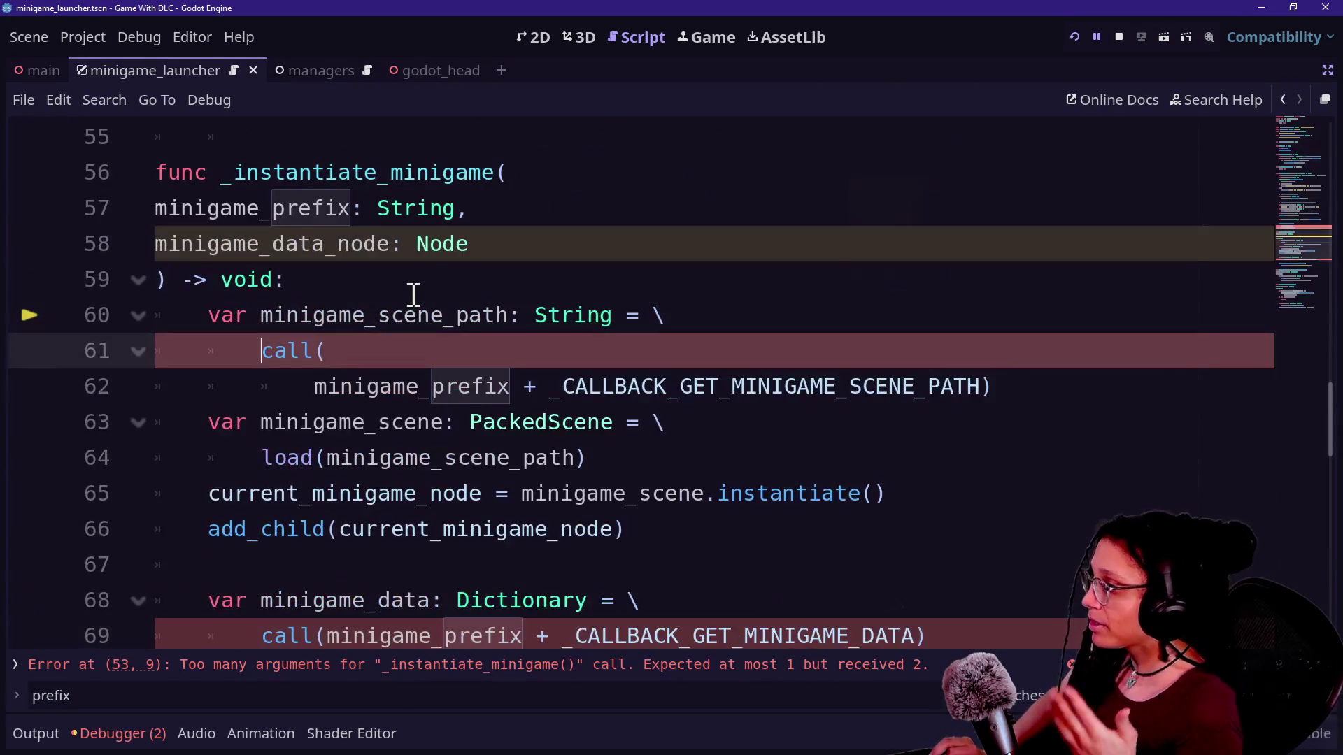
key("ctrl+a")
key("ctrl+shift+z")
key("ctrl+shift+z")
key("ctrl+shift+z")
Undo the added print line, back to add_child(minigame_data_node) and the _instantiate_minigame(minigame_name) call
key("ctrl+z")
key("ctrl+z")
key("ctrl+z")
key("ctrl+z")
key("ctrl+z")
key("ctrl+z")
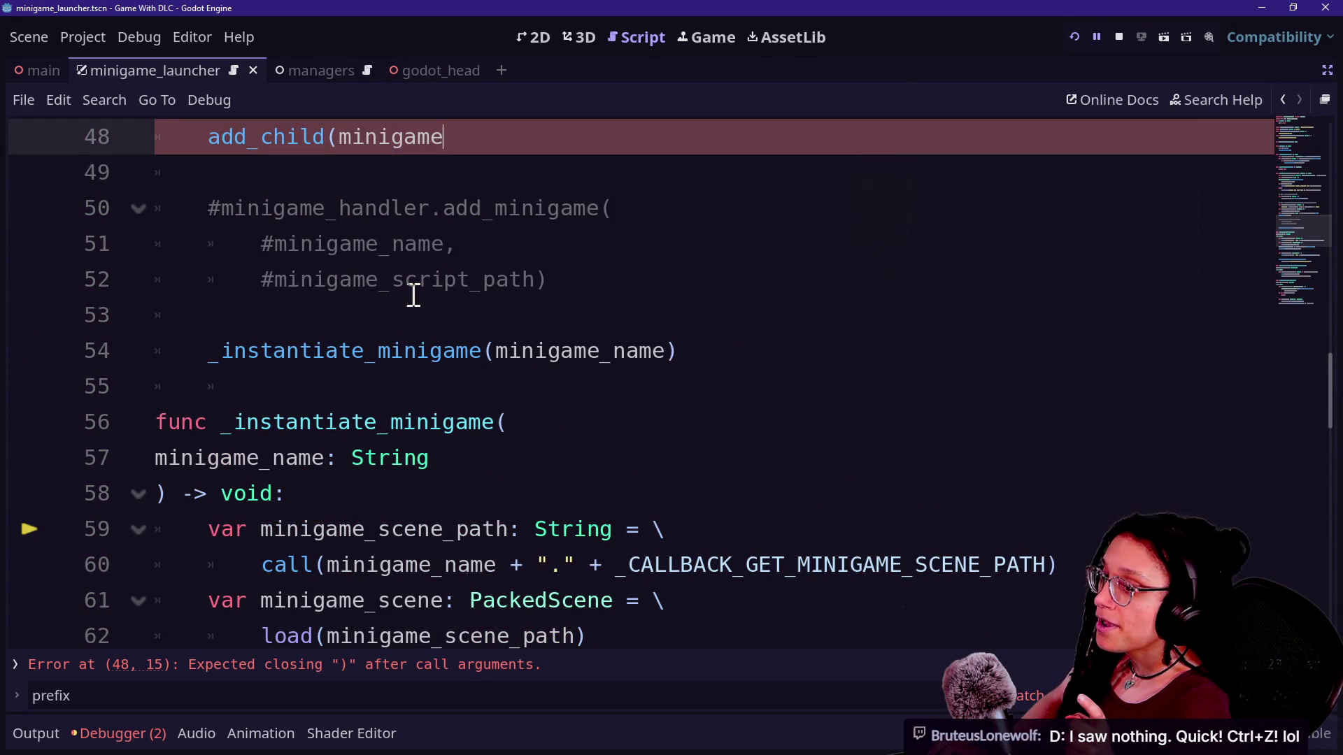
key("ctrl+z")
key("ctrl+z")
key("ctrl+z")
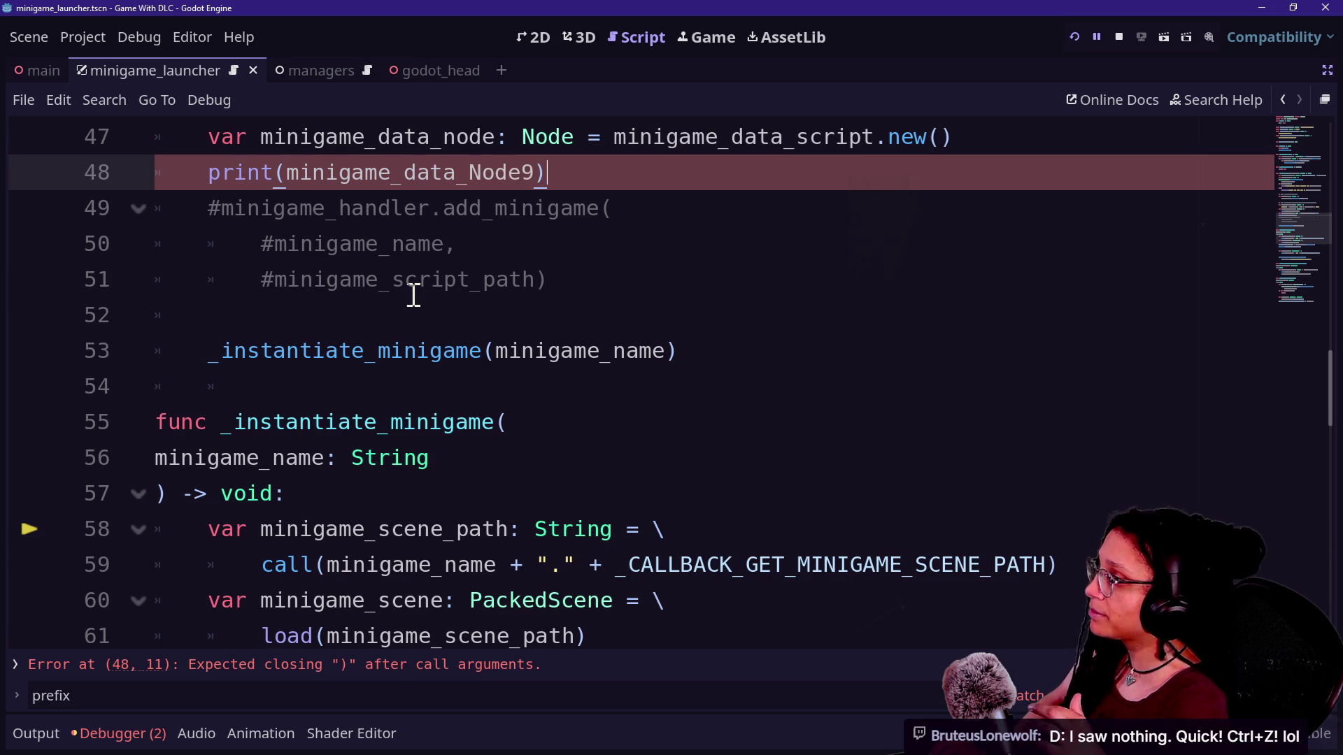
key("ctrl+z")
key("ctrl+z")
key("ctrl+z")
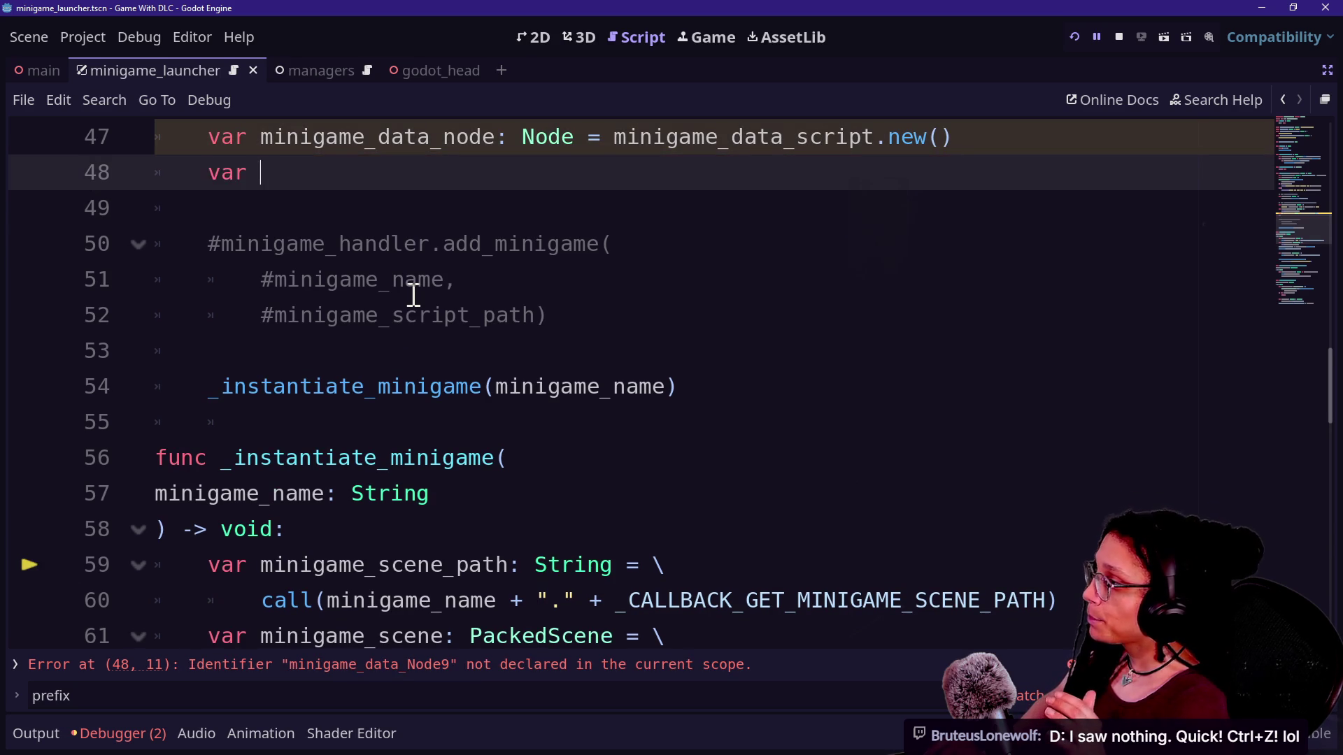
key("ctrl+z")
key("ctrl+z")
key("ctrl+z")
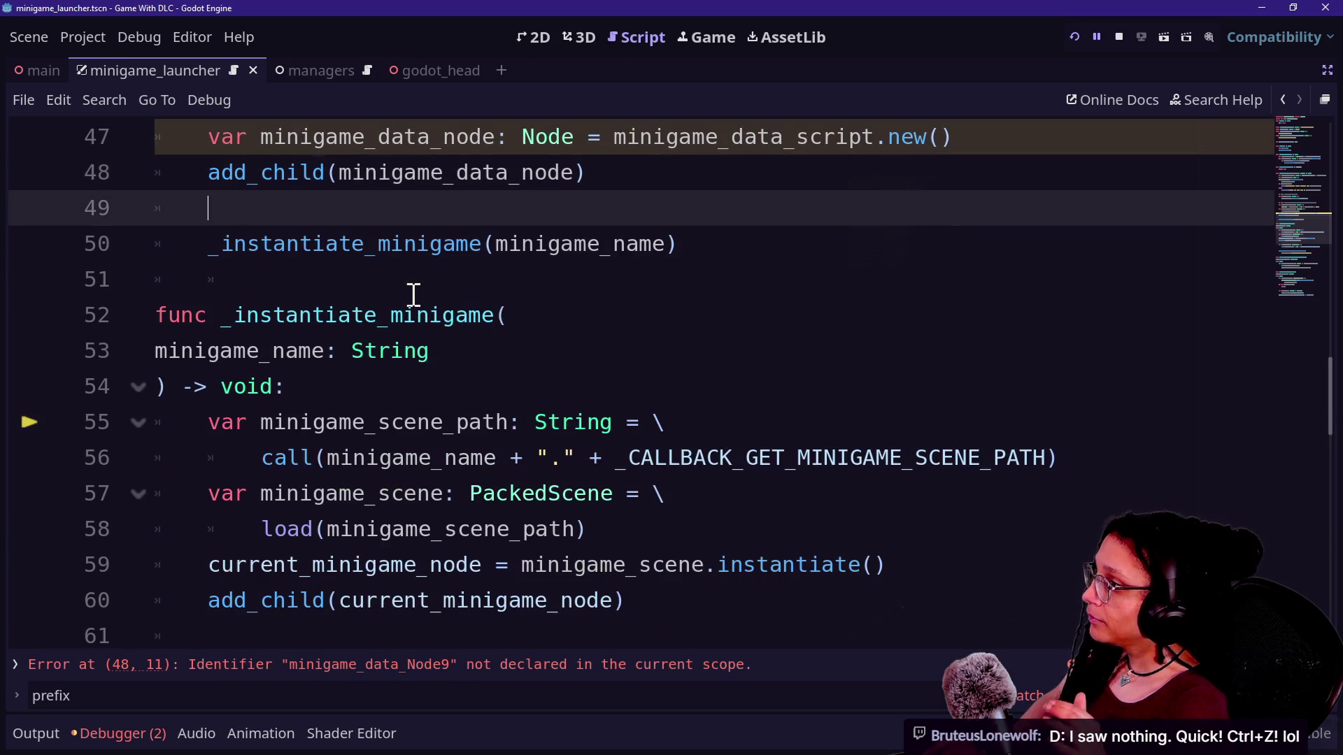
key("ctrl+z")
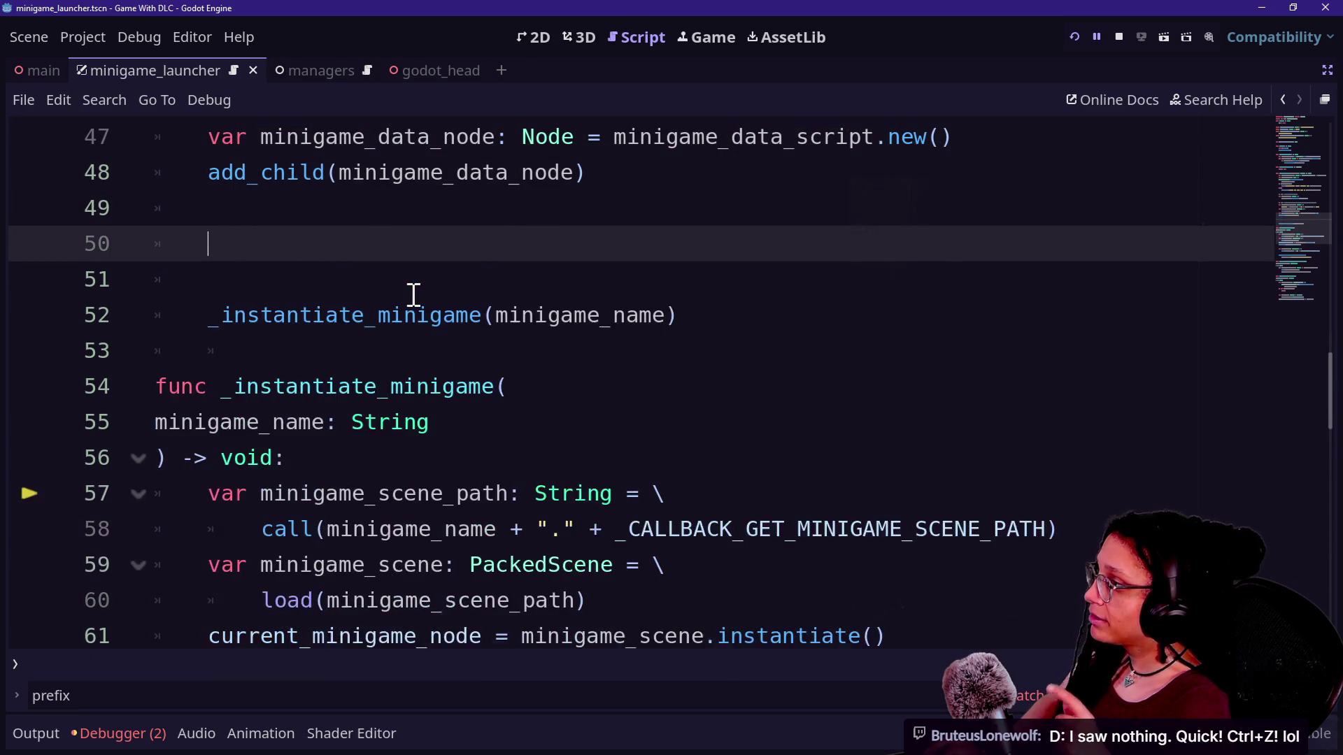
key("ctrl+z")
key("ctrl+y")
Restore the minigame_data_node argument, parameter and the minigame_data_node.call prefix on line 59
key("ctrl+z")
key("ctrl+z")
key("ctrl+z")
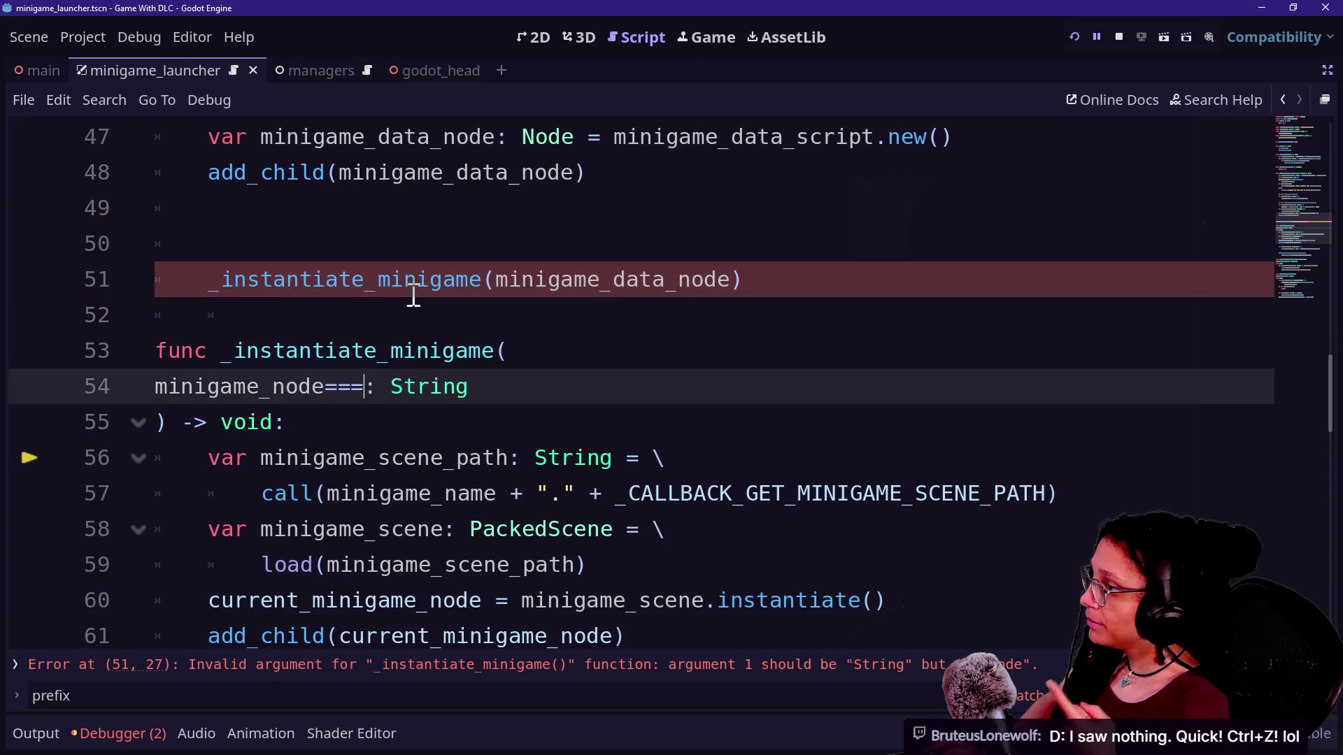
key("ctrl+z")
key("ctrl+z")
key("ctrl+z")
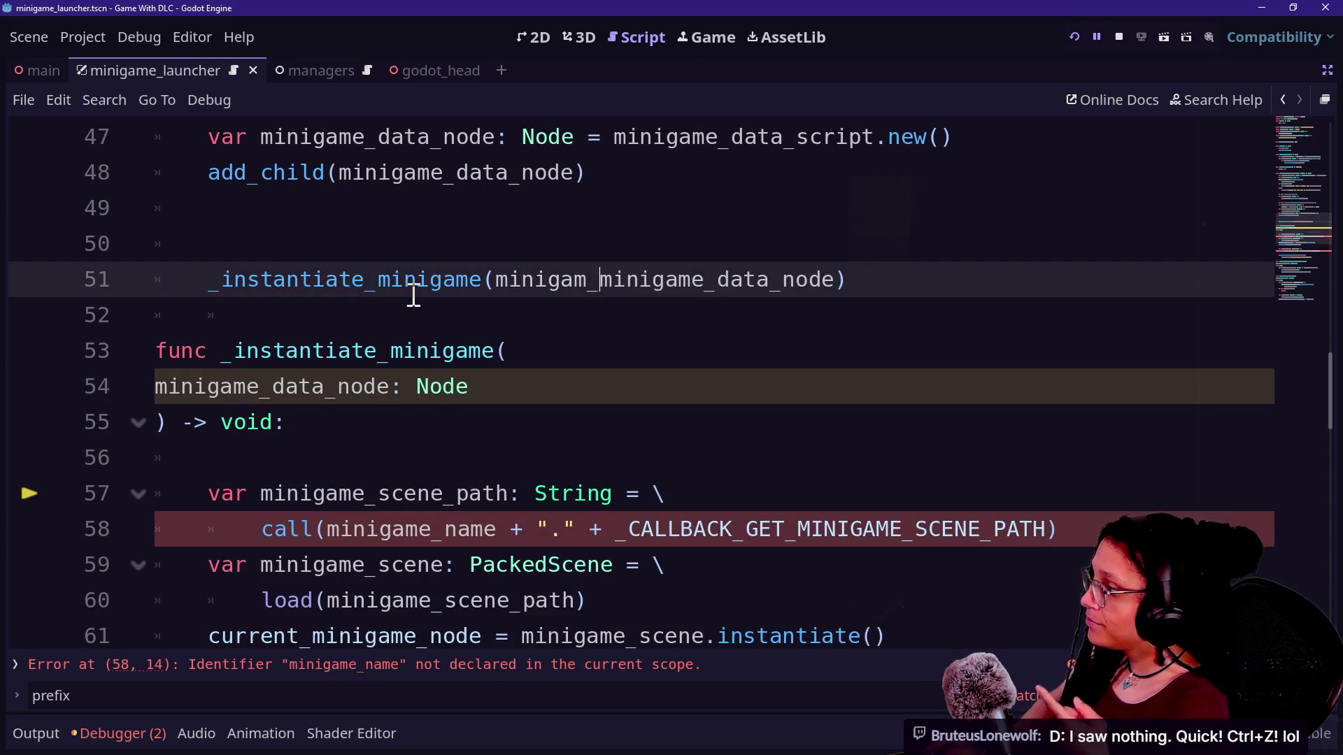
key("ctrl+z")
key("ctrl+z")
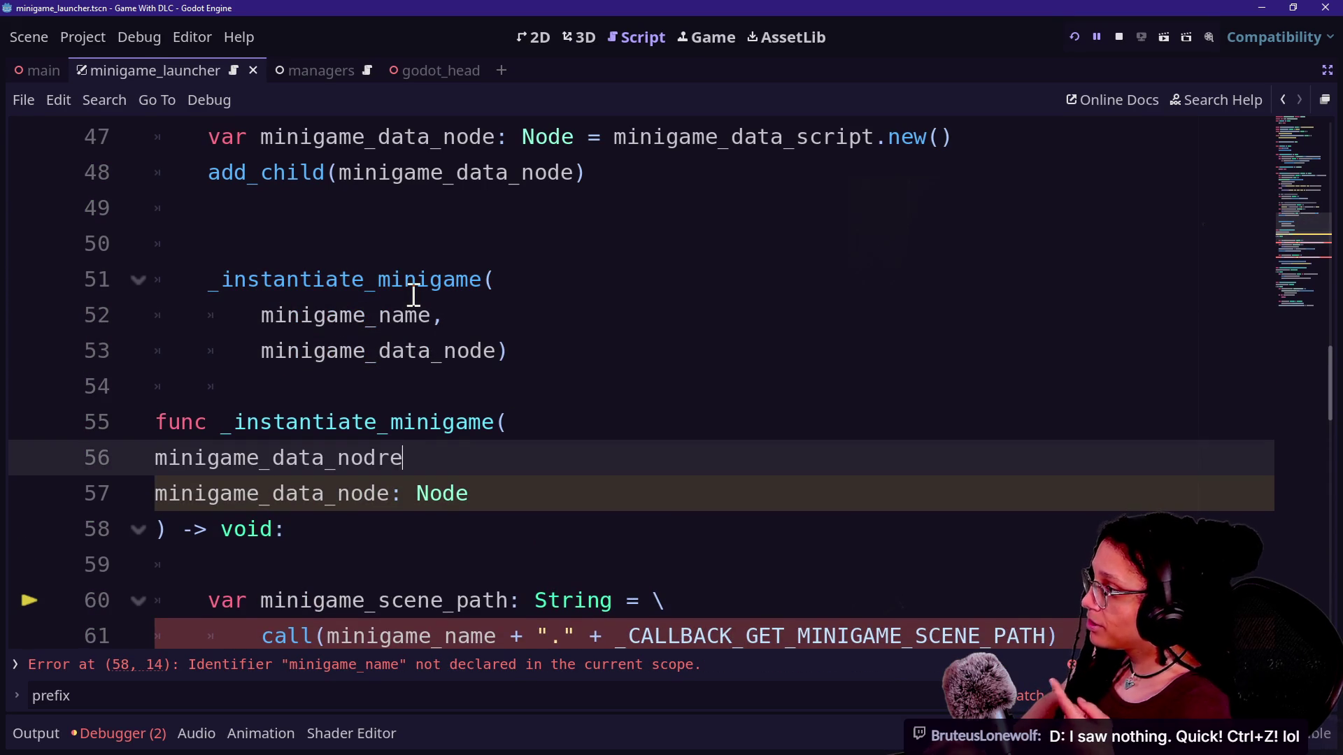
key("ctrl+z")
key("ctrl+z")
key("ctrl+z")
key("ctrl+z")
key("ctrl+z")
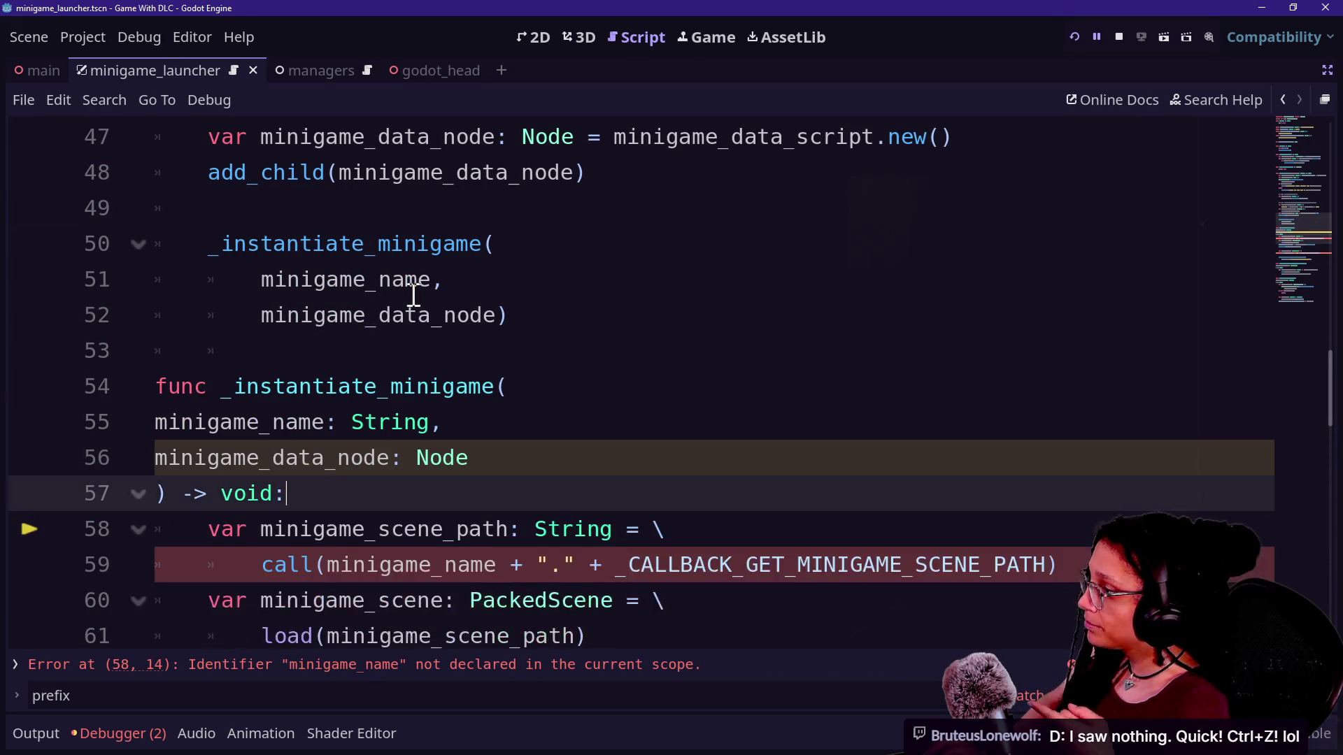
key("ctrl+z")
key("ctrl+shift+z")
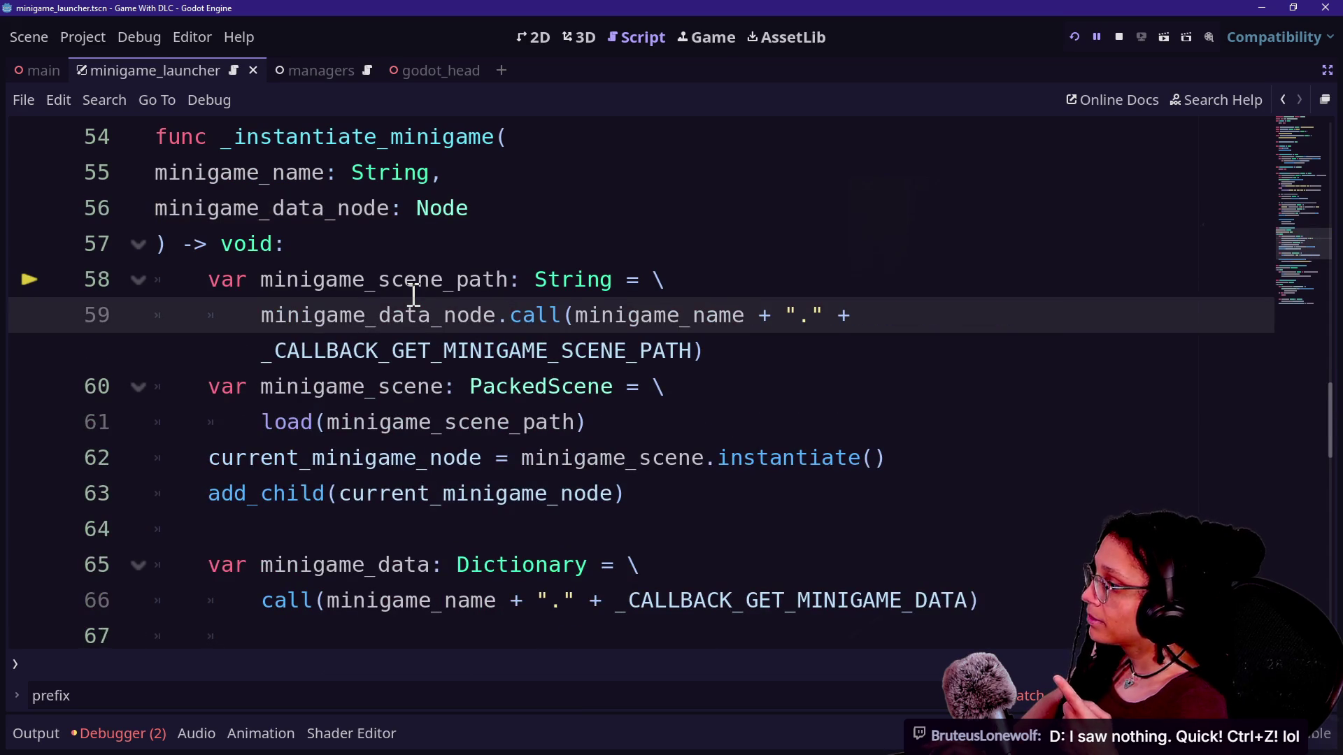
Prefix the call on line 66 with minigame_data_node
left_click(263, 587)
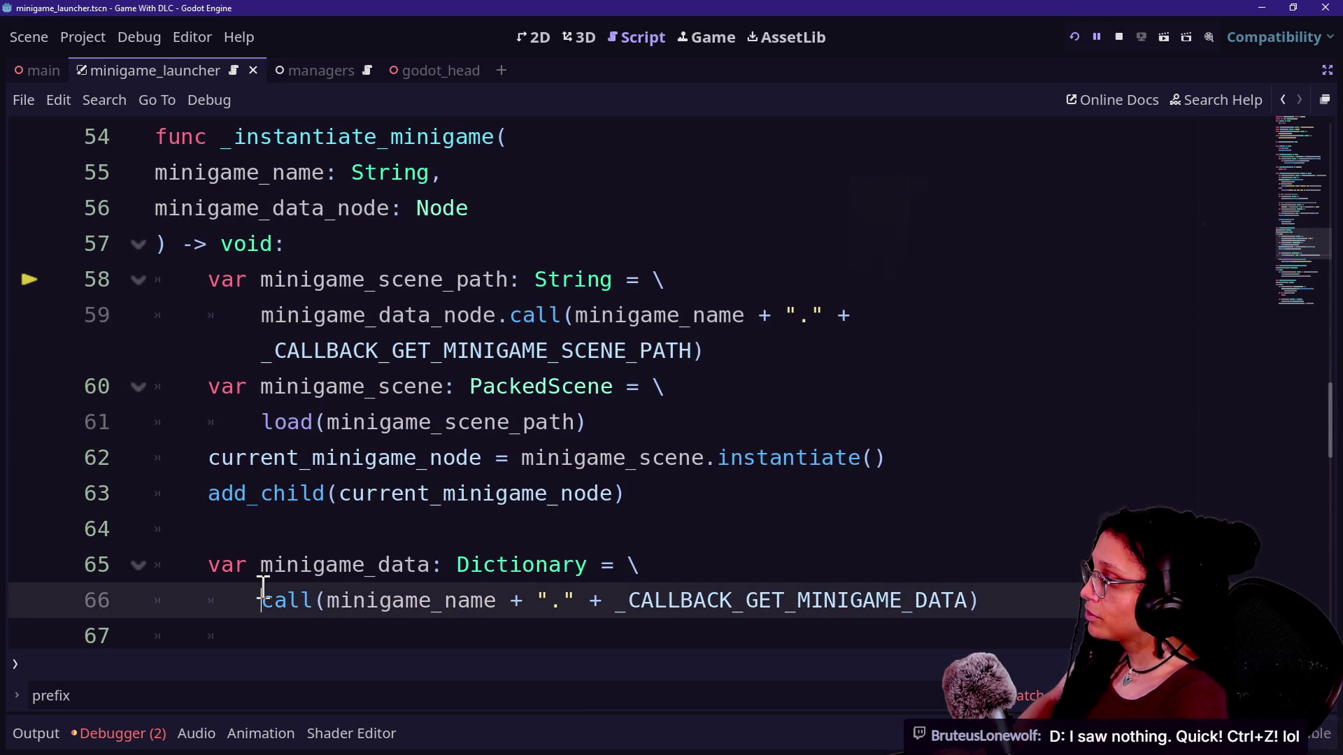
type("minigame_g")
key("BackSpace")
type("data_node")
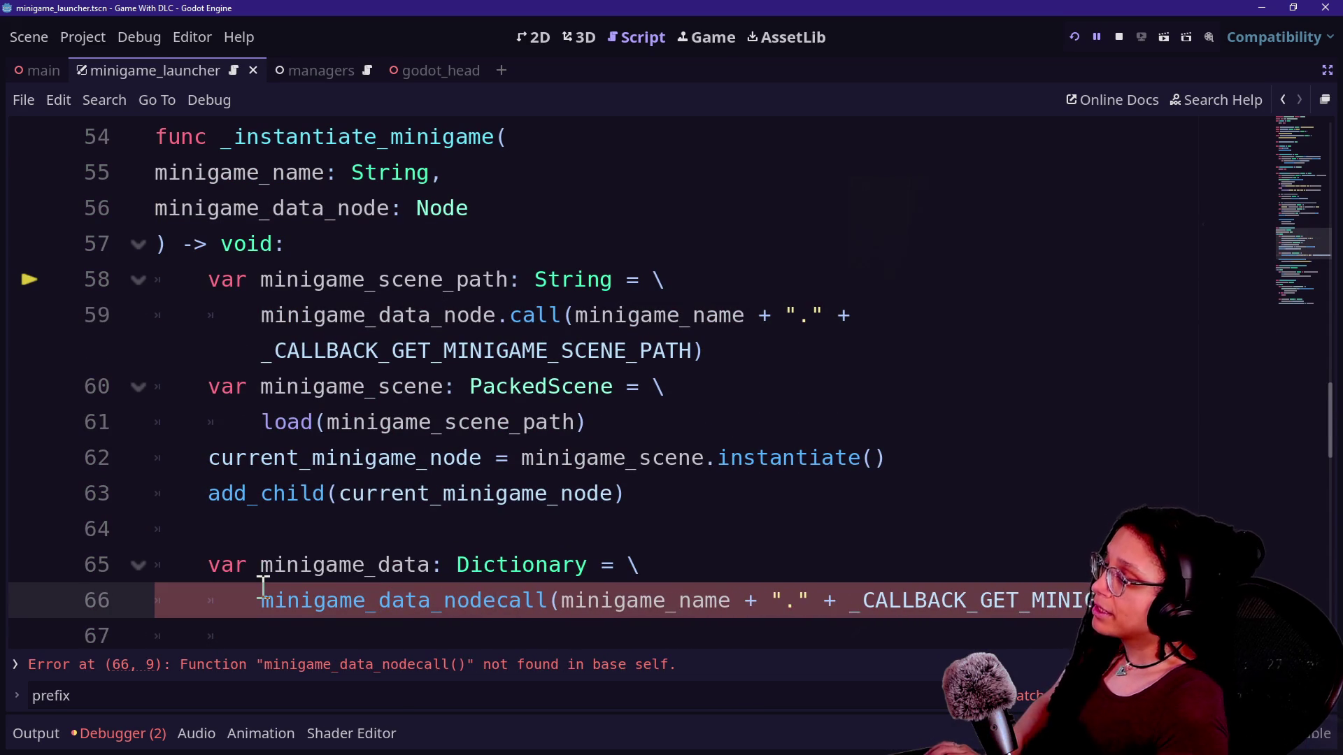
type(".")
left_click(290, 458)
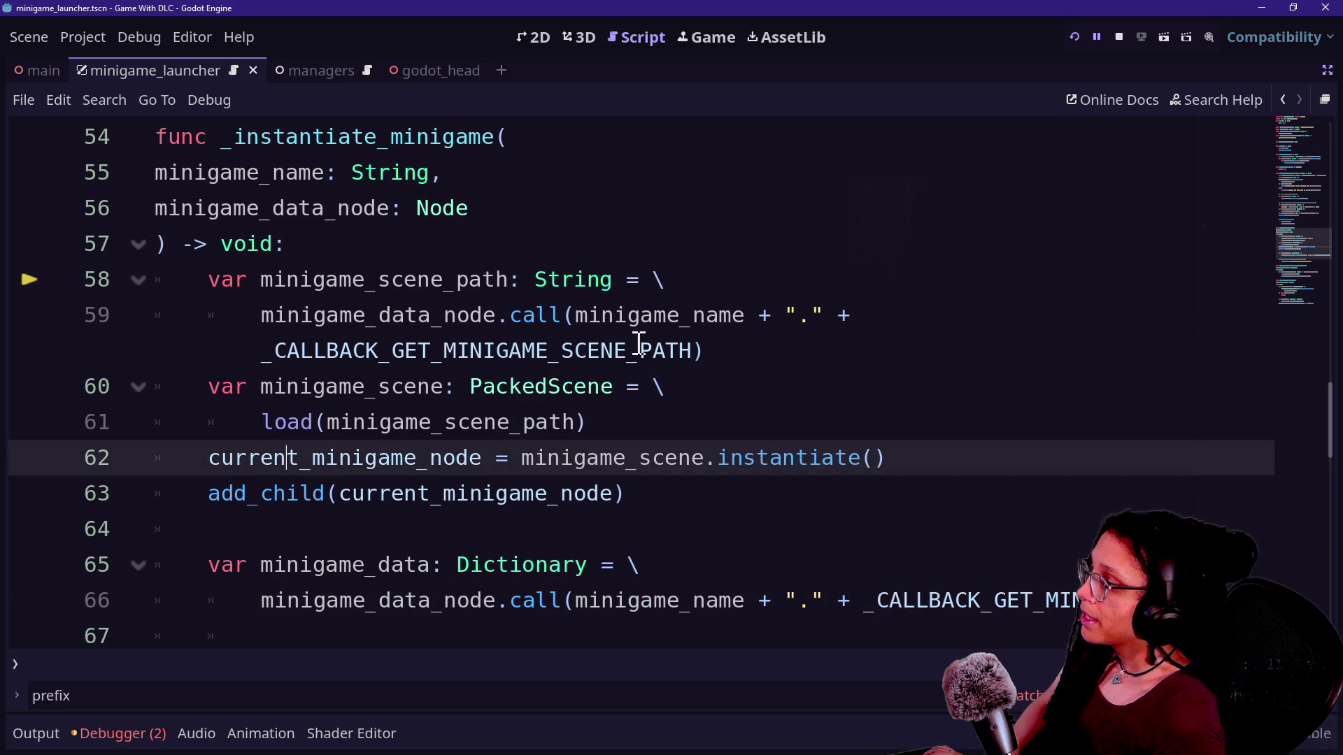
Comment out the _instantiate_minigame call on lines 50–52
scroll(494, 270, "up", 3)
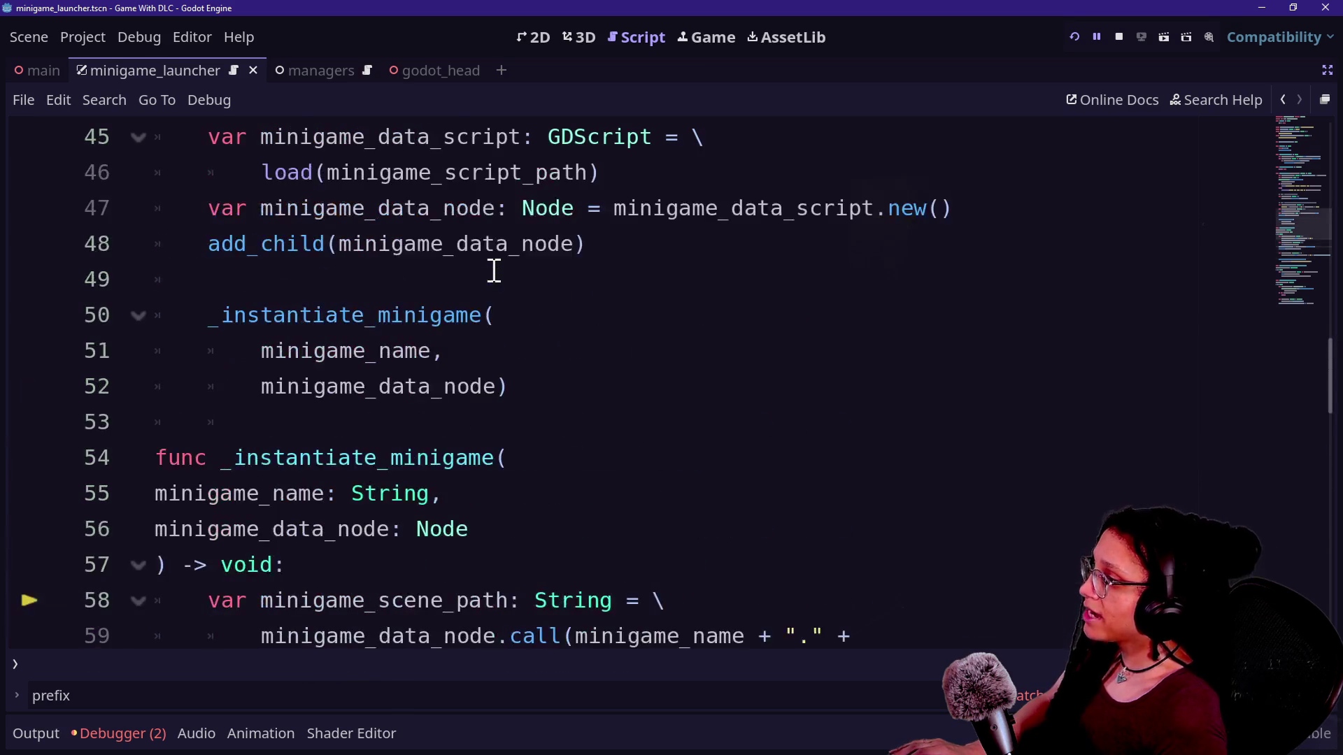
left_click_drag(502, 302, 548, 371)
key("ctrl+k")
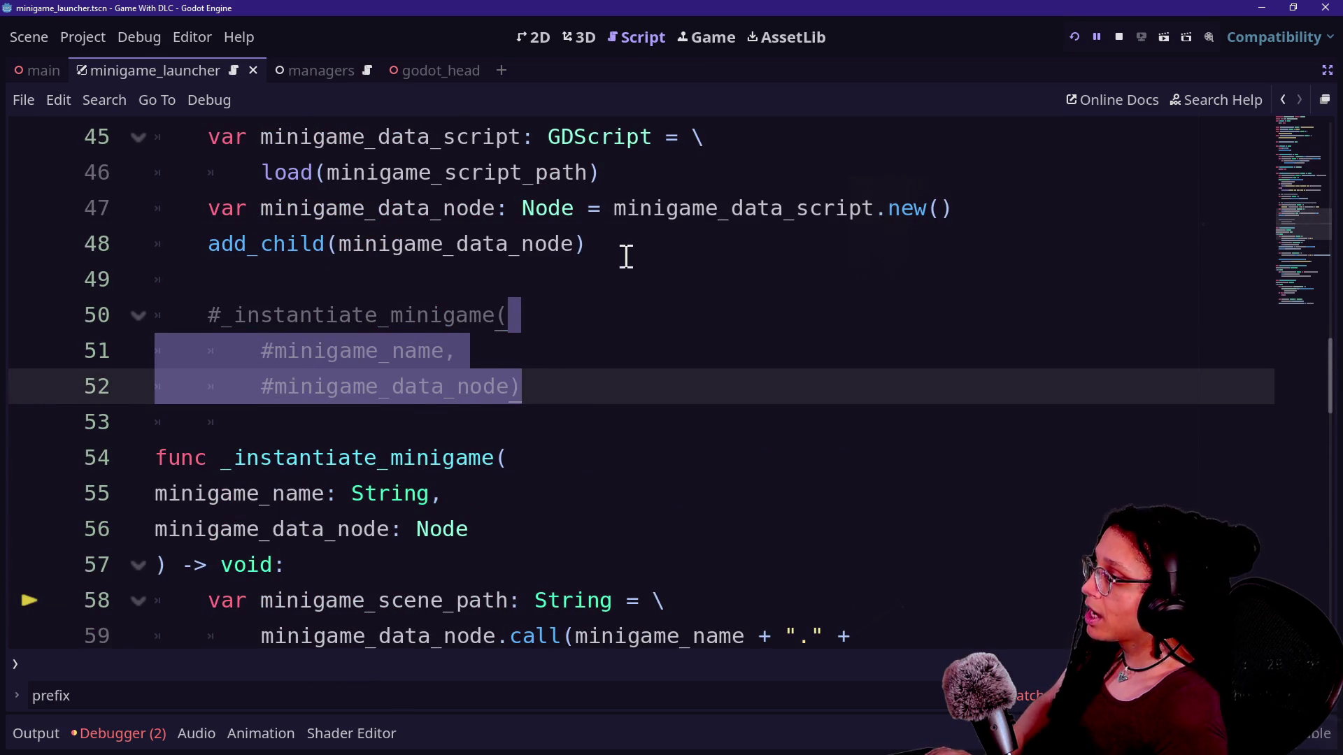
Add print(minigame_data_node.get_property_list()) below add_child and run the project
left_click(626, 258)
key("Return")
key("Return")
type("nt(")
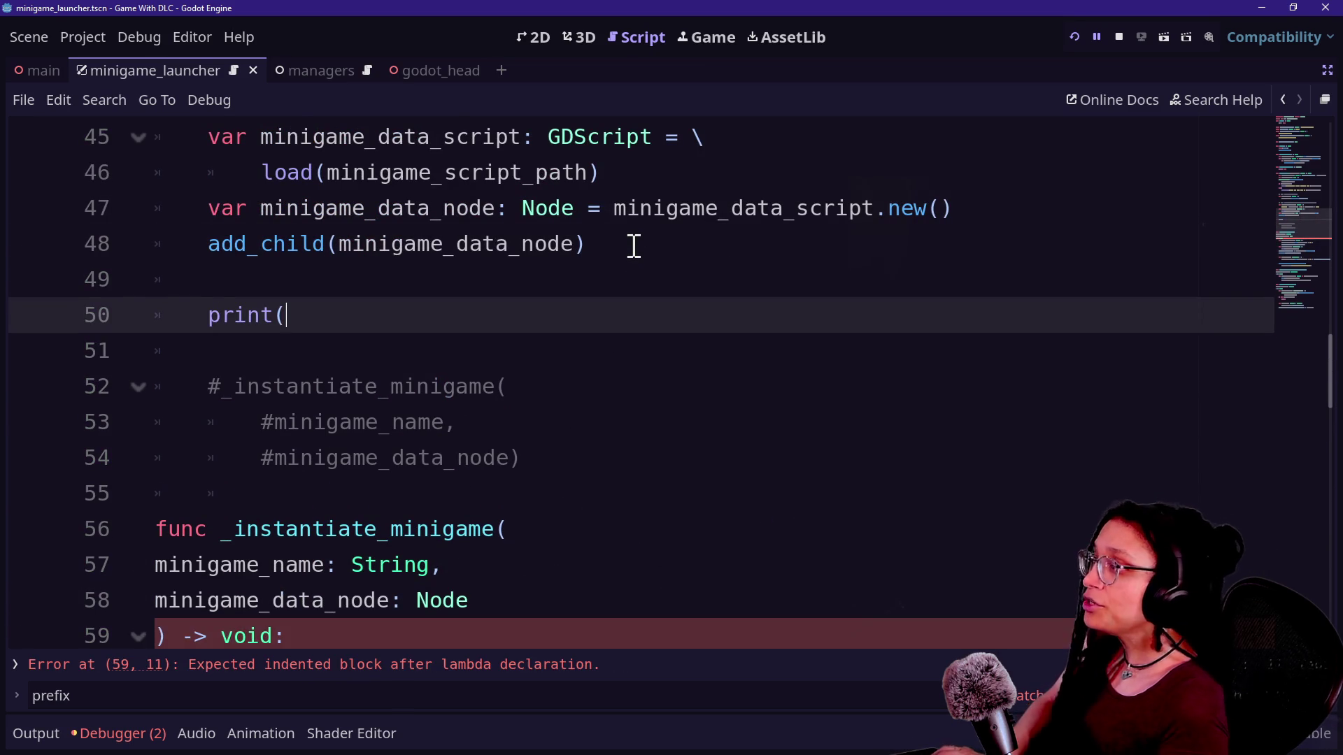
type("minigam")
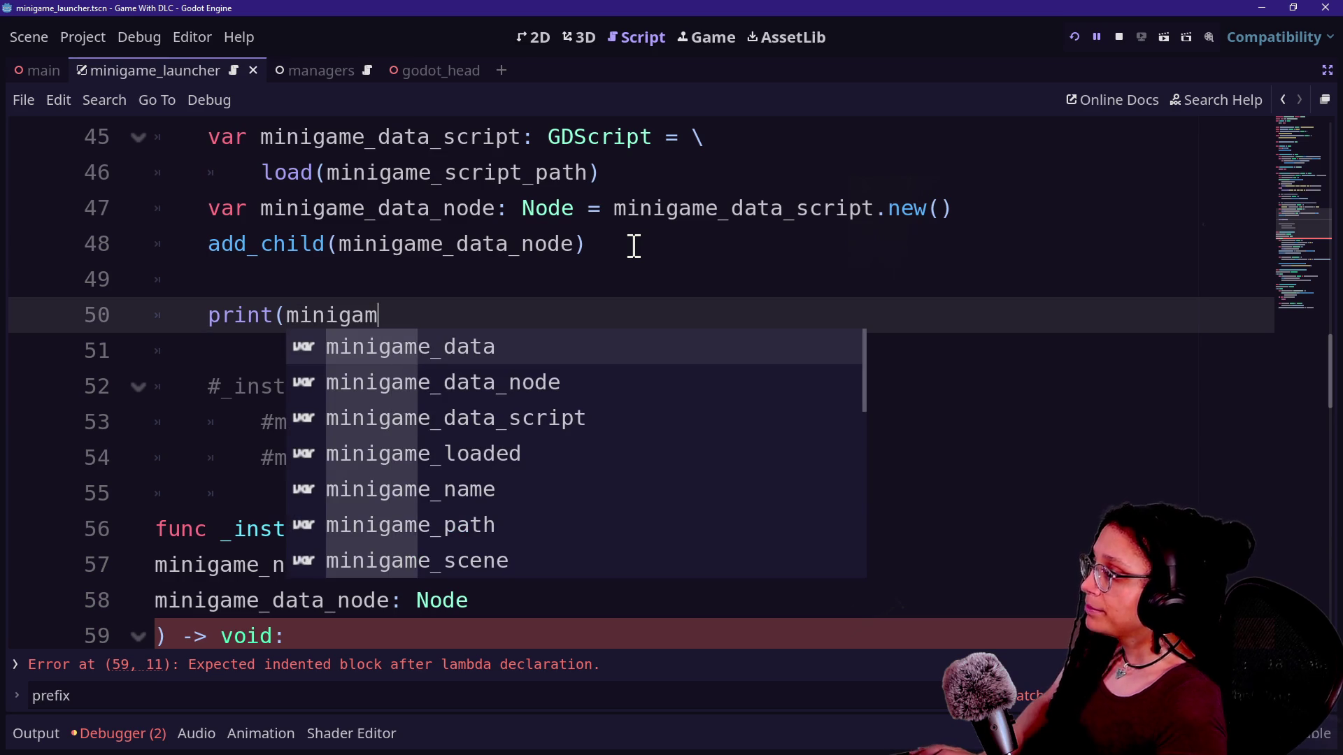
key("Down")
key("Return")
type(".get_pr")
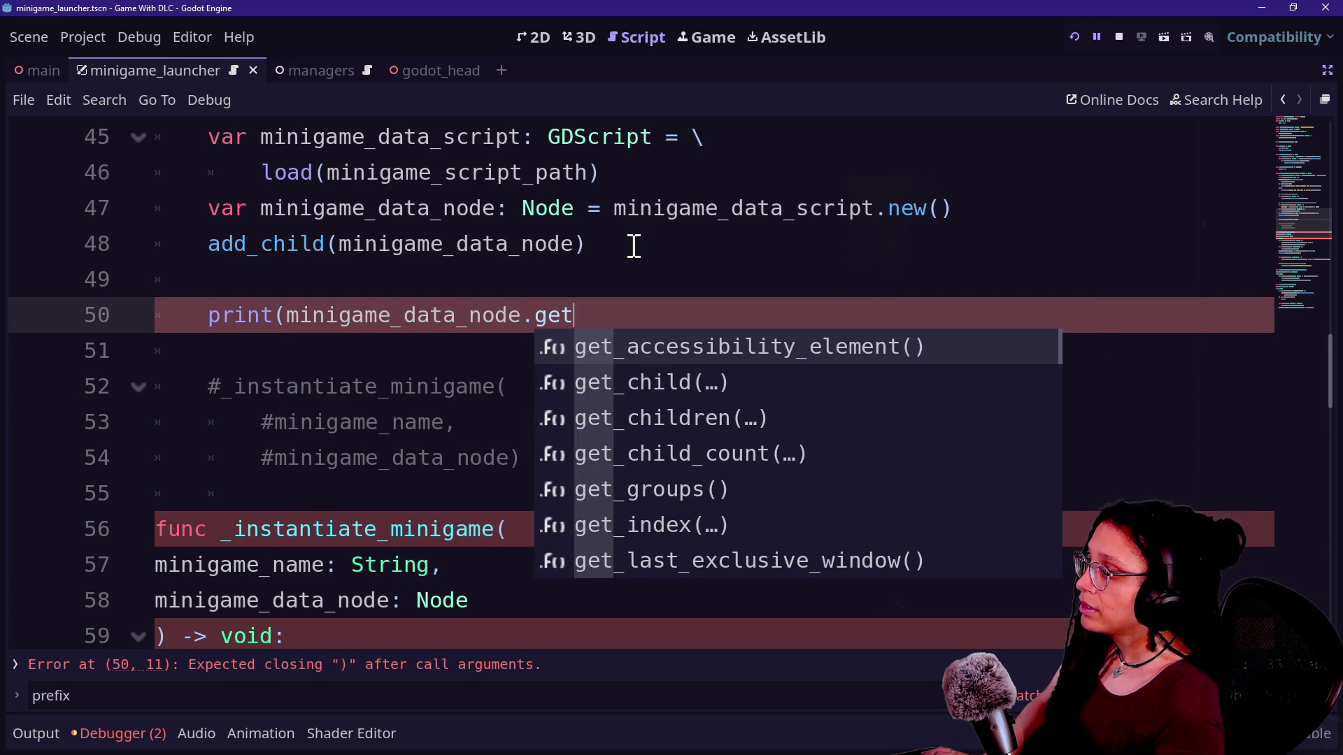
key("Down")
key("Return")
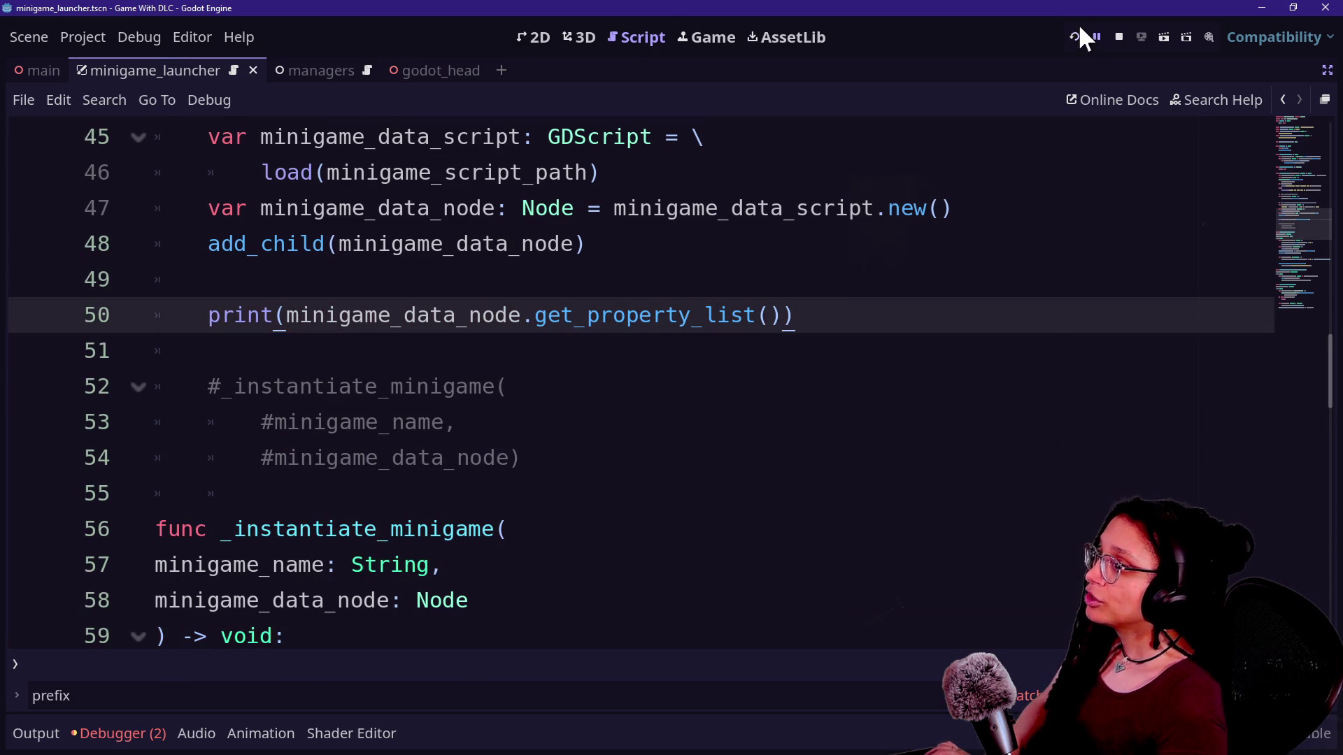
left_click(1077, 34)
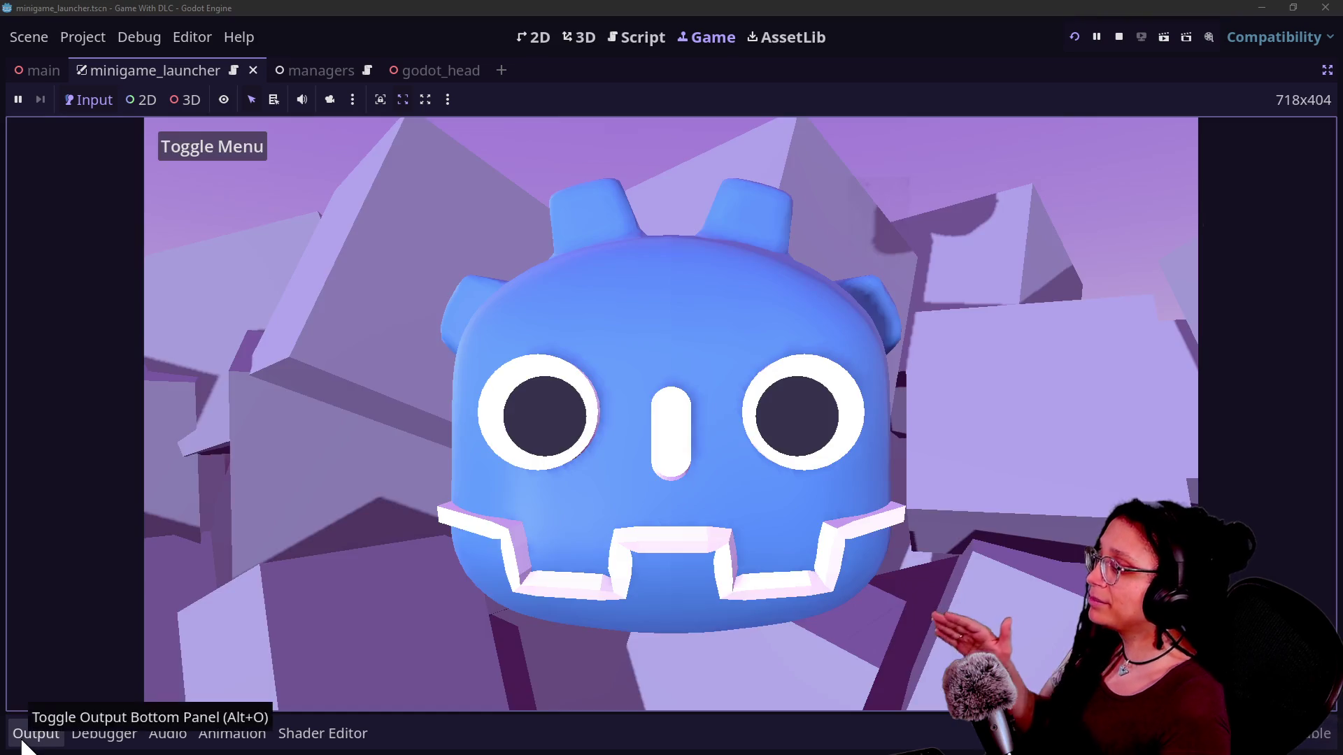
Show the output log and resize the docks to widen the game view and log
left_click(22, 742)
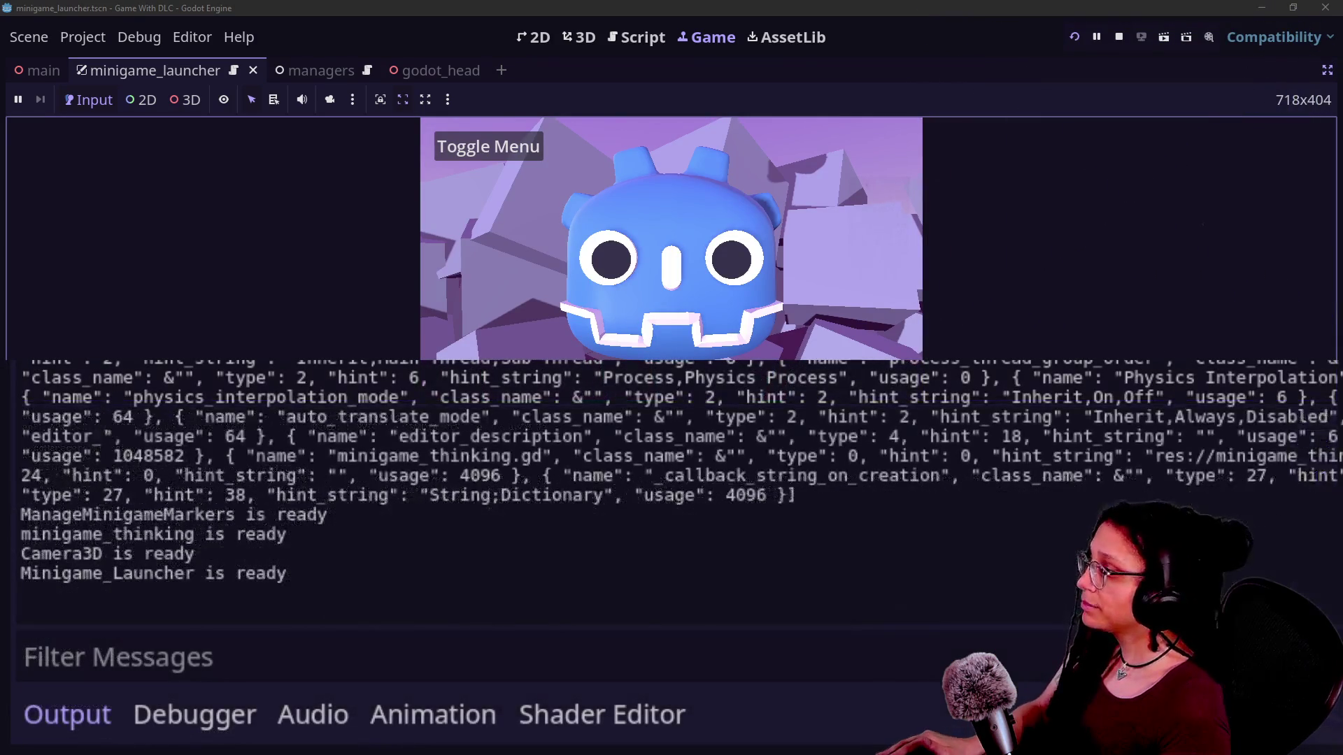
left_click_drag(238, 454, 238, 588)
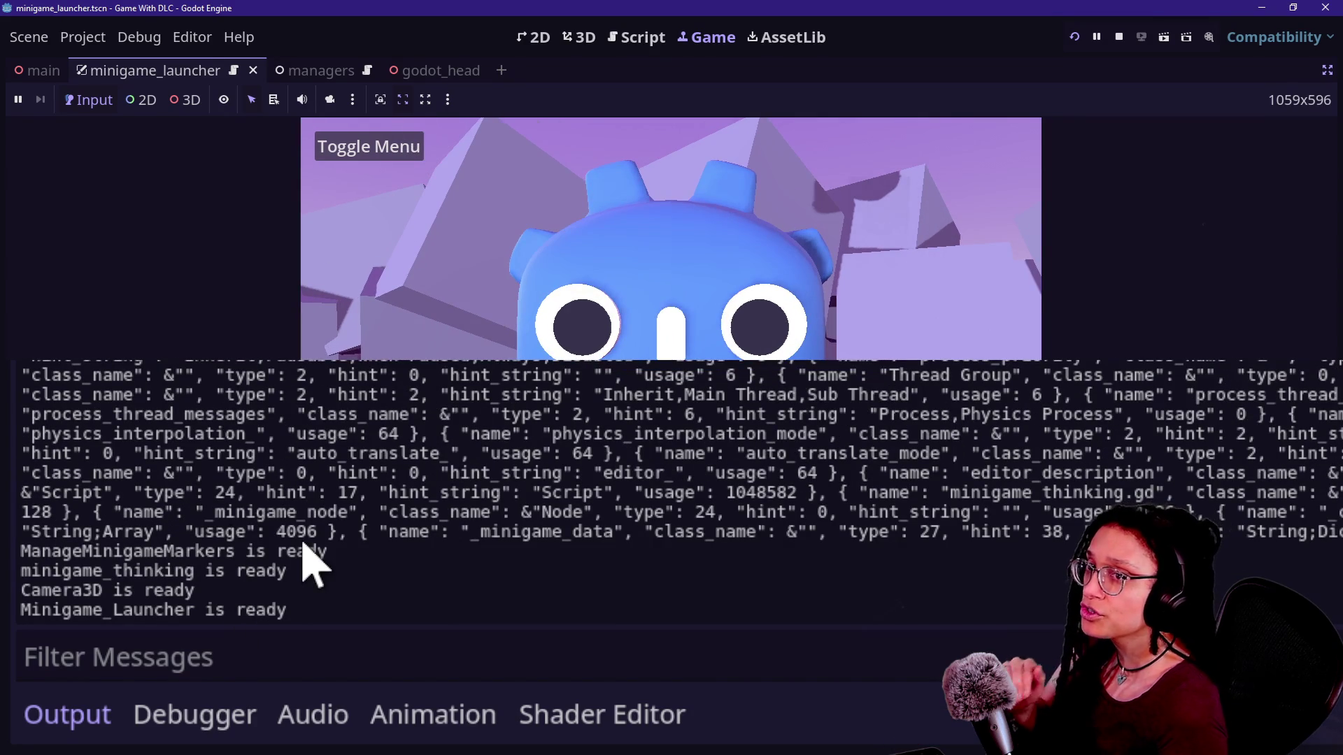
key("ctrl+shift+F11")
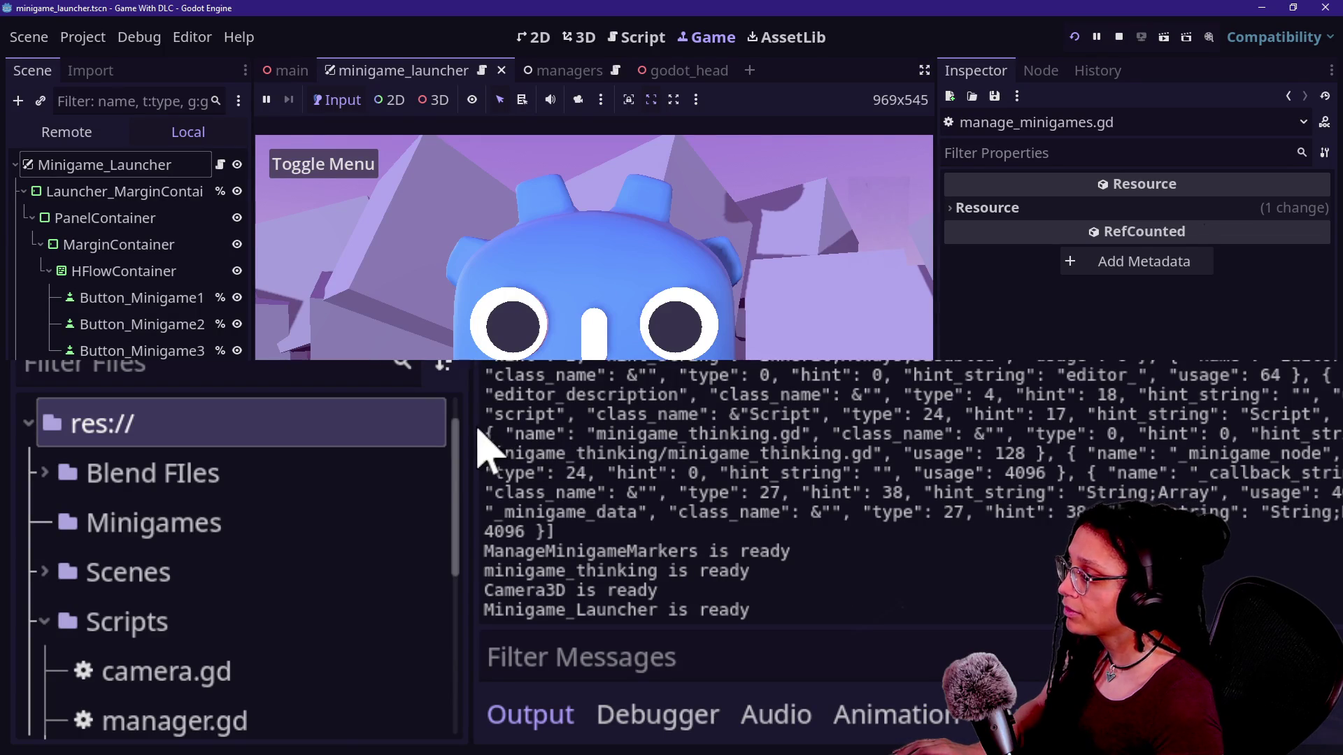
mouse_move(455, 425)
left_mouse_down()
mouse_move(225, 474)
mouse_move(316, 484)
left_mouse_up()
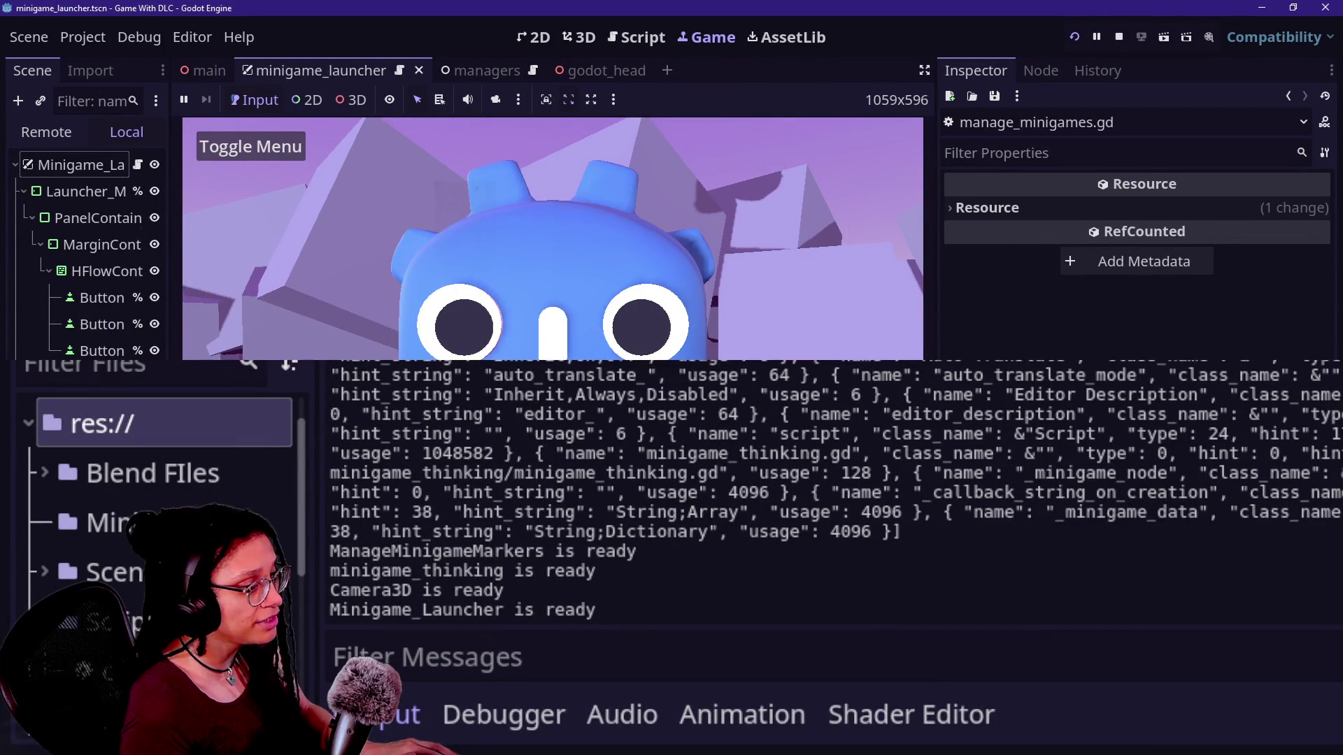
mouse_move(933, 209)
left_mouse_down()
mouse_move(741, 210)
mouse_move(769, 210)
left_mouse_up()
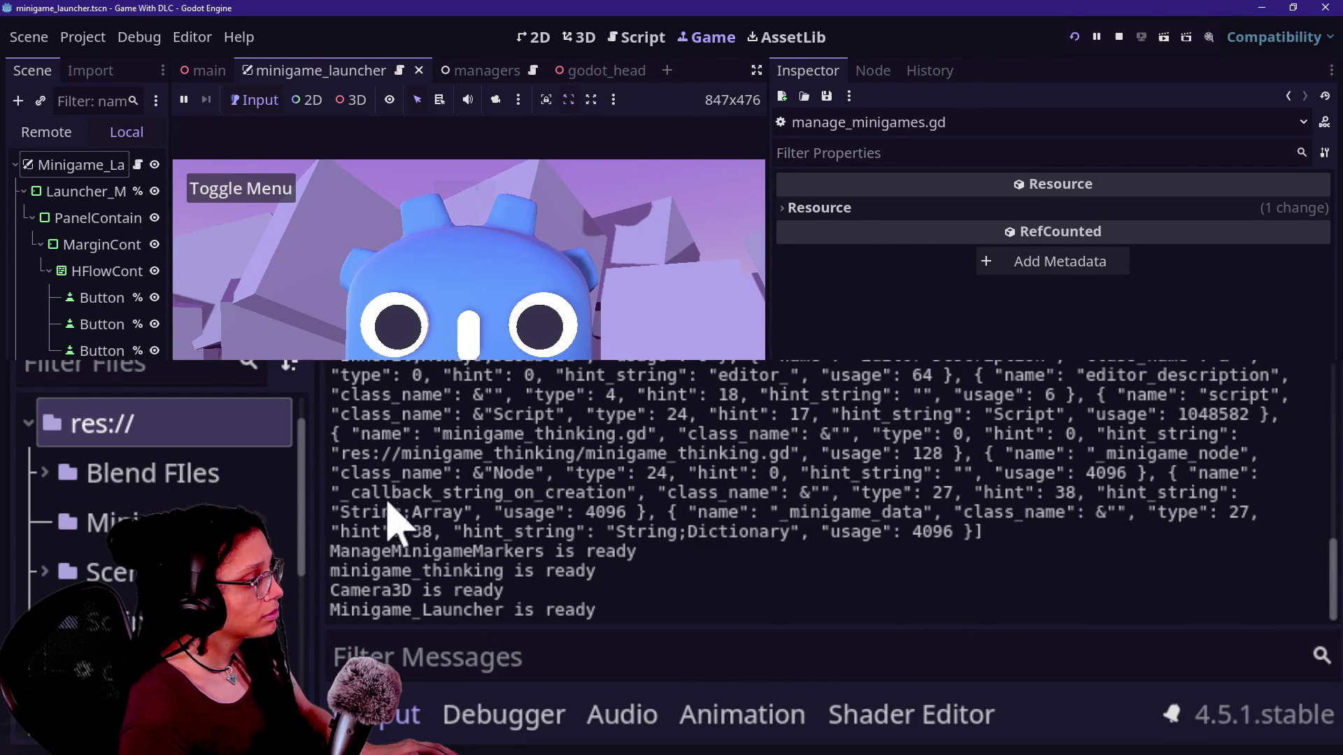
Scroll through the printed property list, then return to the minigame_launcher script
scroll(412, 502, "up", 15)
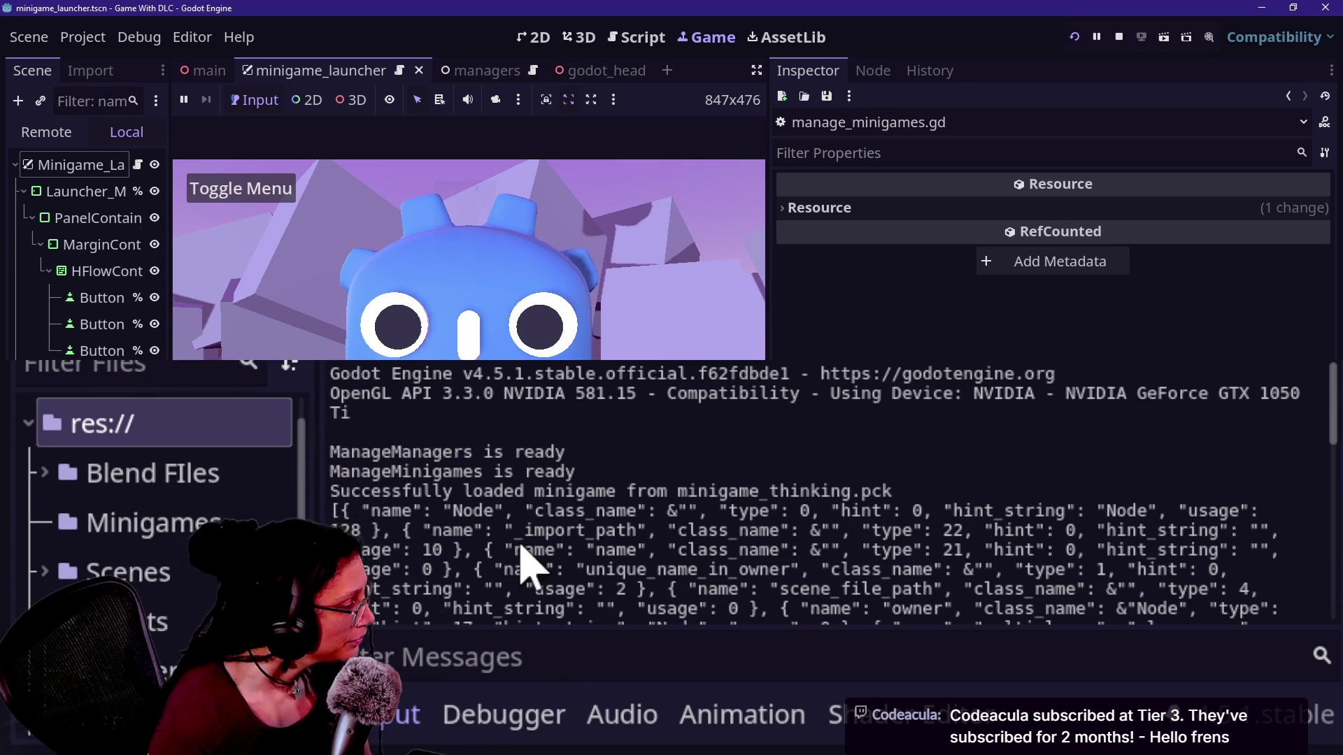
scroll(539, 535, "down", 2)
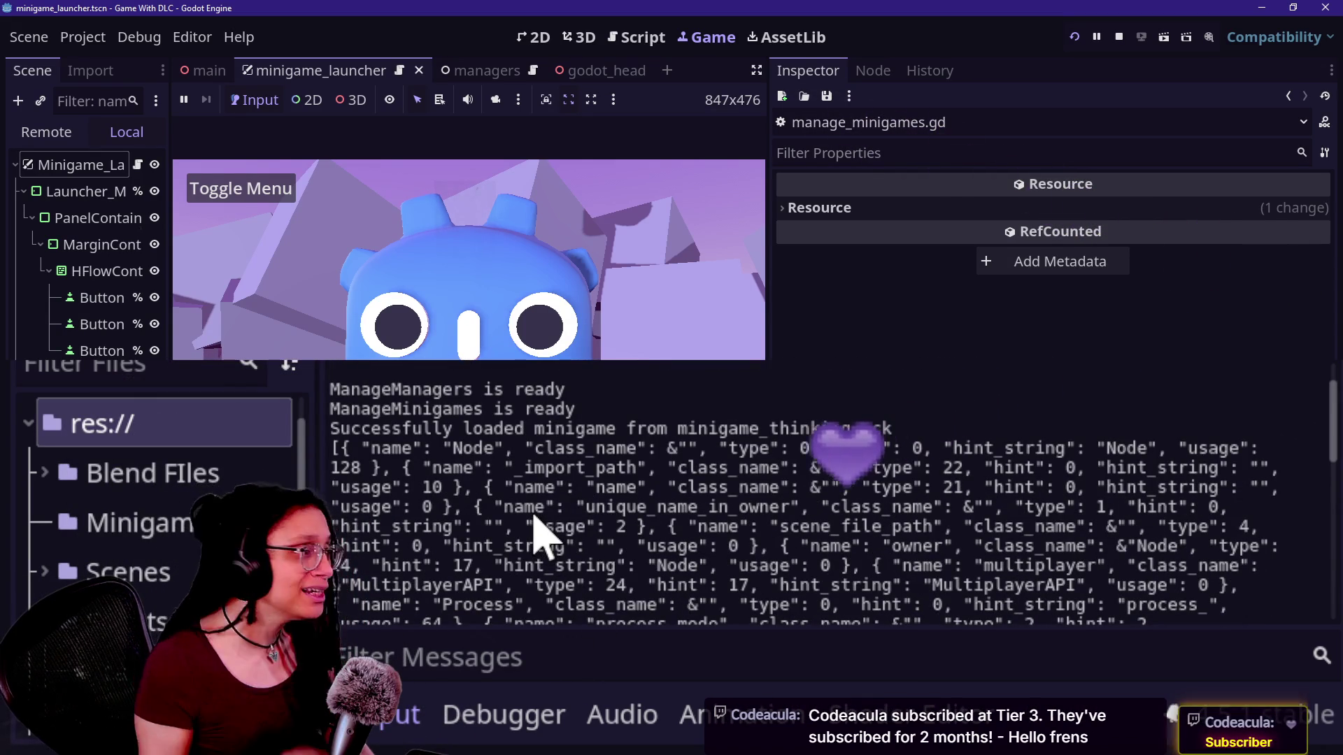
scroll(636, 608, "down", 4)
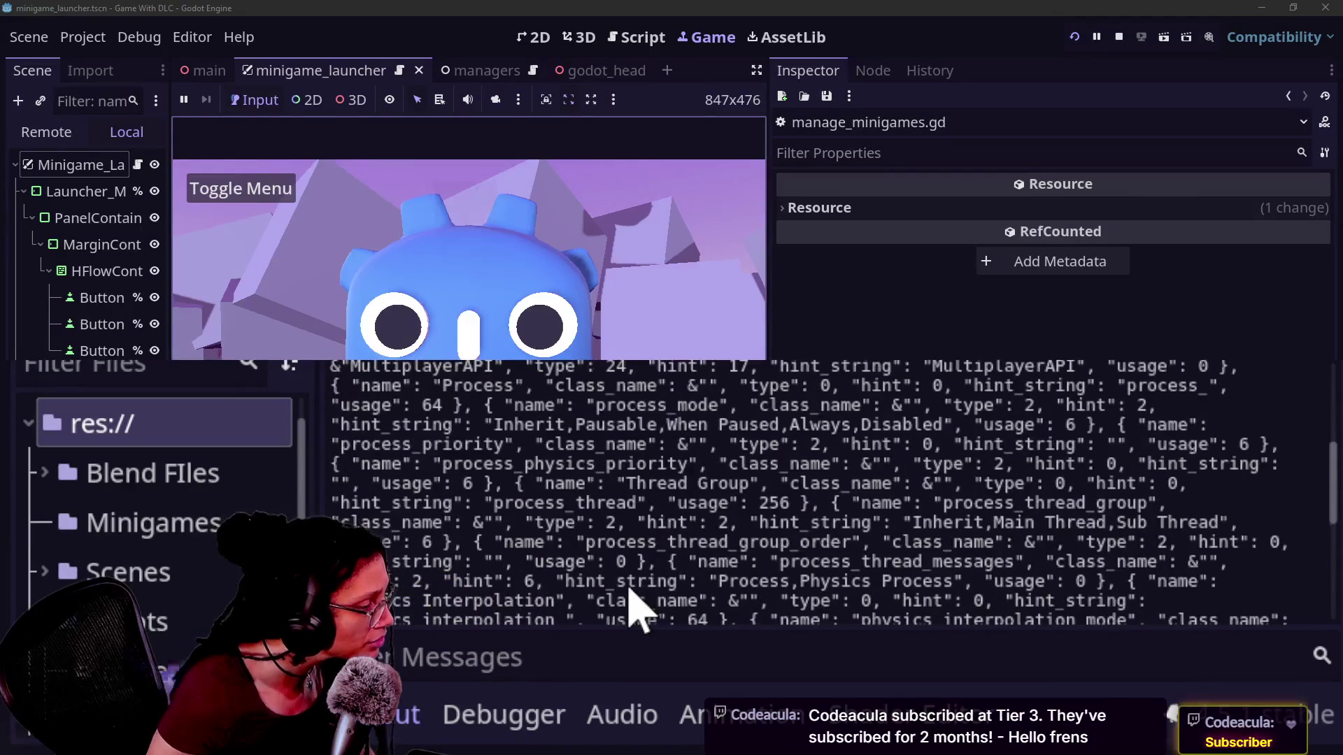
scroll(637, 608, "down", 3)
left_click(636, 37)
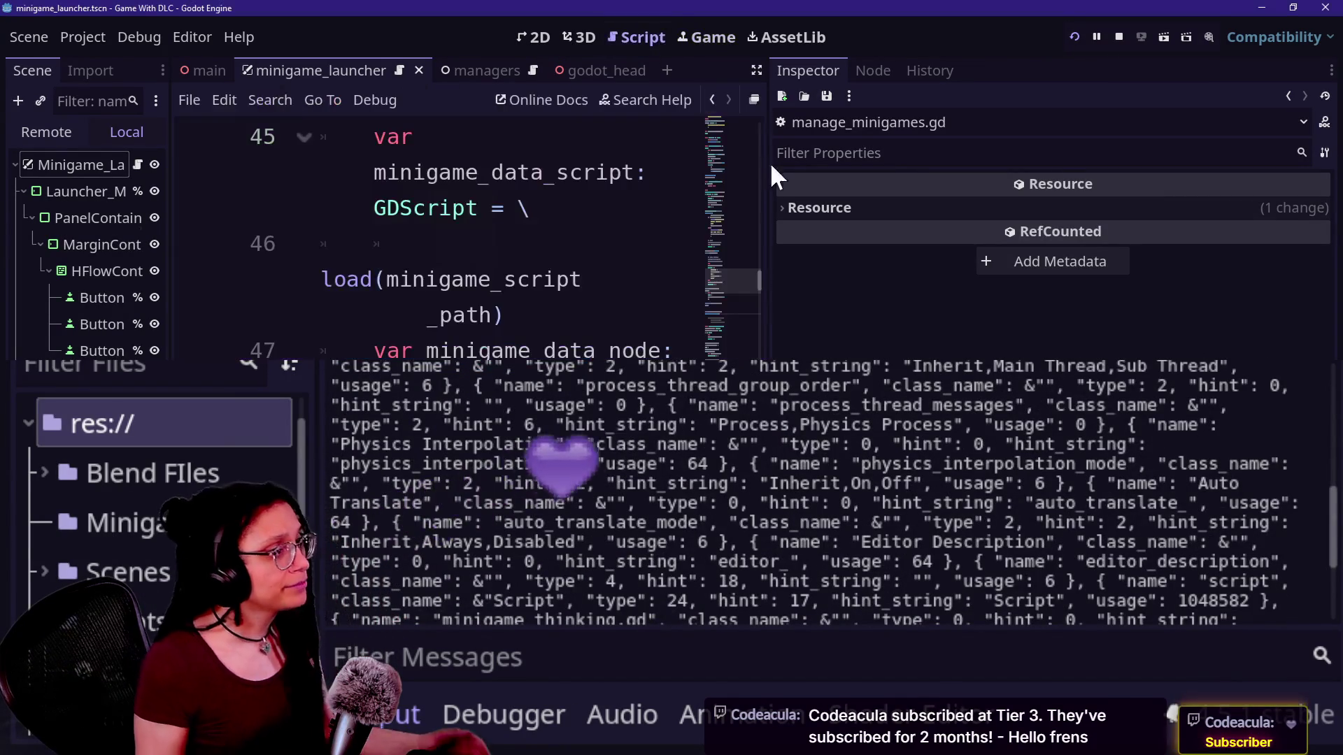
Switch to distraction-free mode and browse the Object docs for get_property_list and related methods
key("ctrl+shift+F11")
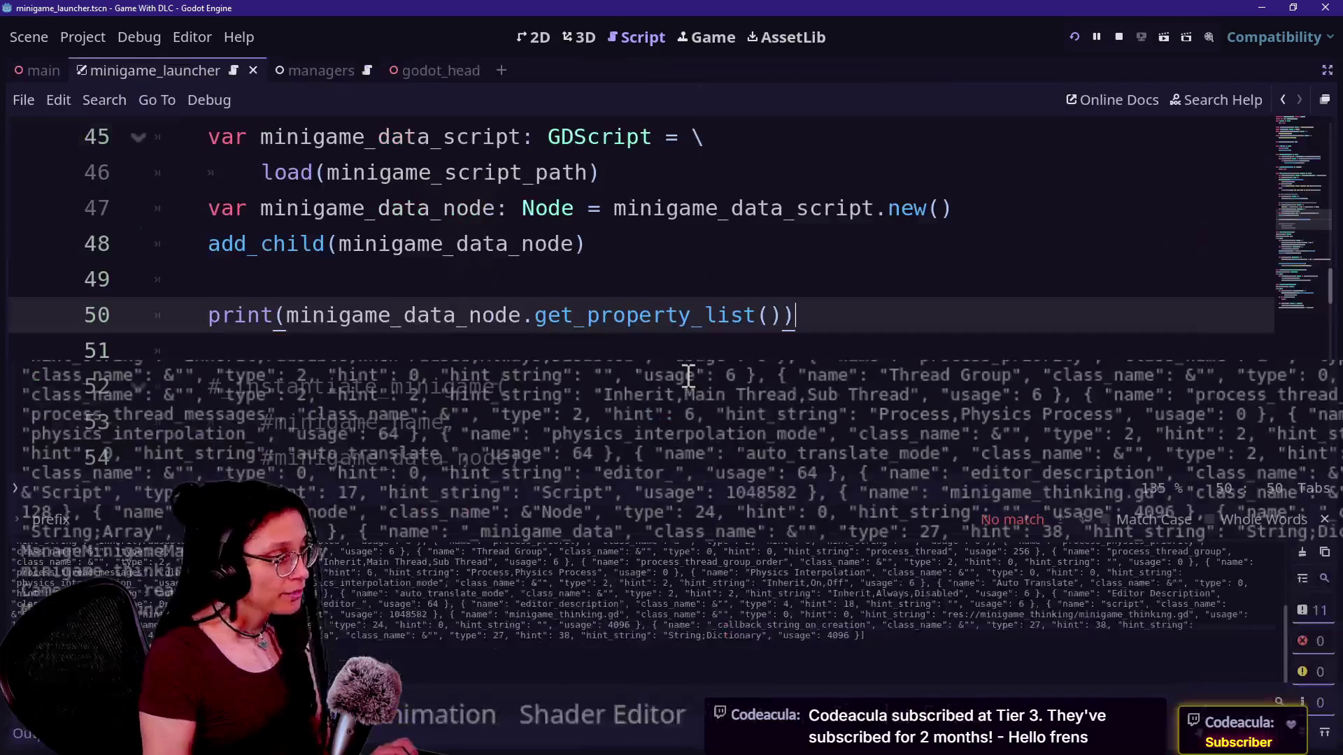
left_click(638, 348)
left_click(692, 314, "ctrl")
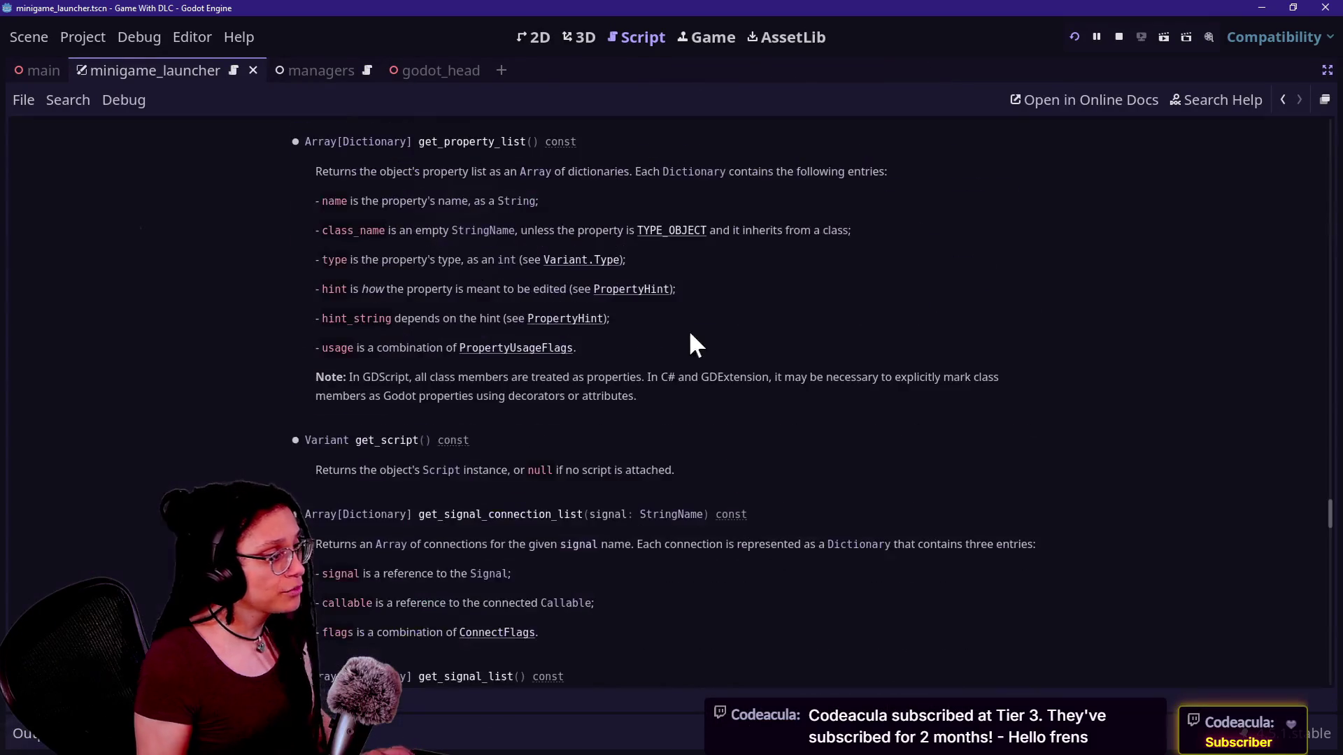
scroll(795, 353, "up", 15)
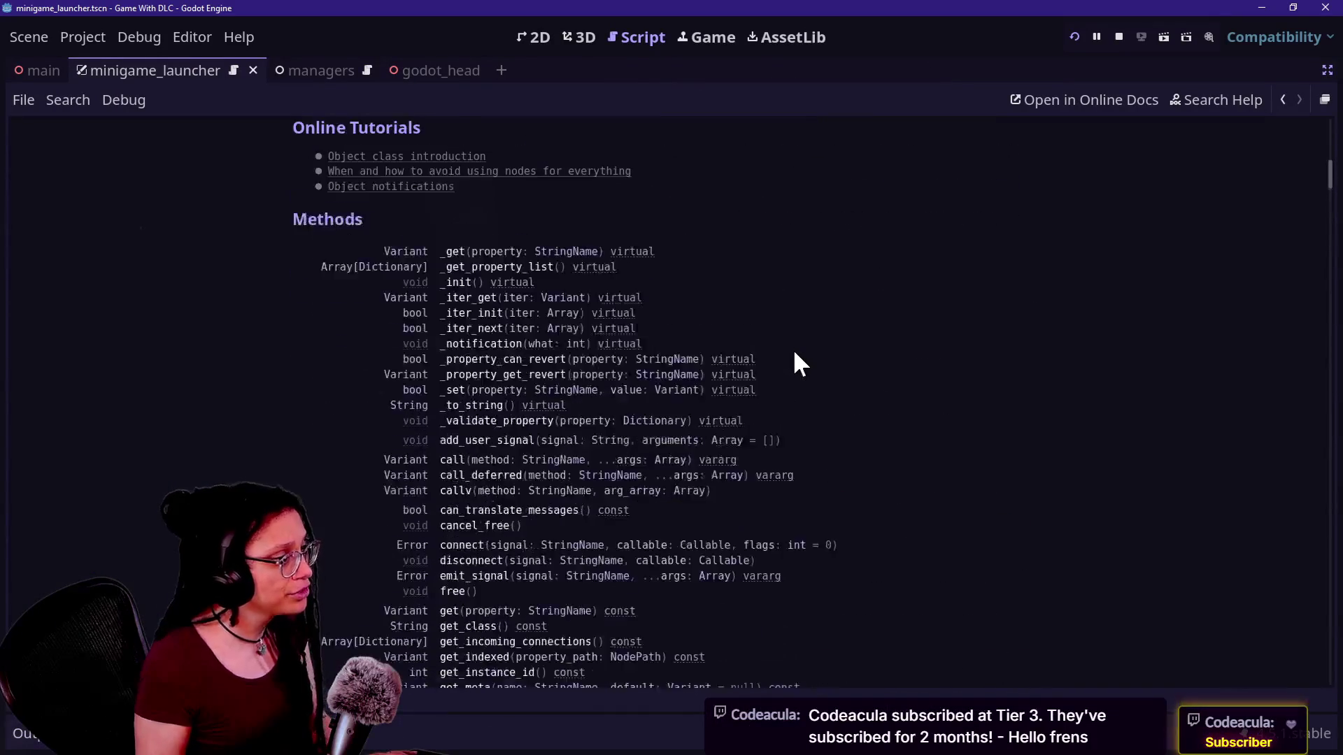
scroll(794, 353, "down", 2)
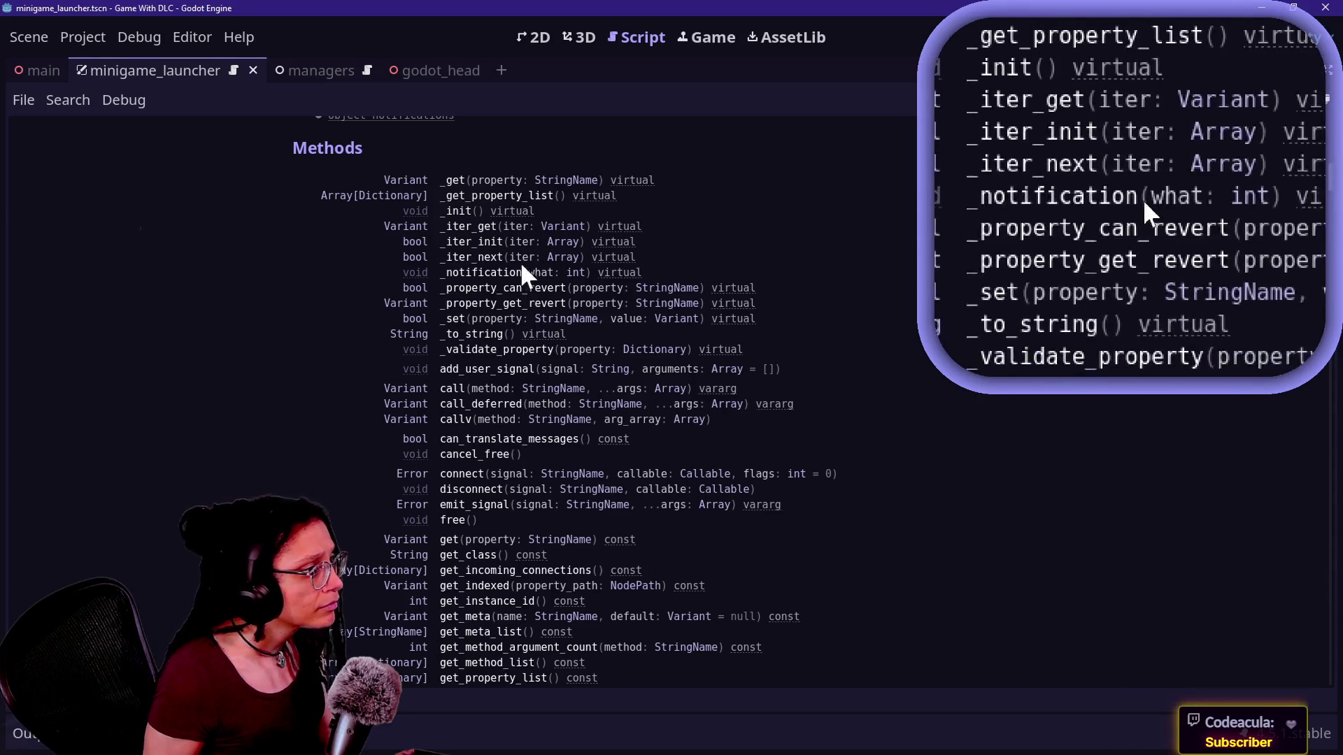
scroll(522, 354, "down", 3)
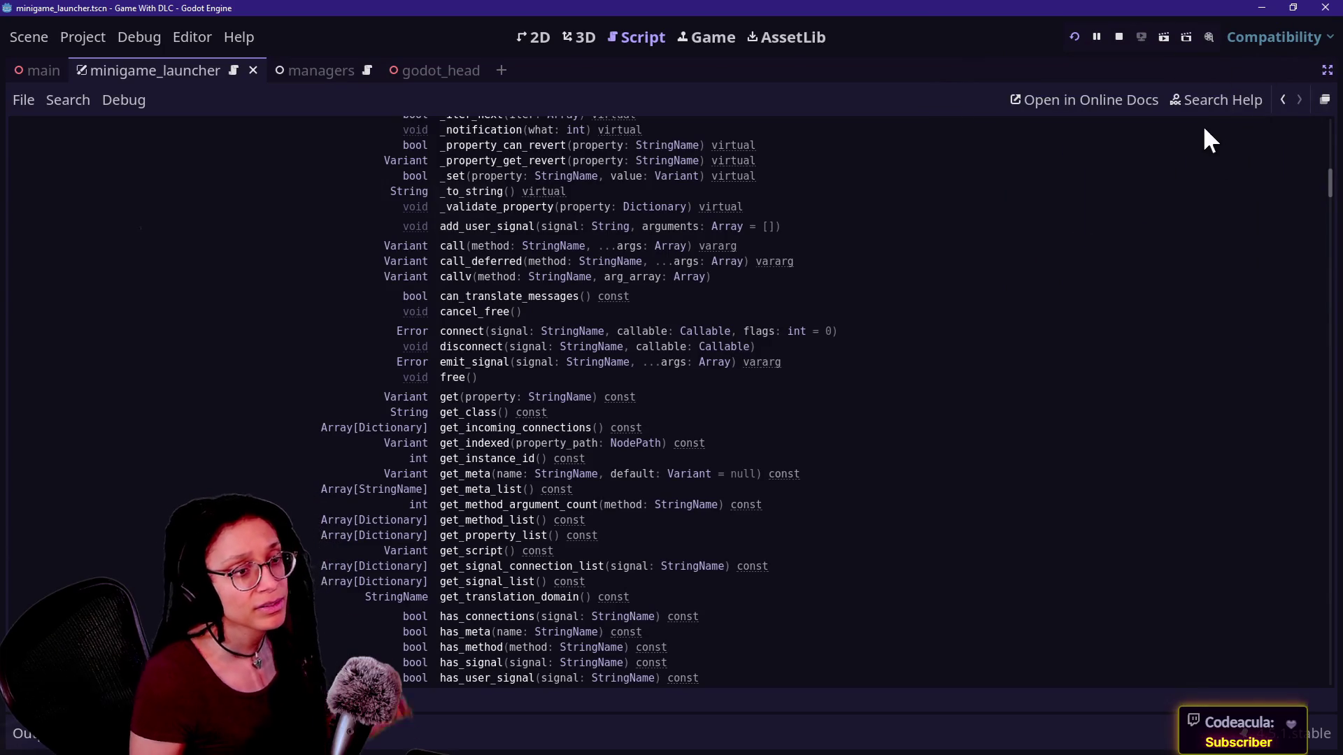
left_click(1283, 100)
Change line 50 to print minigame_data_node.get_method_list() and open its documentation
left_click(425, 422)
key("Up")
key("Up")
key("Up")
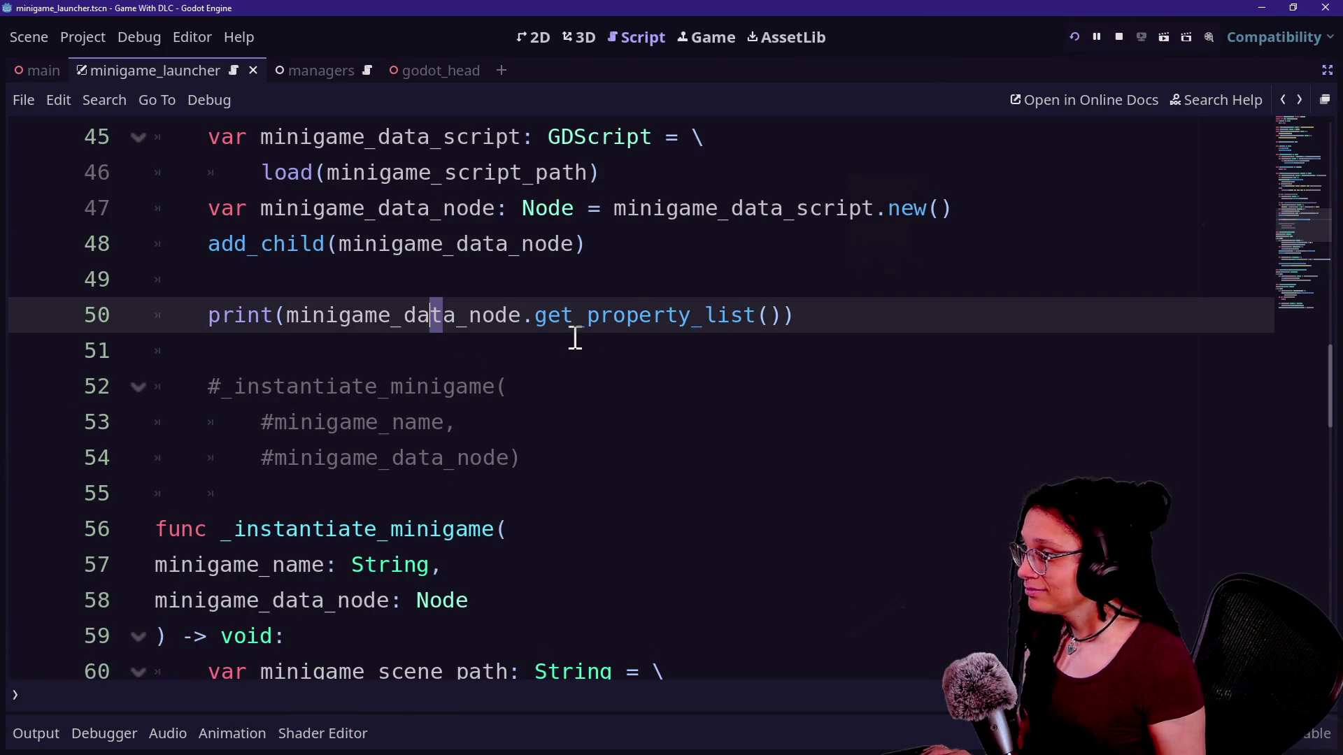
key("BackSpace")
key("BackSpace")
key("BackSpace")
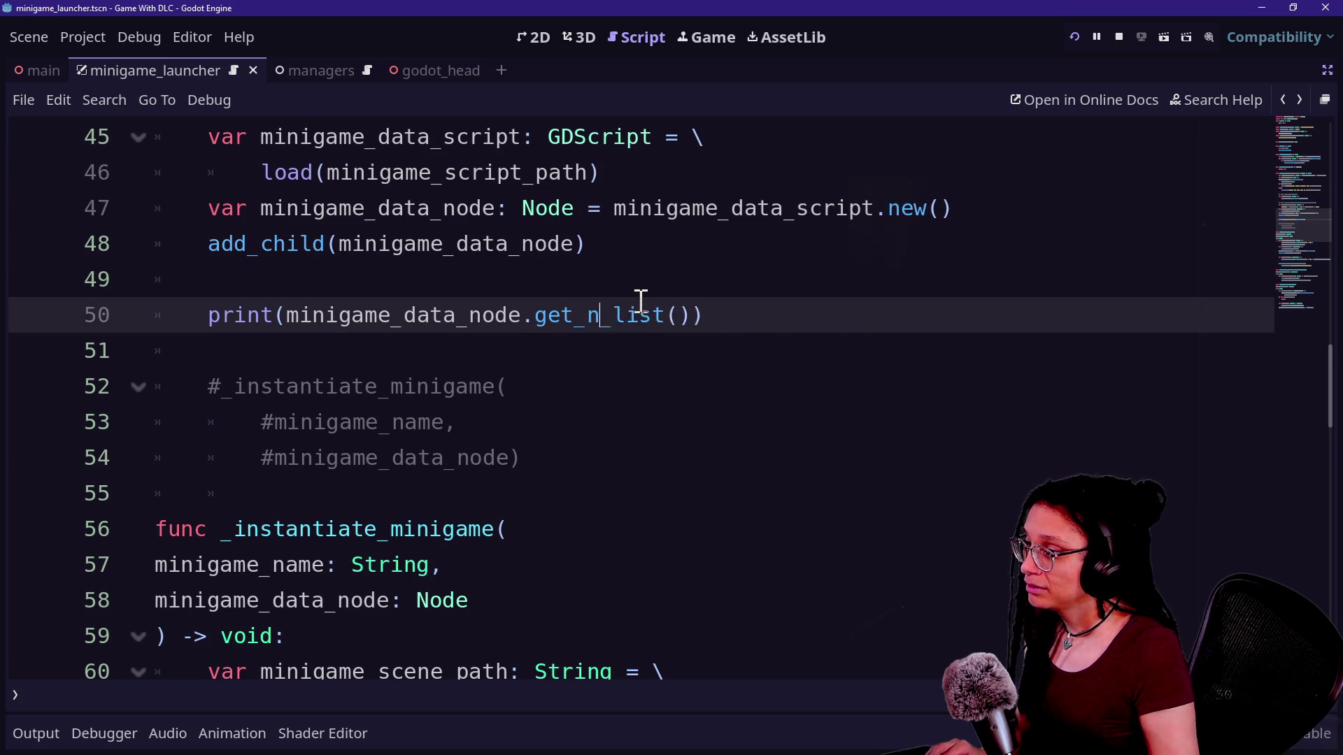
type("method")
key("Escape")
key("Up")
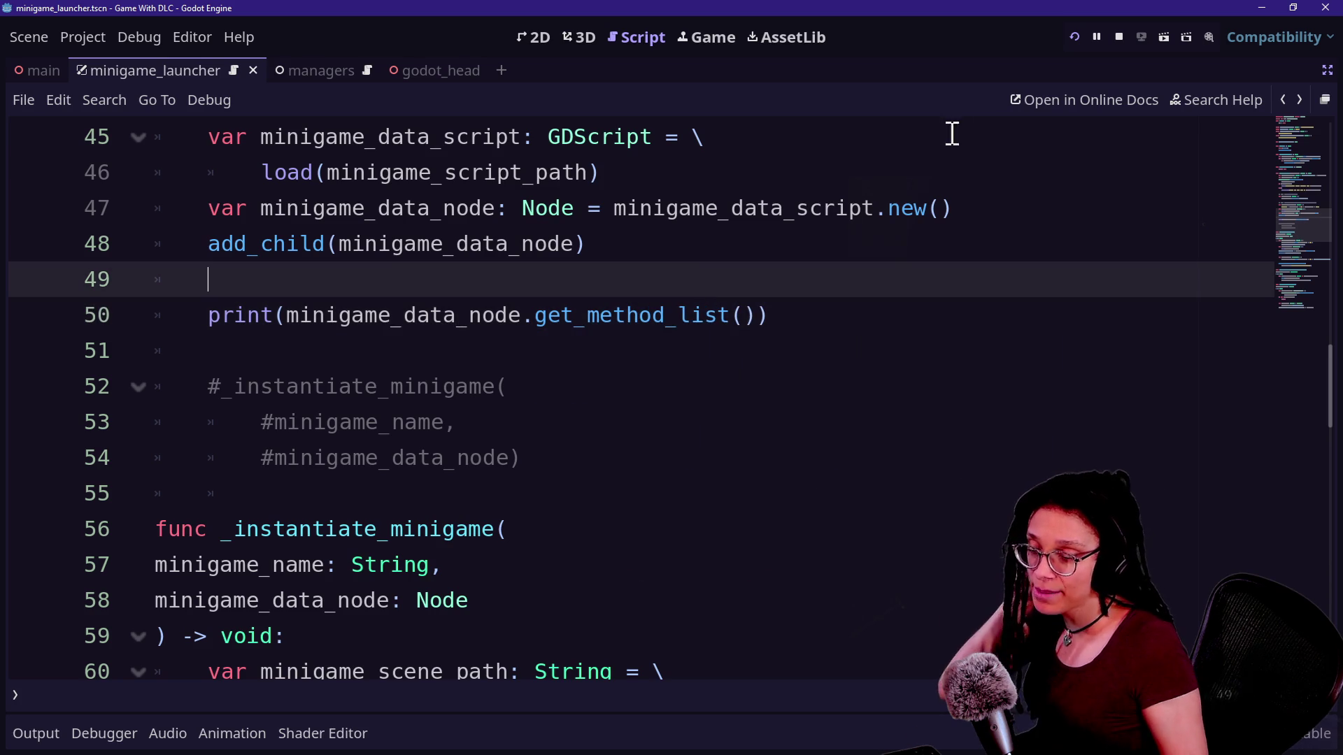
key("Down")
key("BackSpace")
key("BackSpace")
key("BackSpace")
type("ethod")
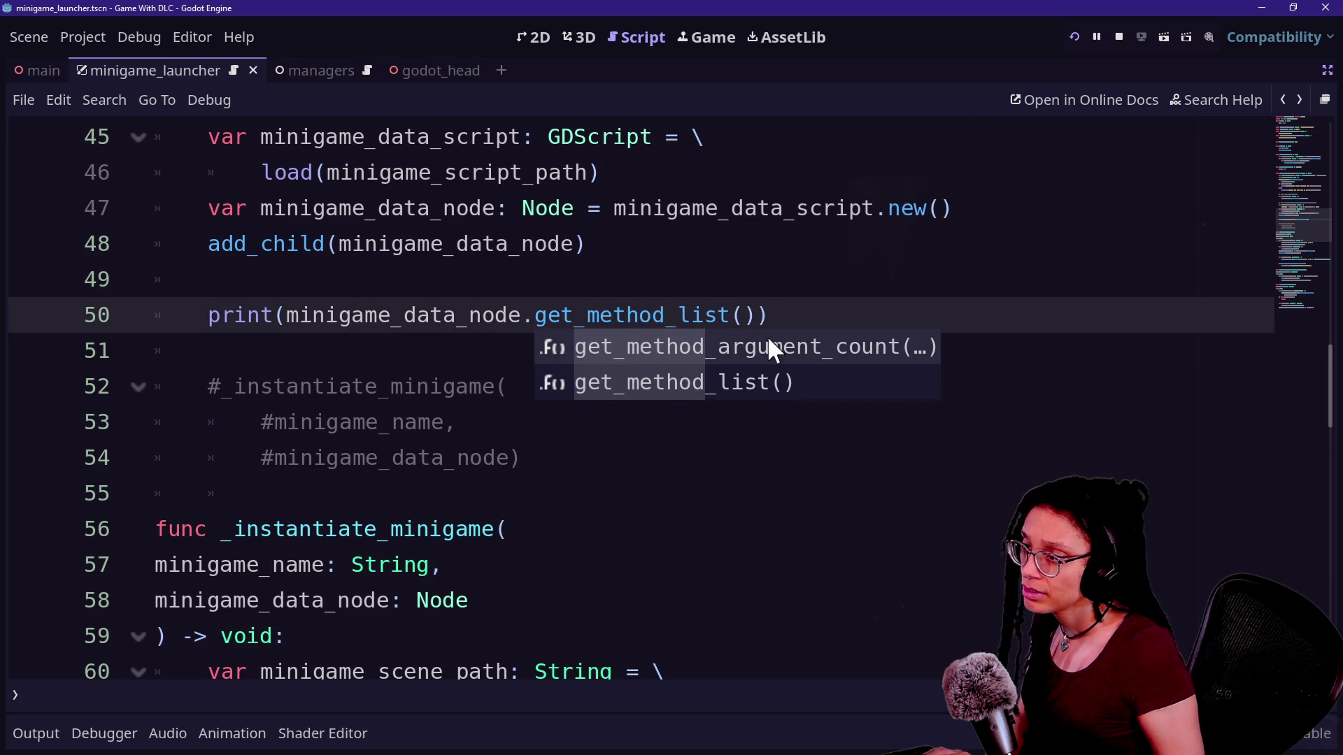
left_click(679, 325, "ctrl")
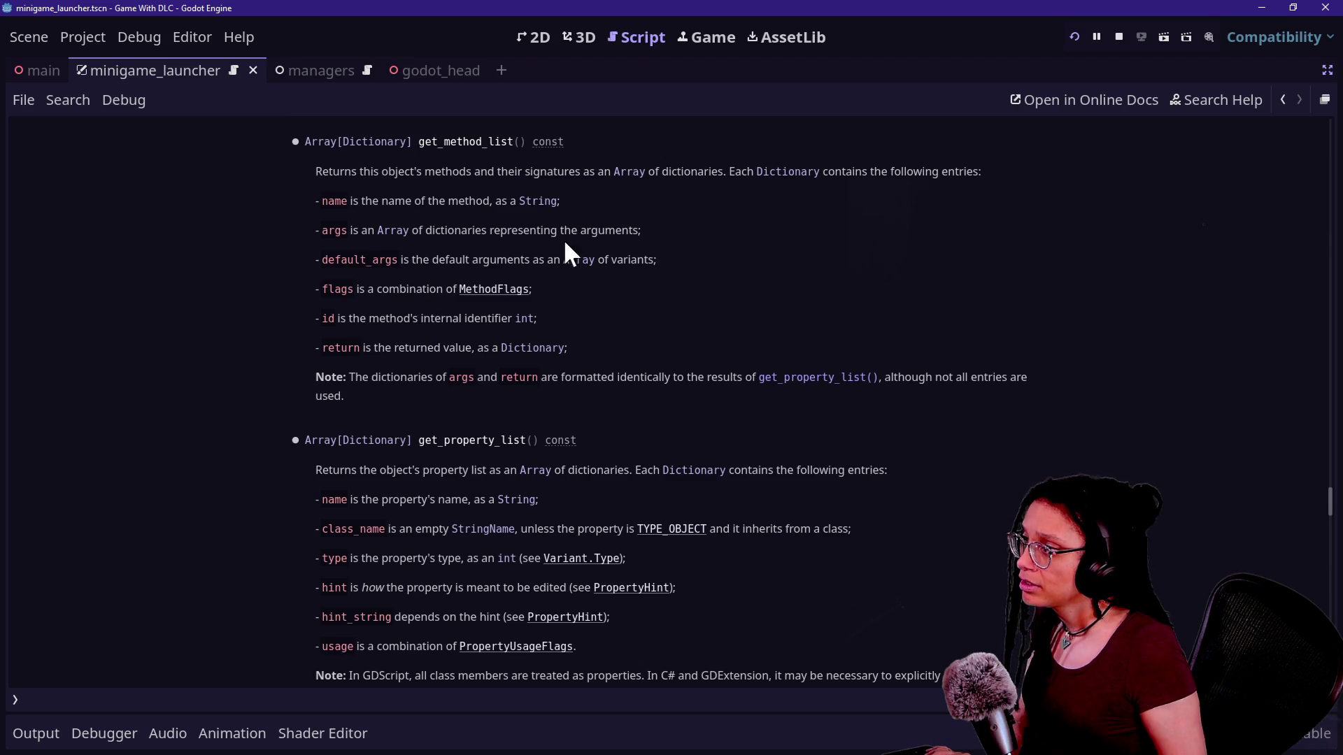
Read the get_method_list entry description, then return to the script after get_method_list() on line 50
triple_click(720, 238)
left_click(979, 166)
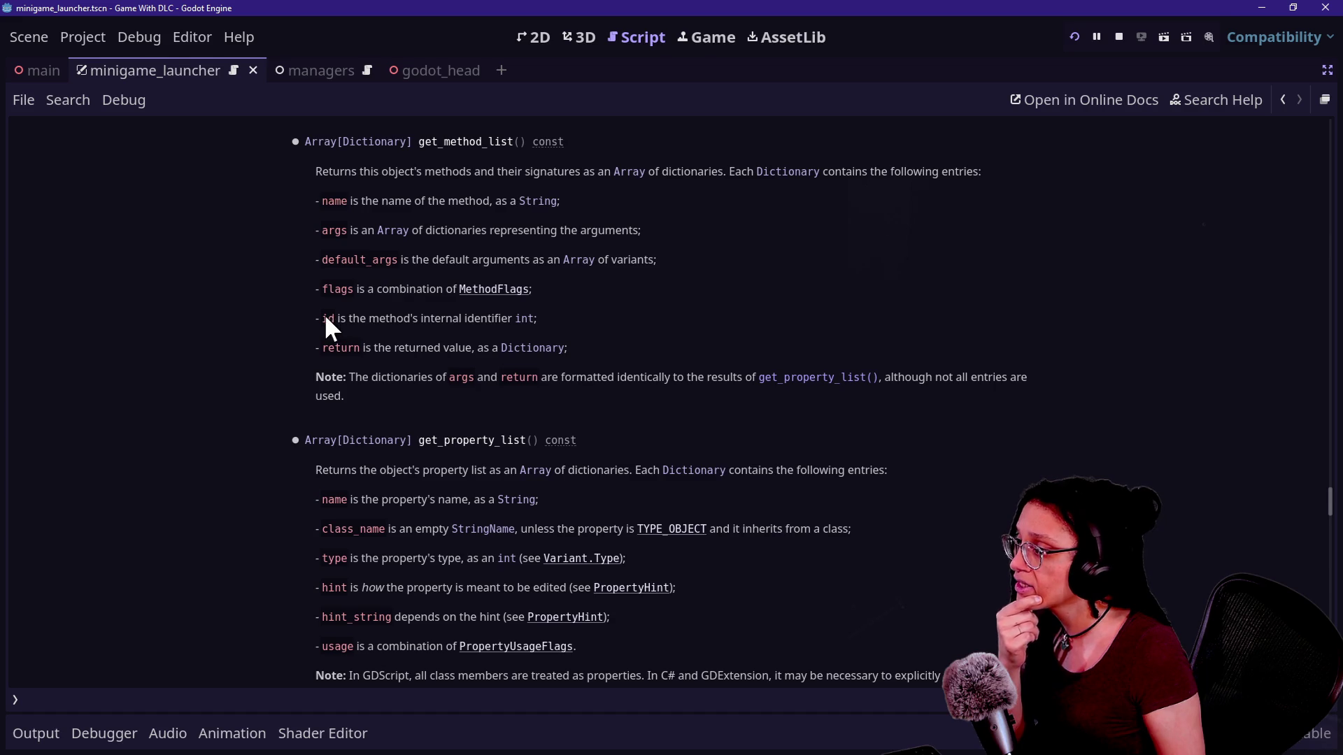
left_click(1284, 100)
left_click(758, 315)
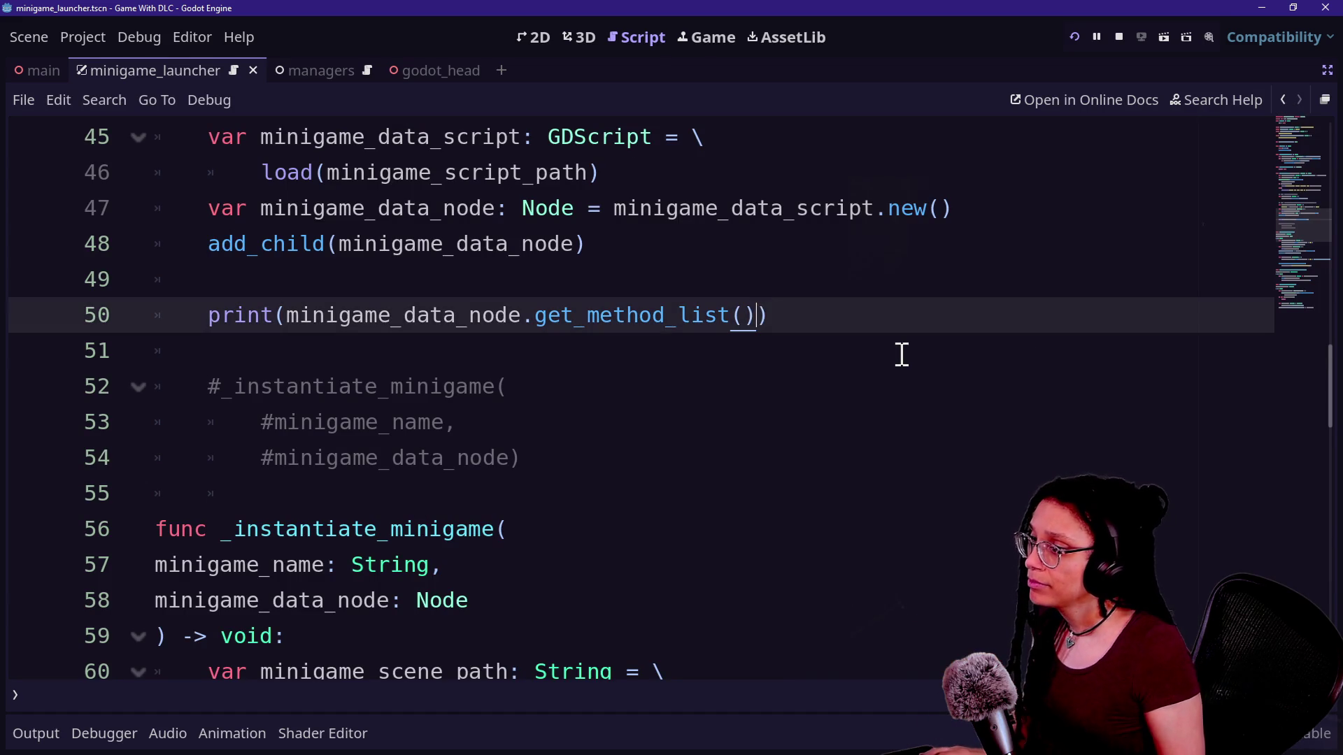
Append [name] to get_method_list() on line 50, trying quotes around name and then removing them
type("[")
key("BackSpace")
key("BackSpace")
type("\"")
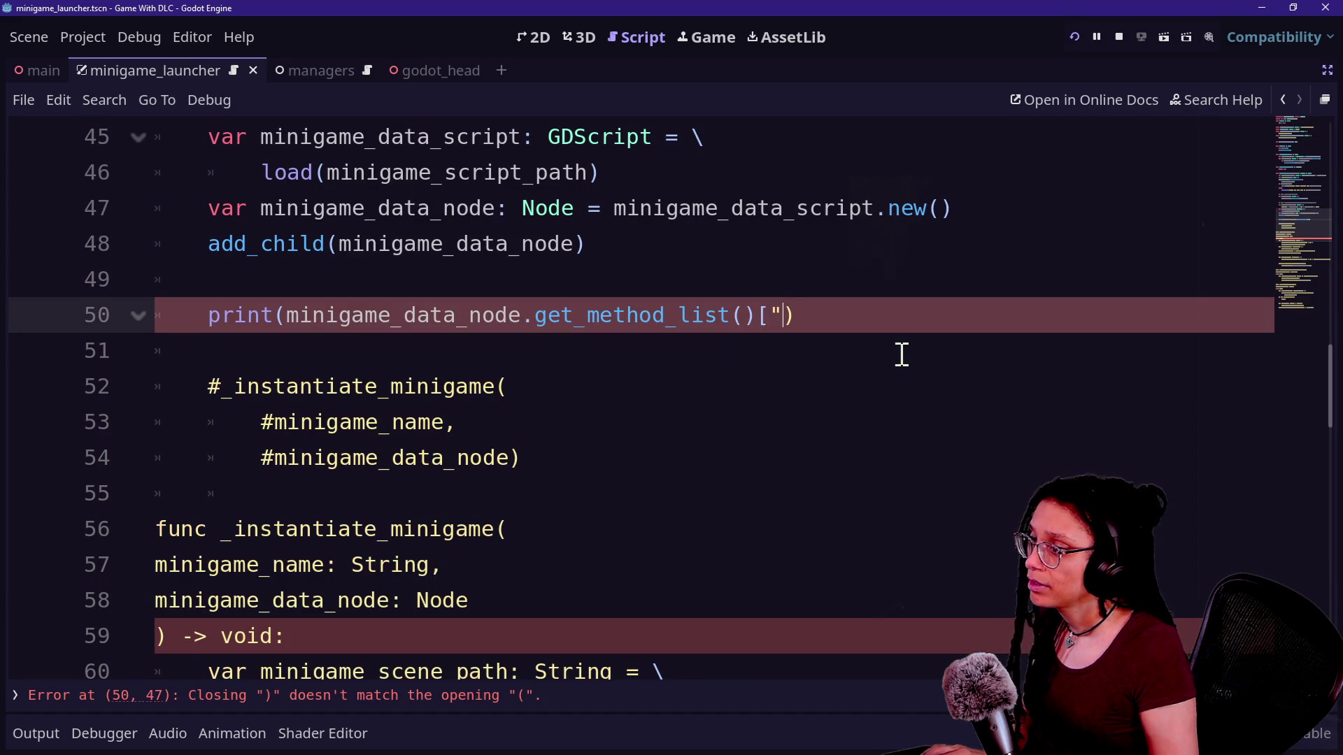
key("BackSpace")
type("nam")
type("e]")
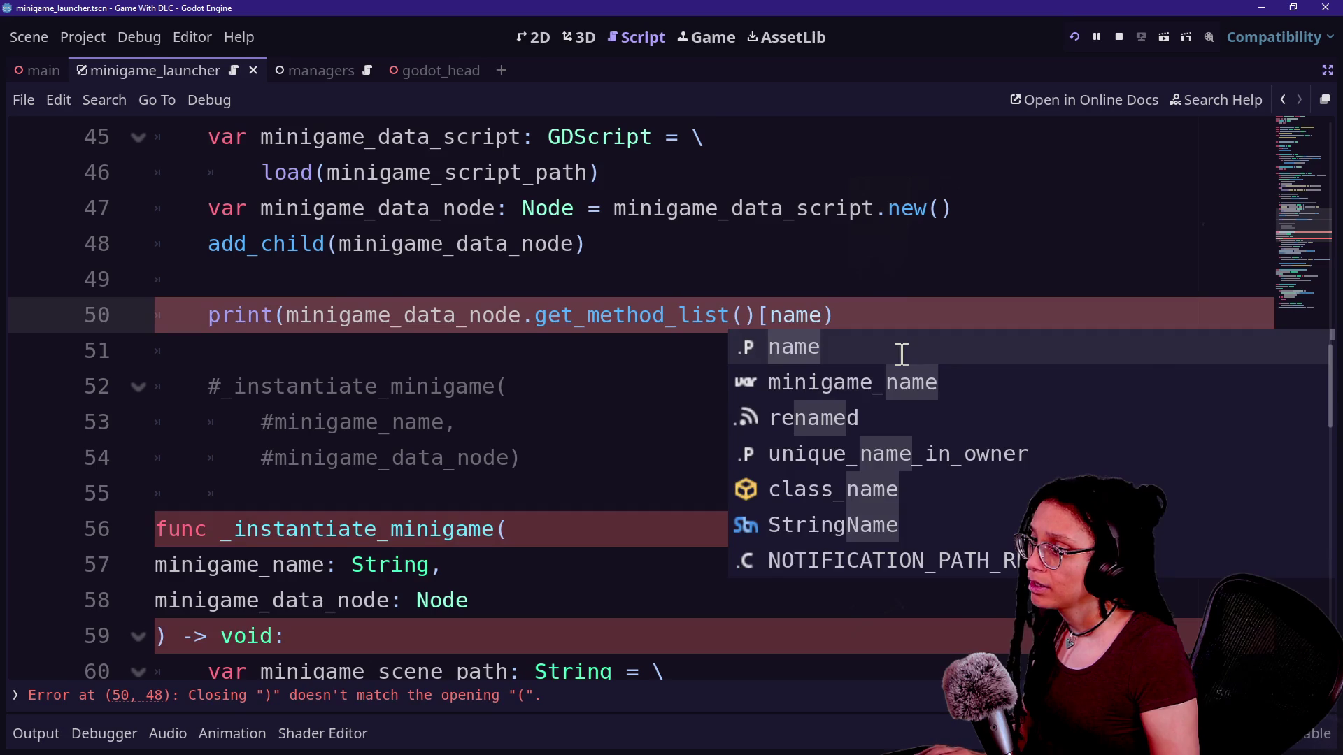
type("\"")
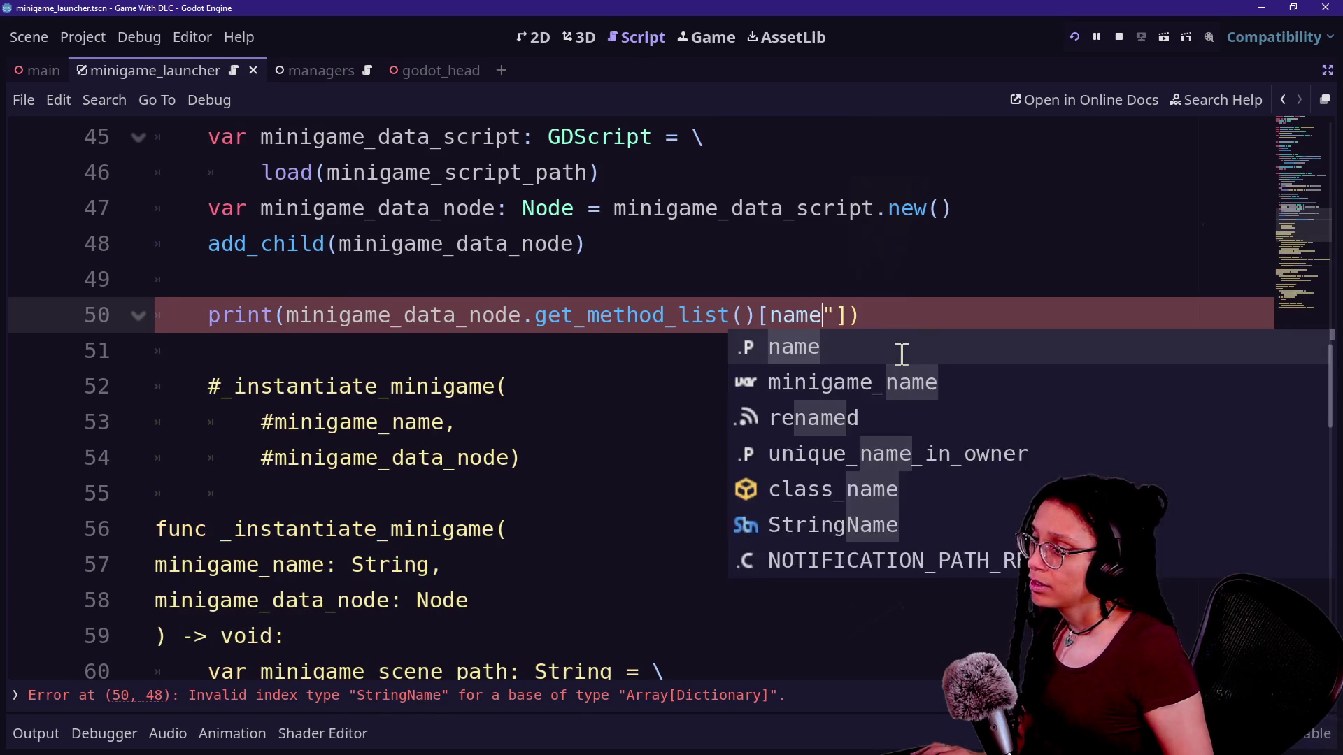
key("Left")
key("Left")
key("Left")
type("\"")
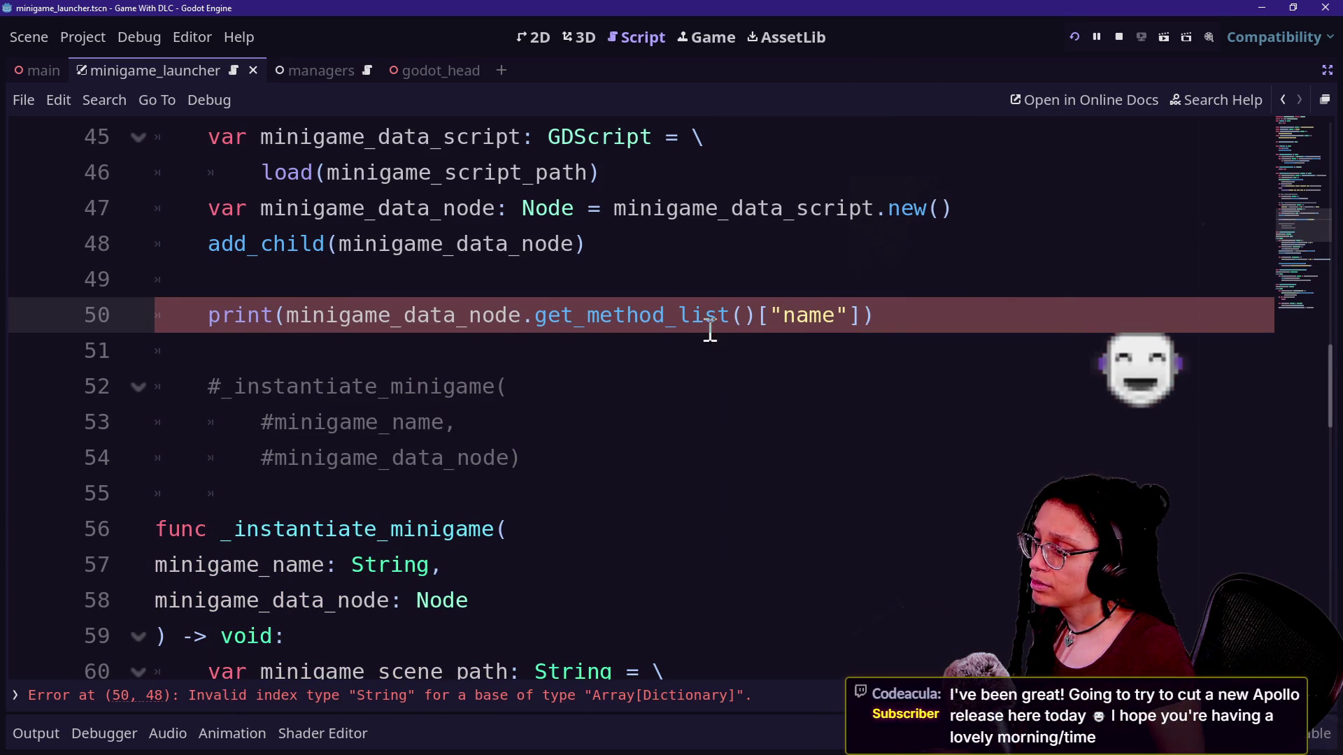
key("BackSpace")
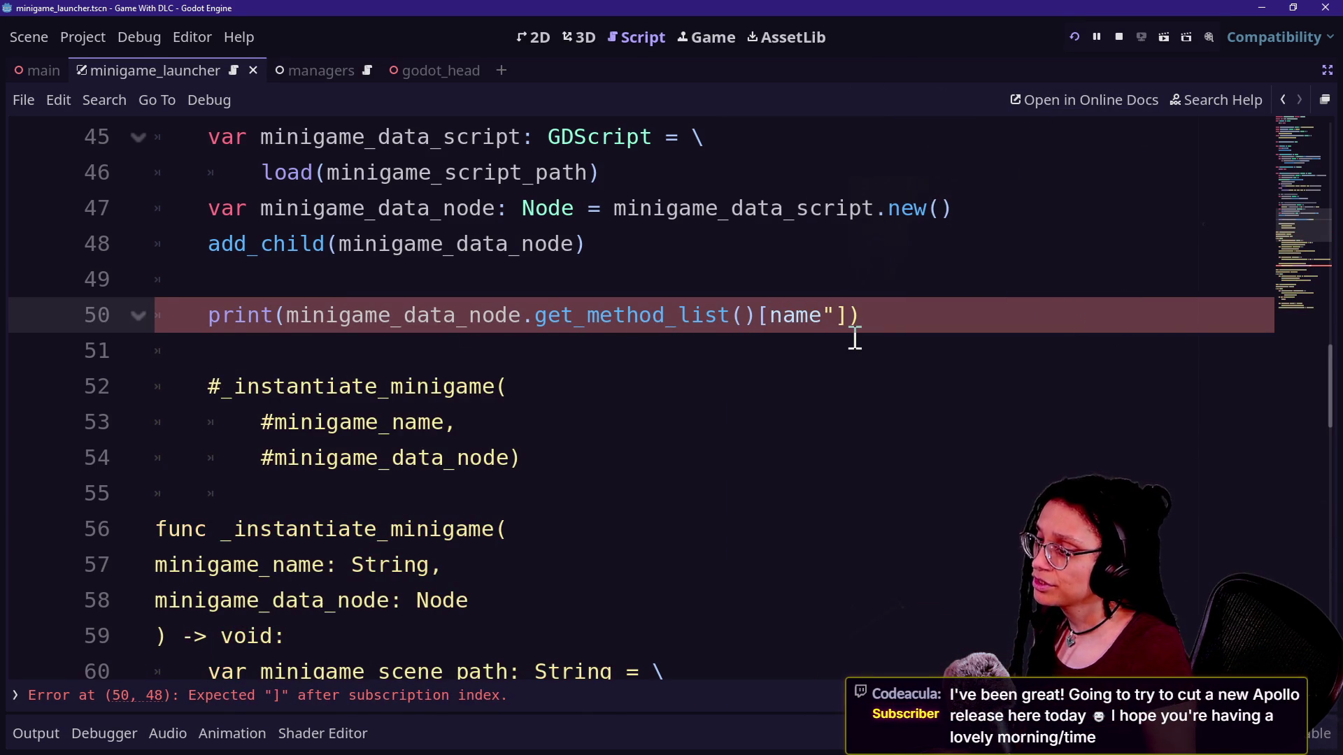
left_click(855, 339)
left_click(839, 315)
key("BackSpace")
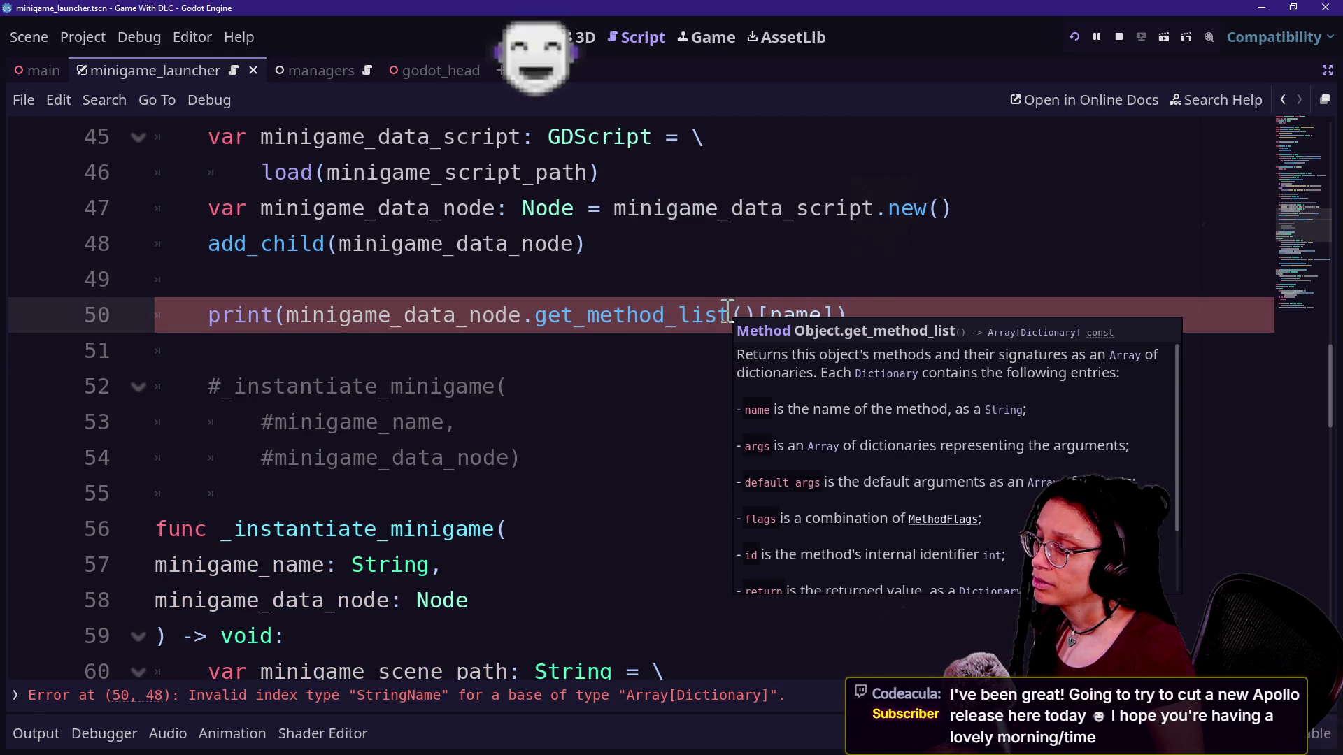
left_click(681, 315, "ctrl")
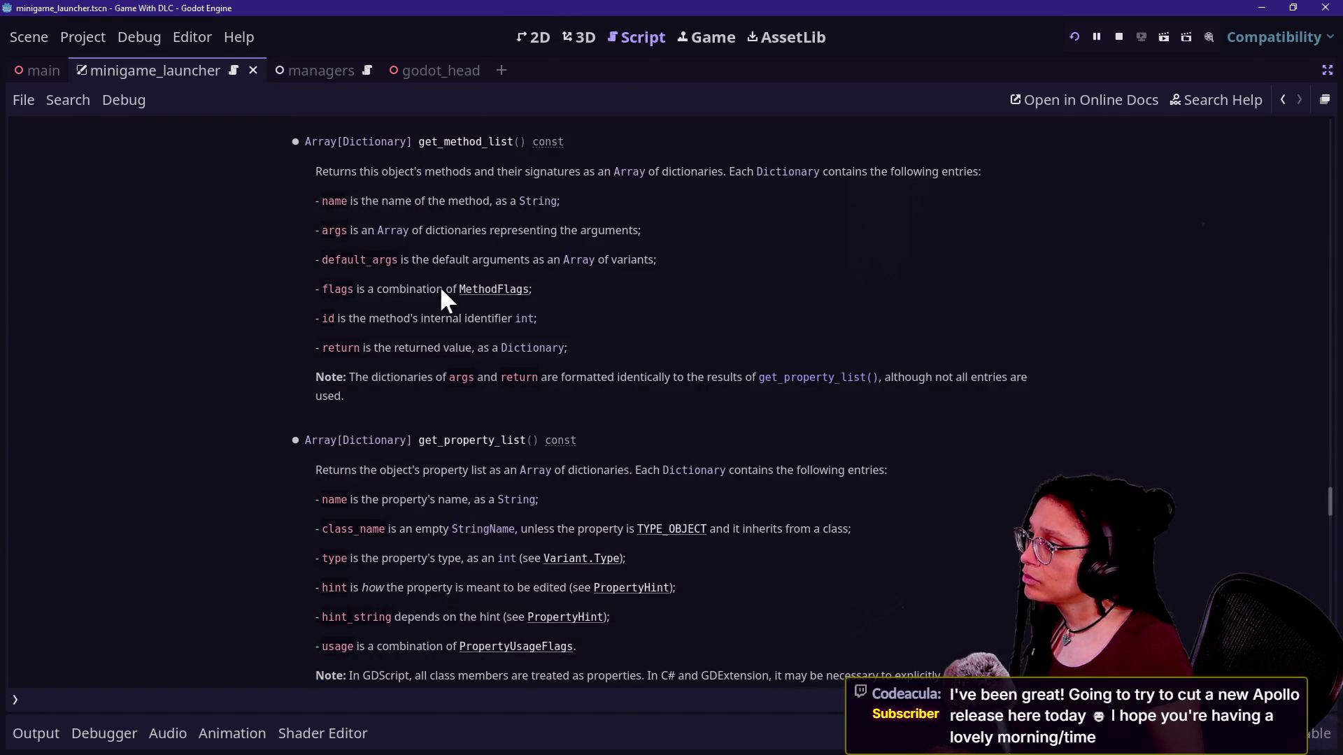
scroll(421, 292, "up", 2)
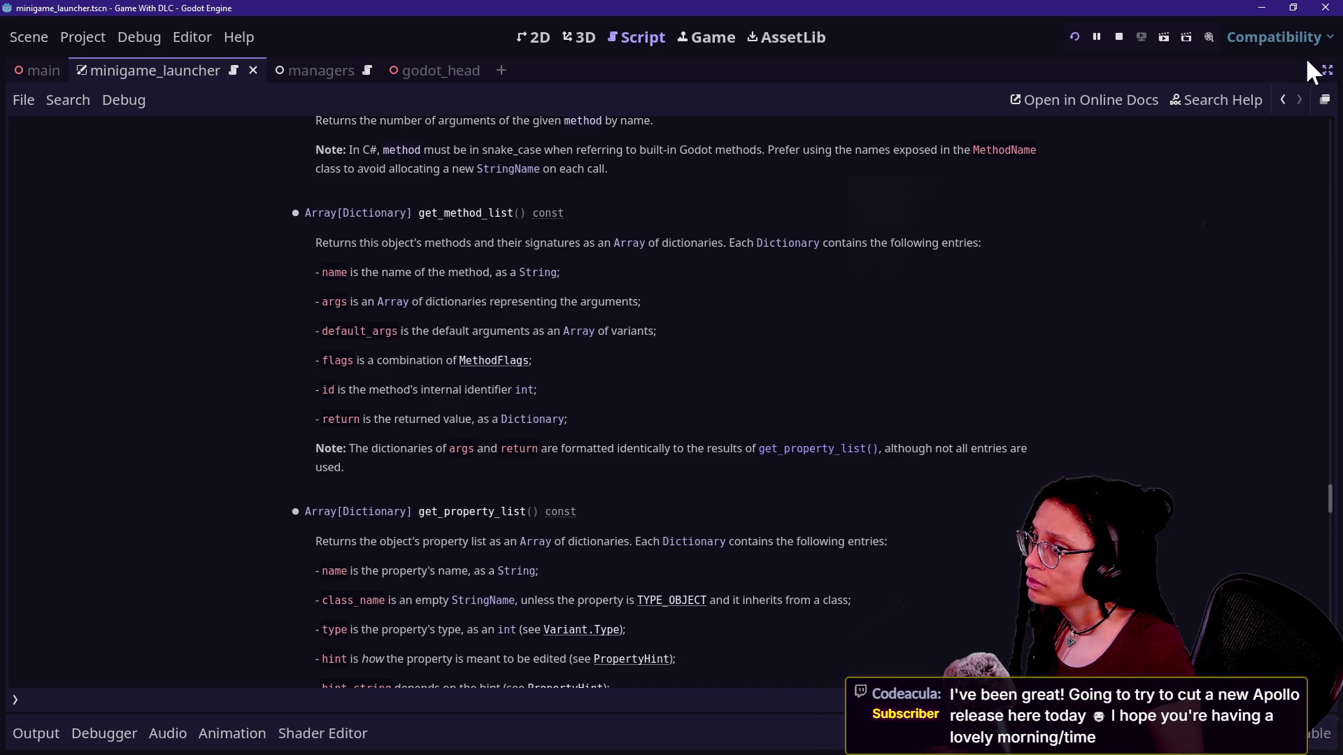
left_click(1282, 99)
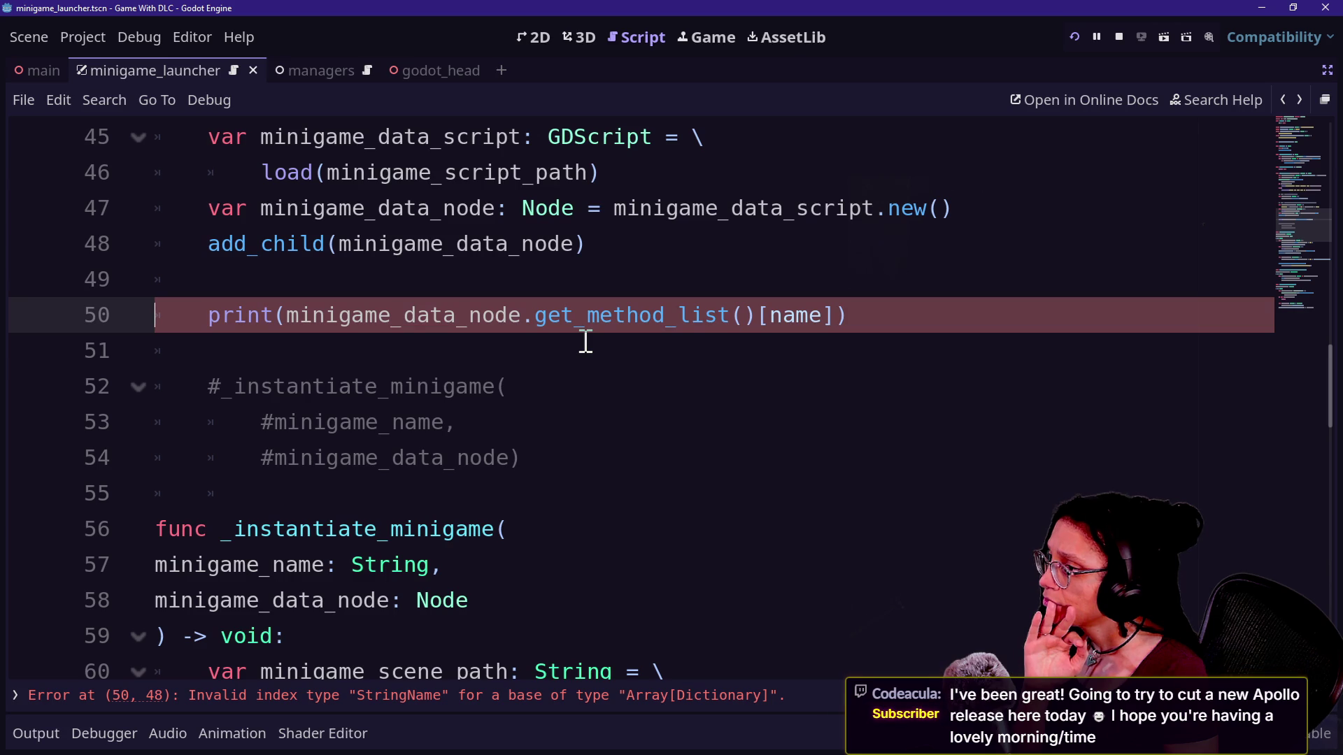
Replace [name] with [0] after get_method_list() on line 50 and run the project
double_click(787, 316)
key("BackSpace")
key("BackSpace")
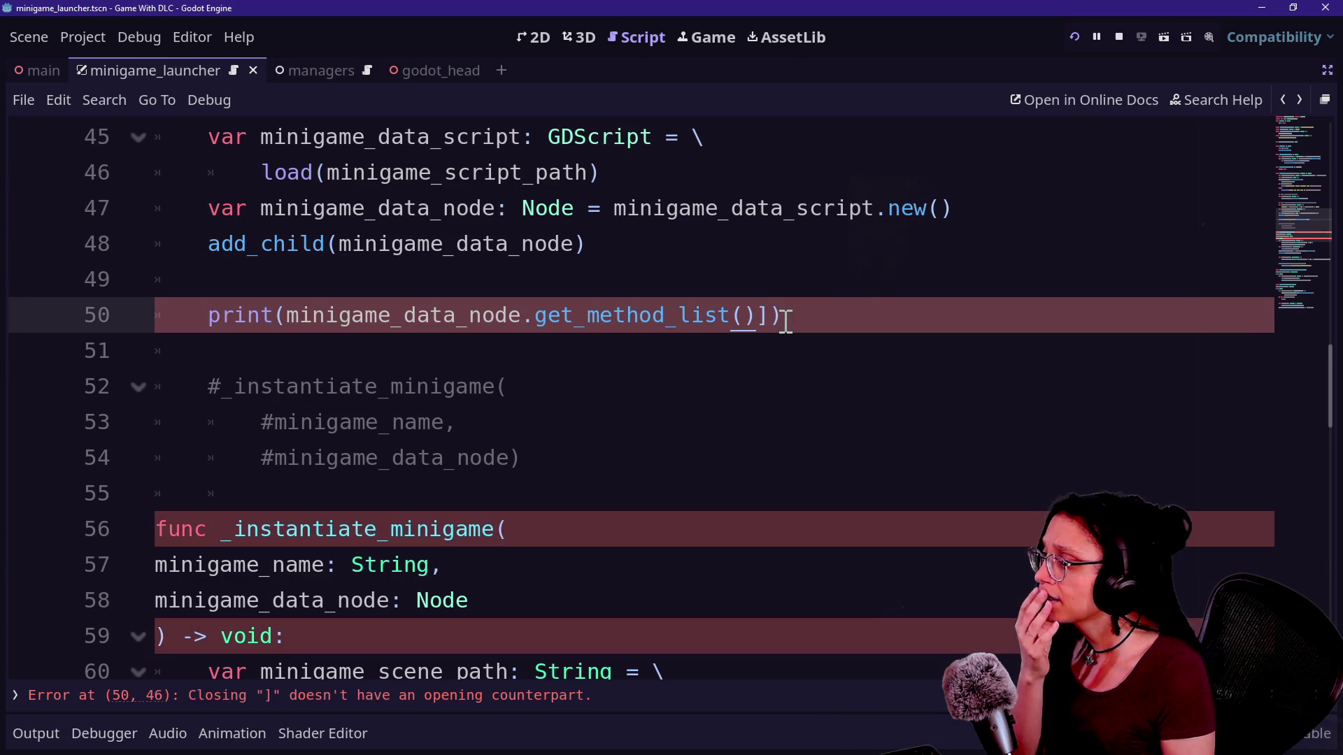
type("[0")
key("Delete")
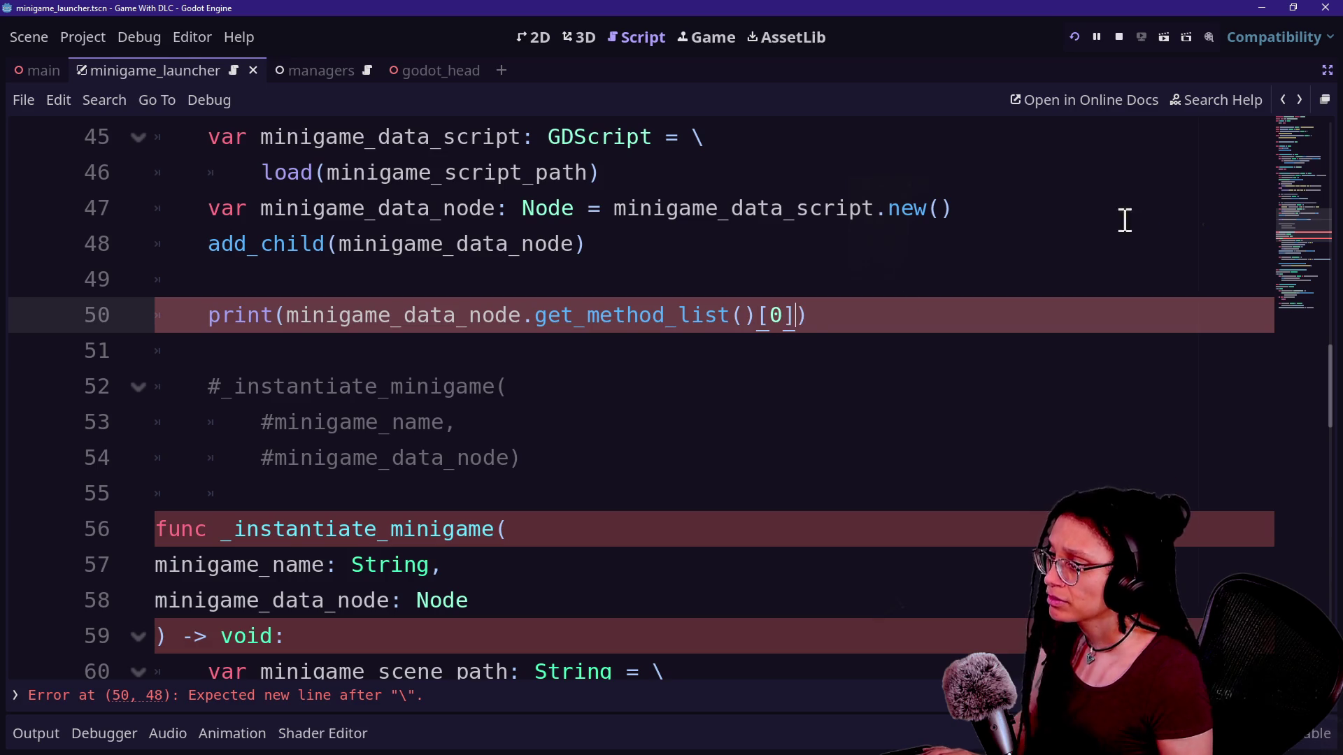
left_click(1075, 35)
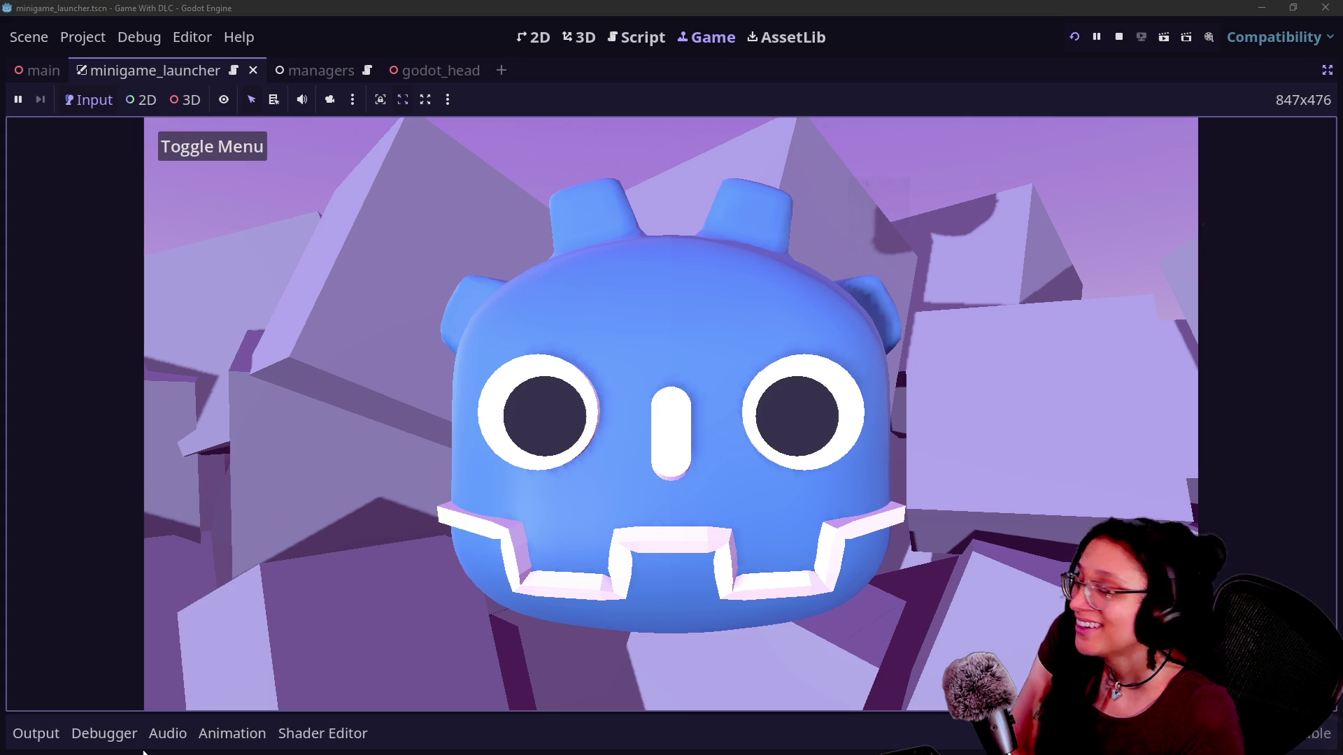
Check the output log for the printed _process entry, then reopen the script in full-width view
left_click(35, 734)
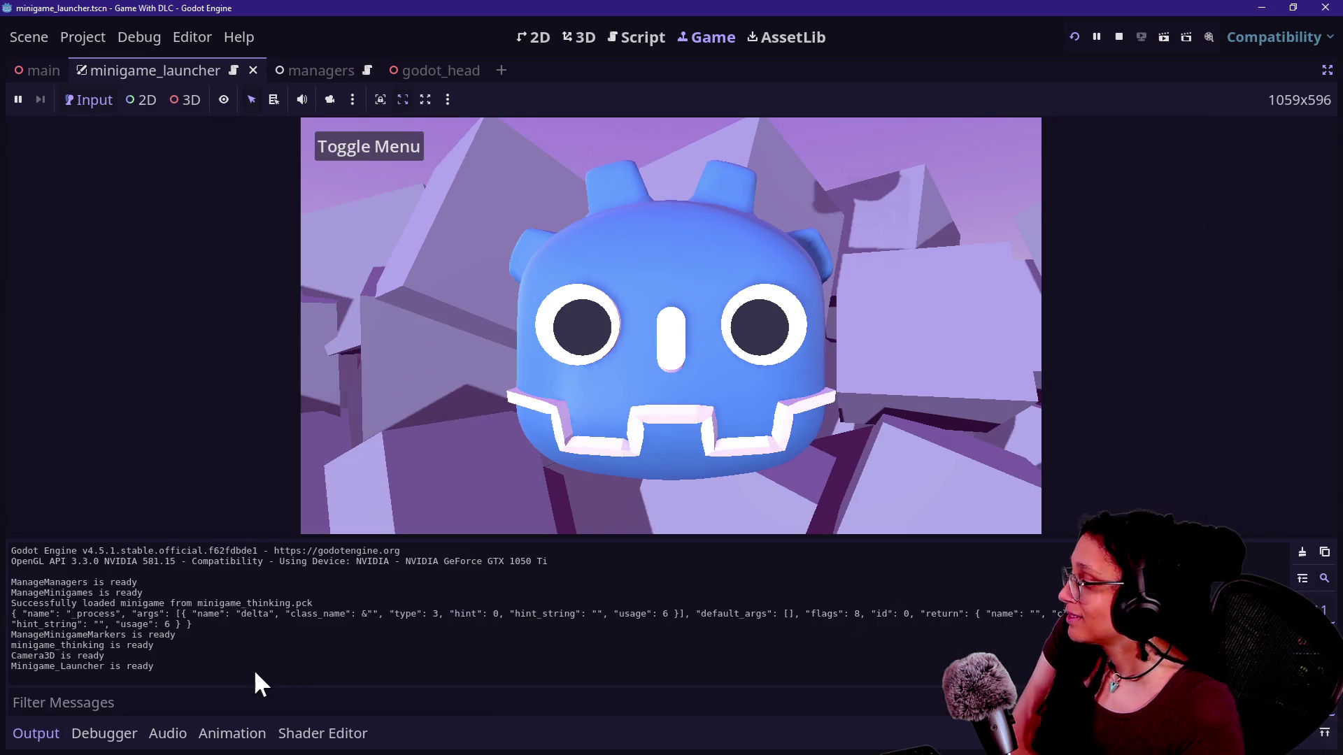
left_click(902, 523)
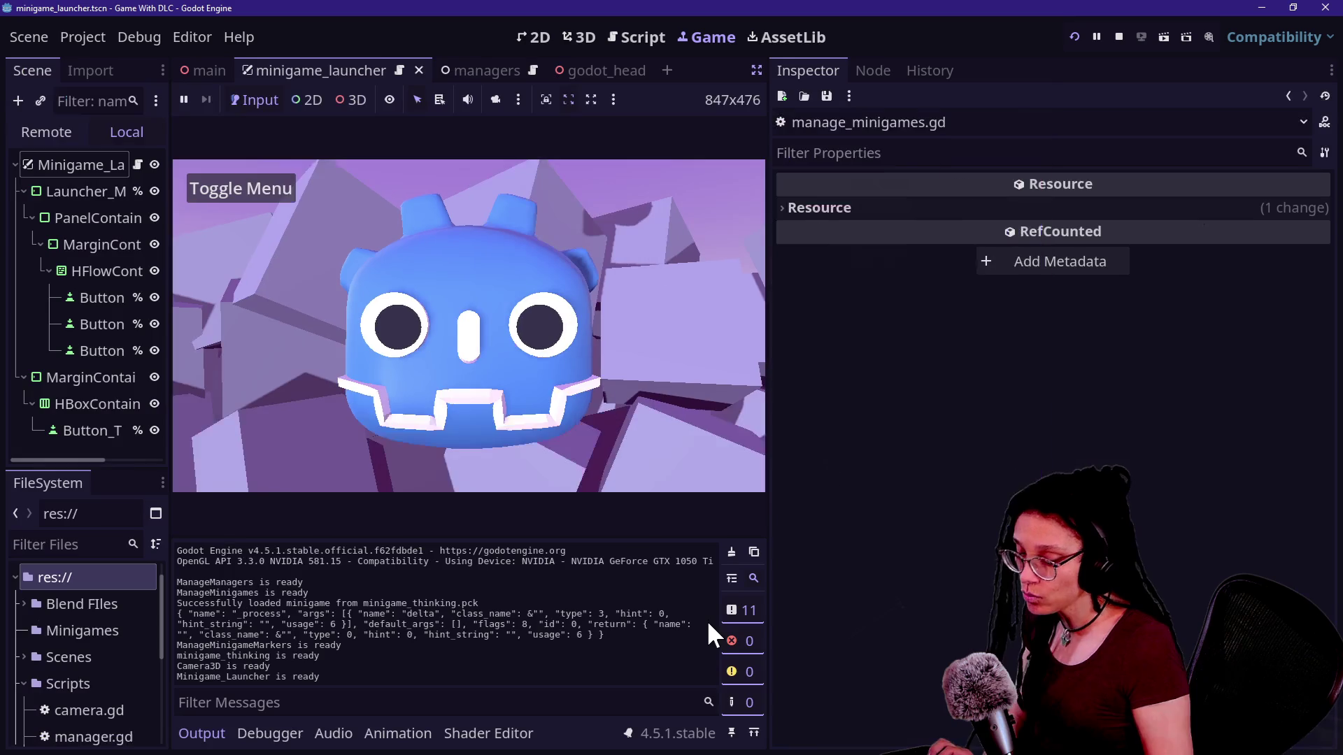
left_click(707, 619)
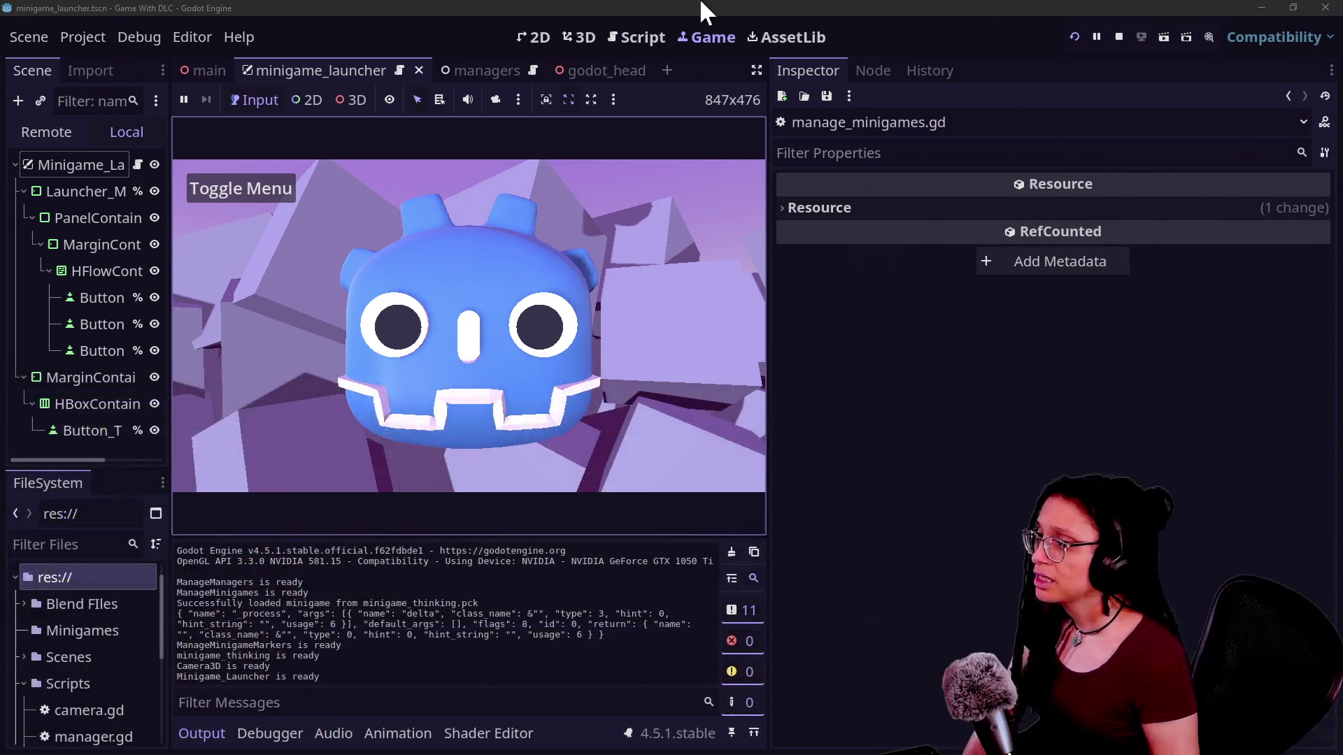
left_click(642, 41)
left_click(576, 380)
key("ctrl+shift+F11")
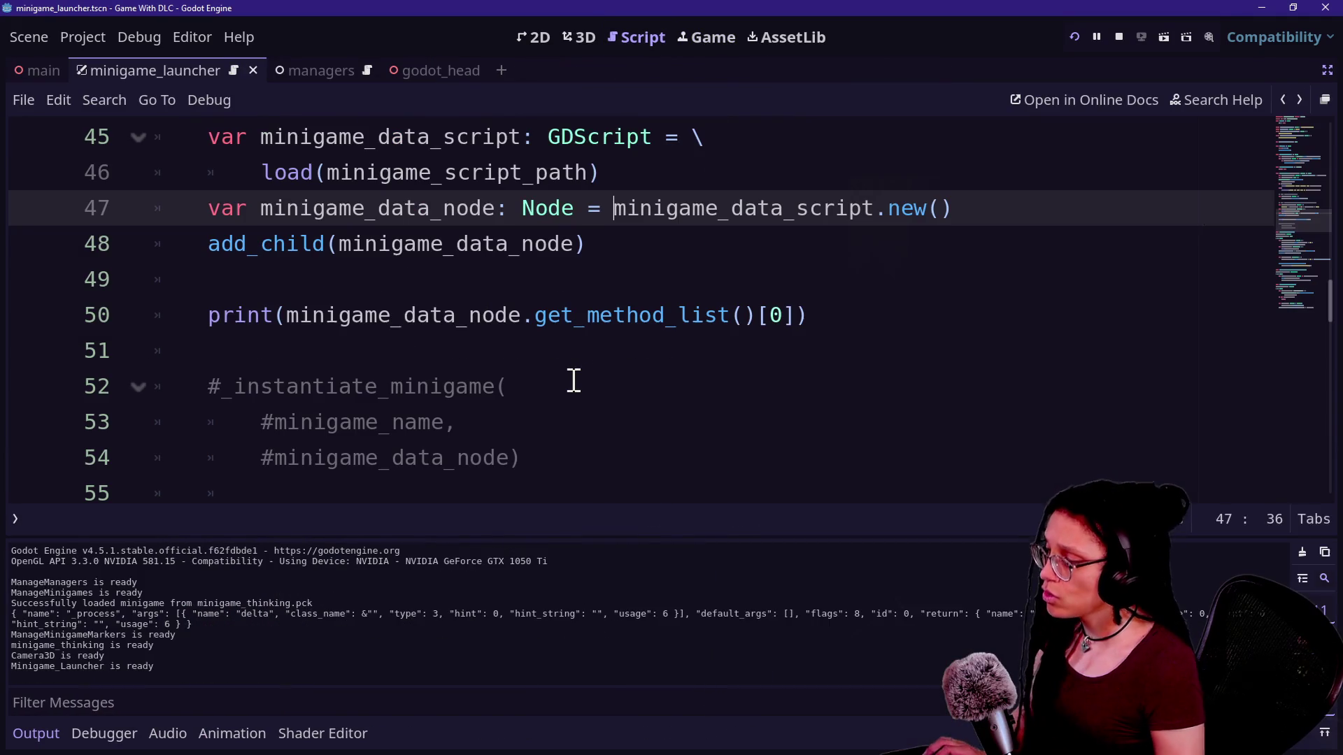
Start a for loop on line 50 iterating over minigame_data_node.get_method_list()
left_click(805, 317)
key("BackSpace")
key("BackSpace")
key("BackSpace")
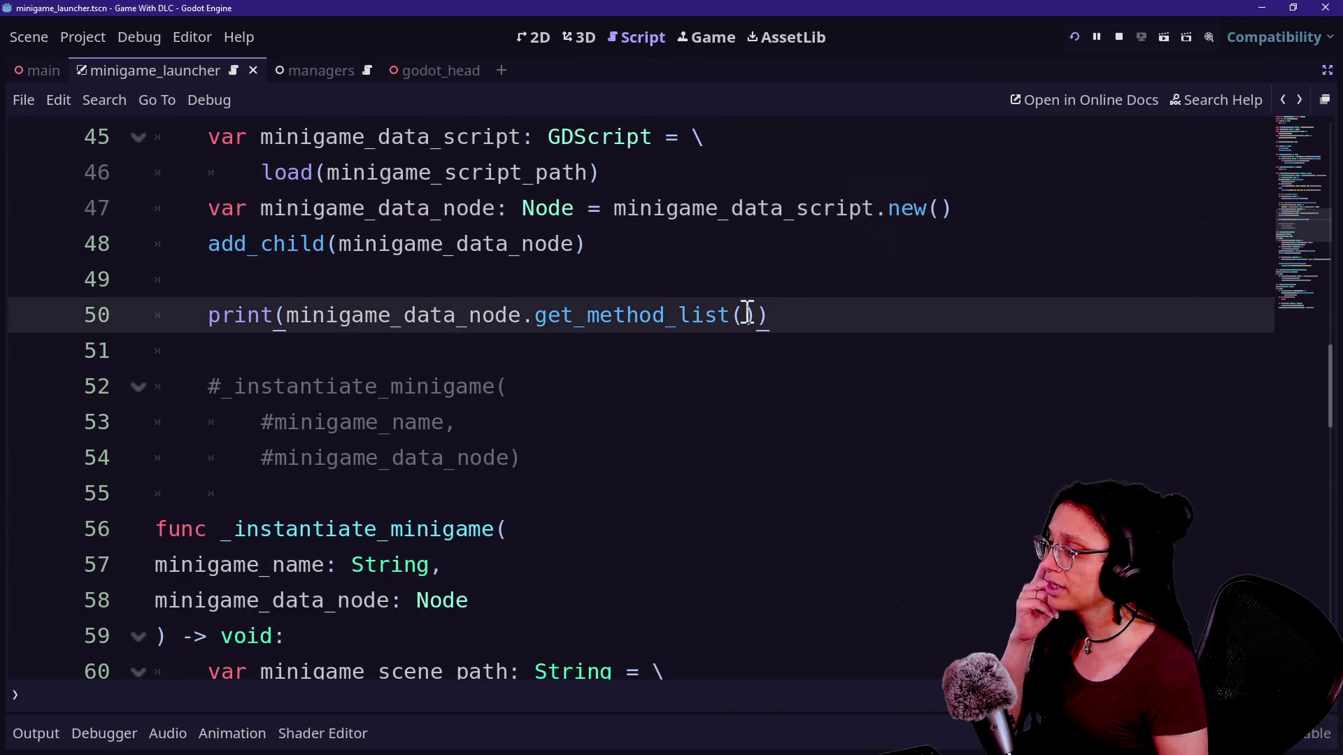
left_click(654, 283)
key("Return")
type("for")
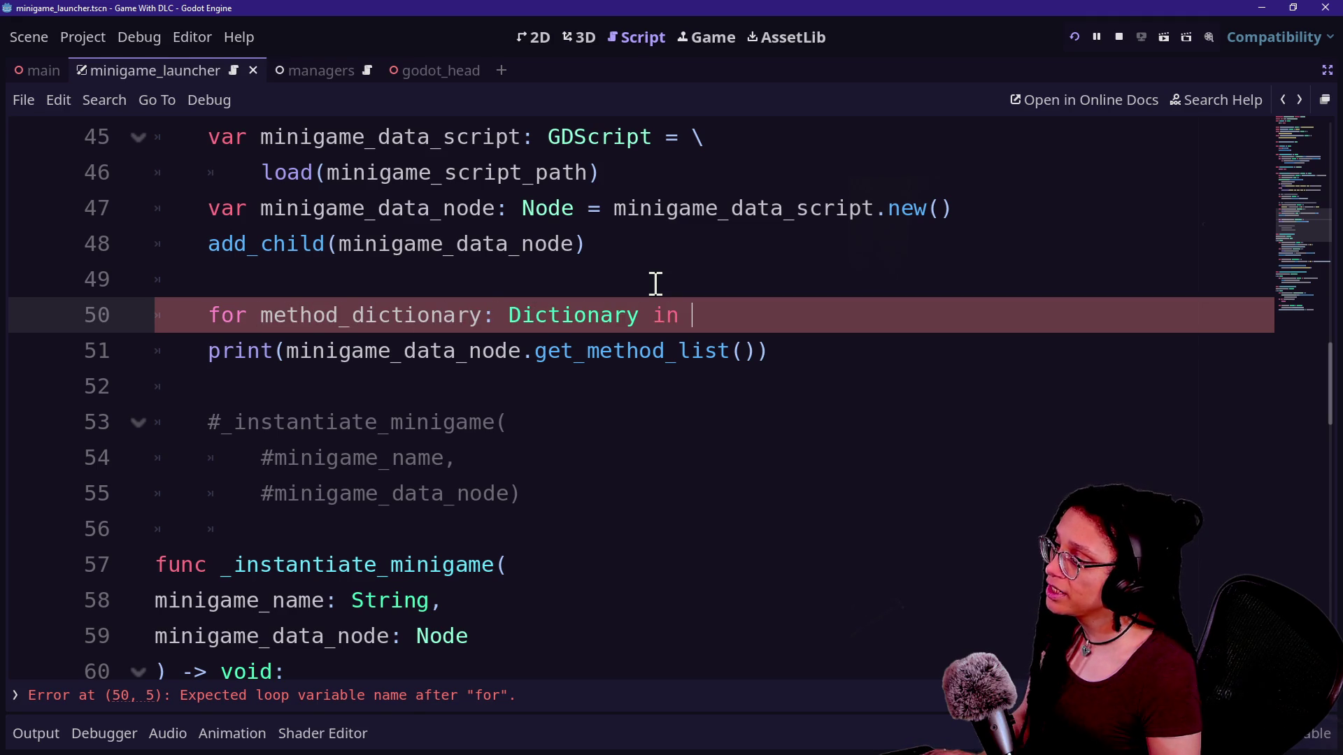
left_click_drag(282, 350, 765, 350)
key("ctrl+x")
left_click(729, 321)
key("ctrl+v")
type(":")
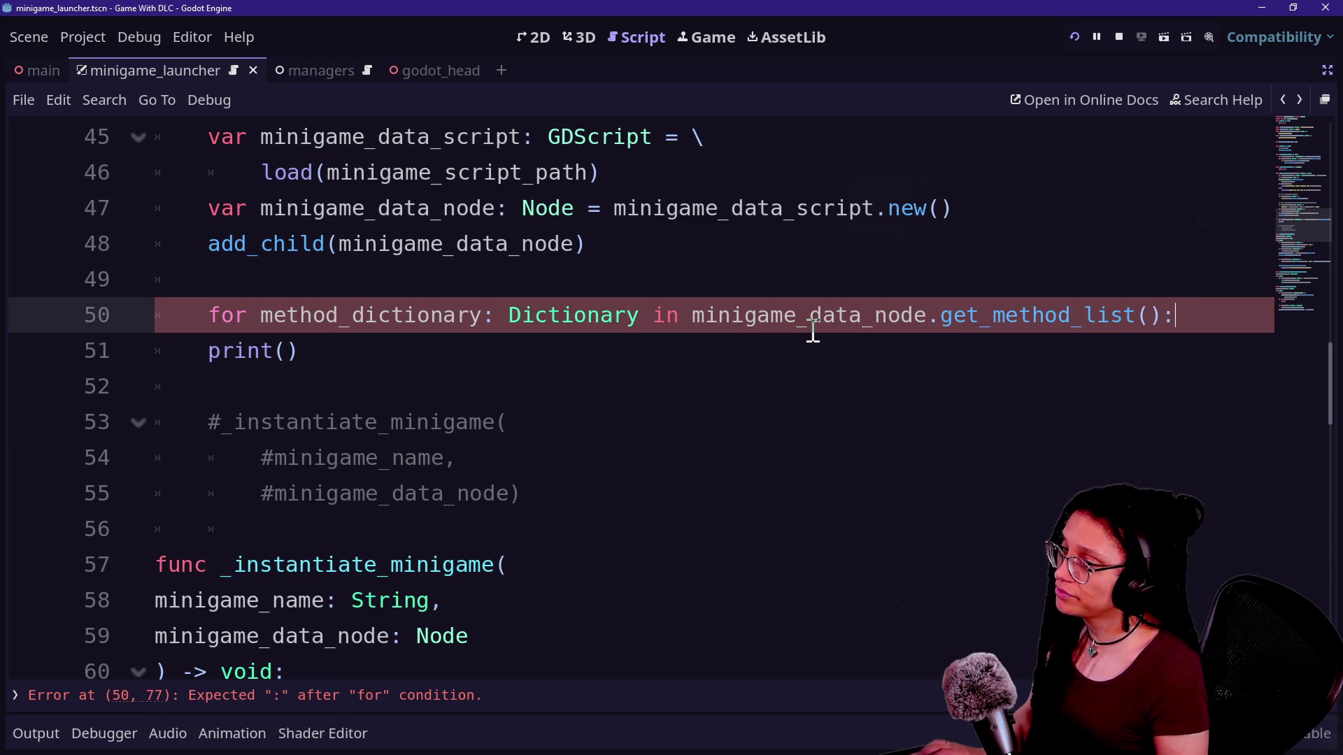
key("Return")
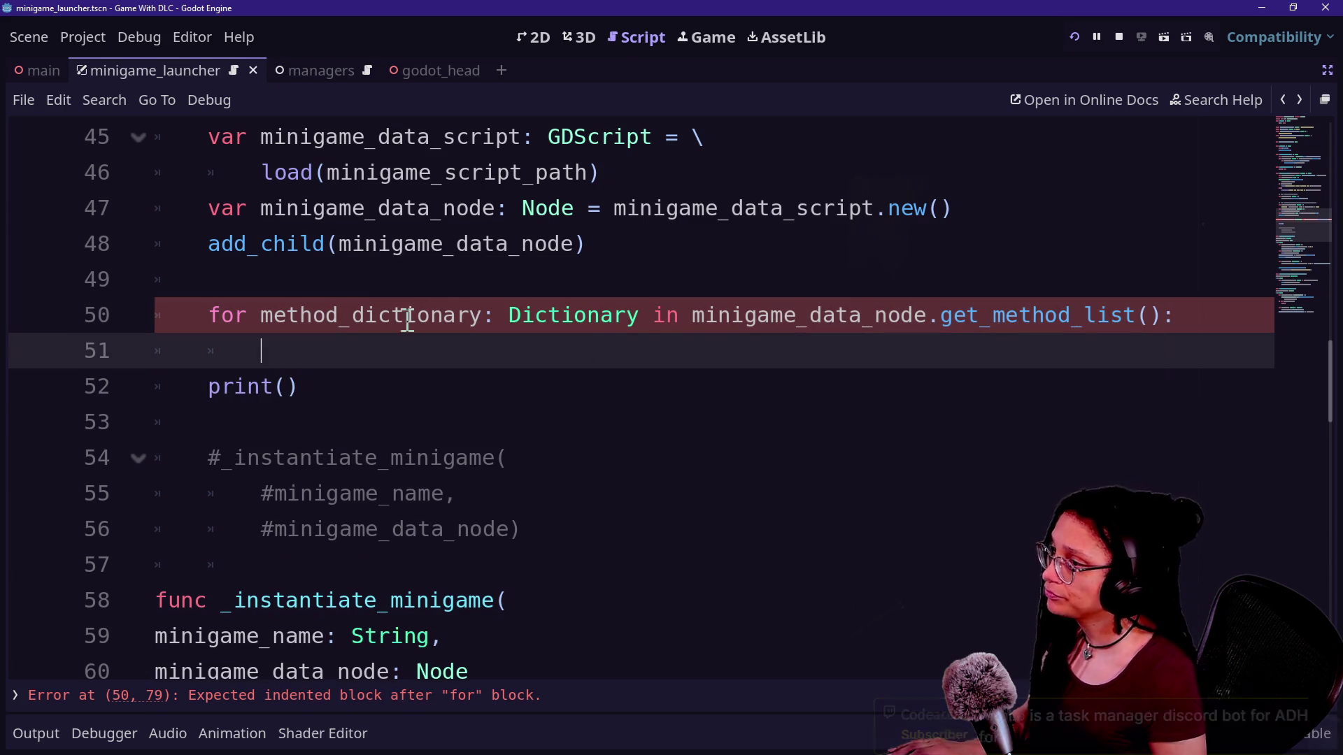
Print method_dictionary["name"] in the loop body, delete the leftover empty print(), and run the project
type("print")
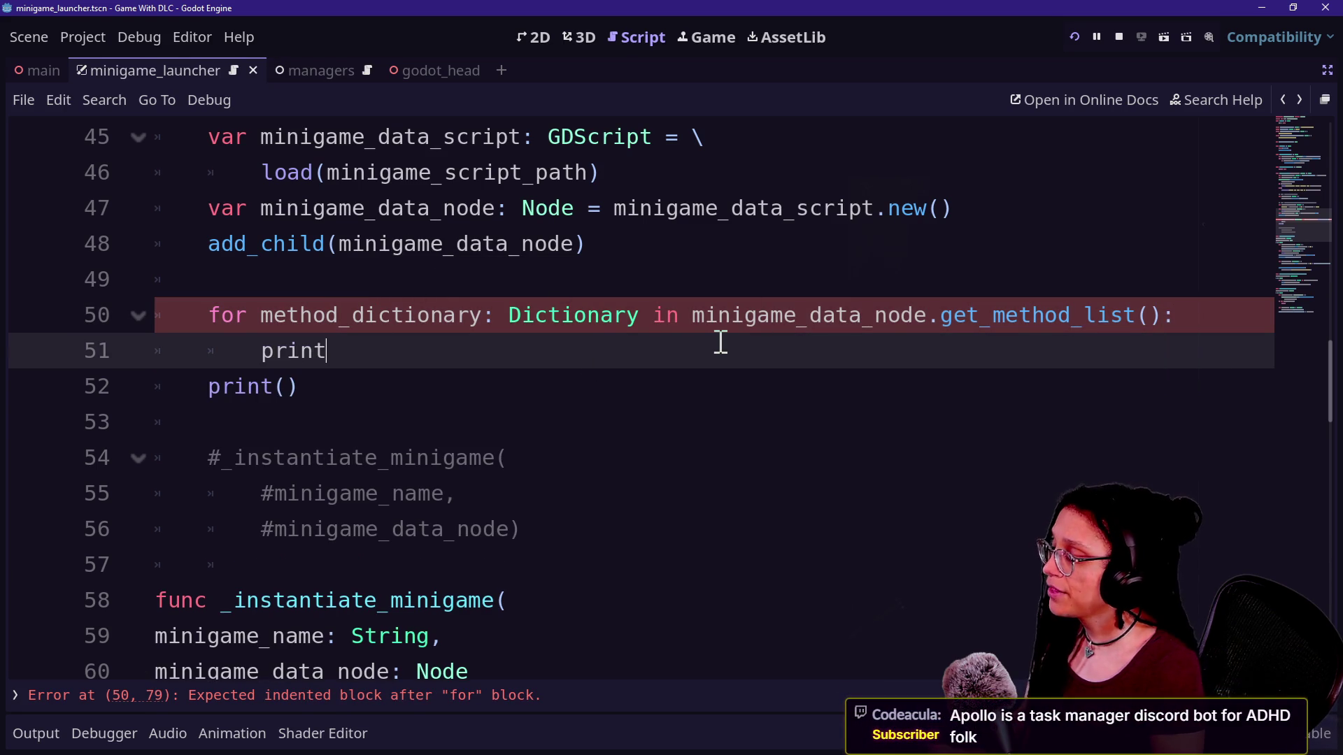
type("(method_dictionary[\"name")
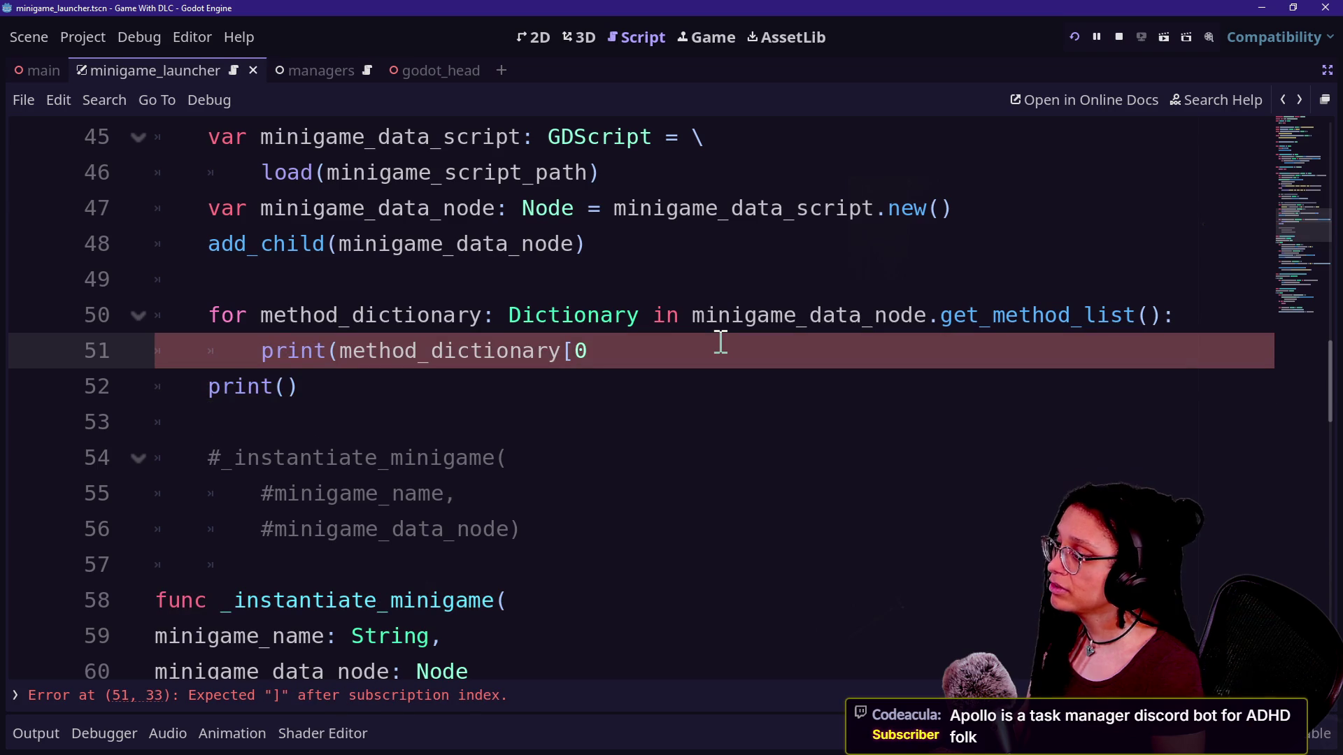
key("BackSpace")
type("\"name")
key("Return")
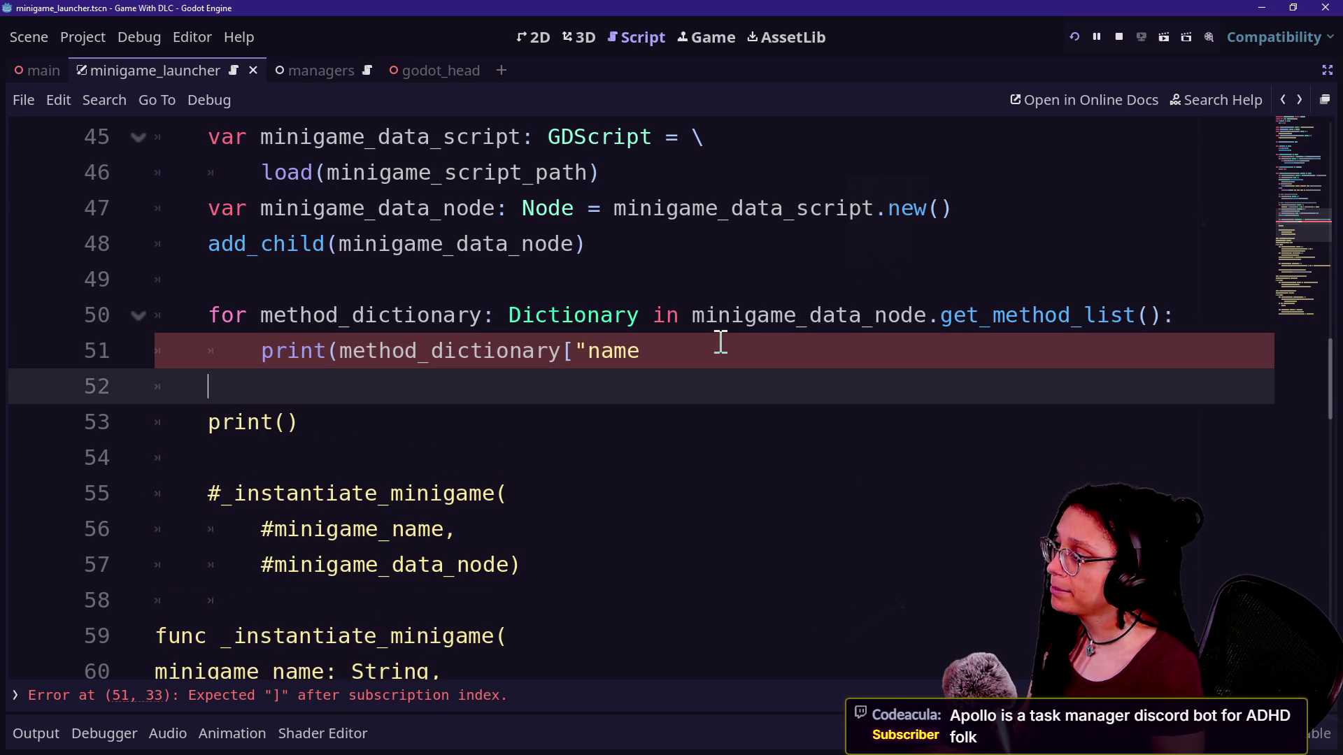
key("BackSpace")
key("BackSpace")
key("BackSpace")
type("\"])")
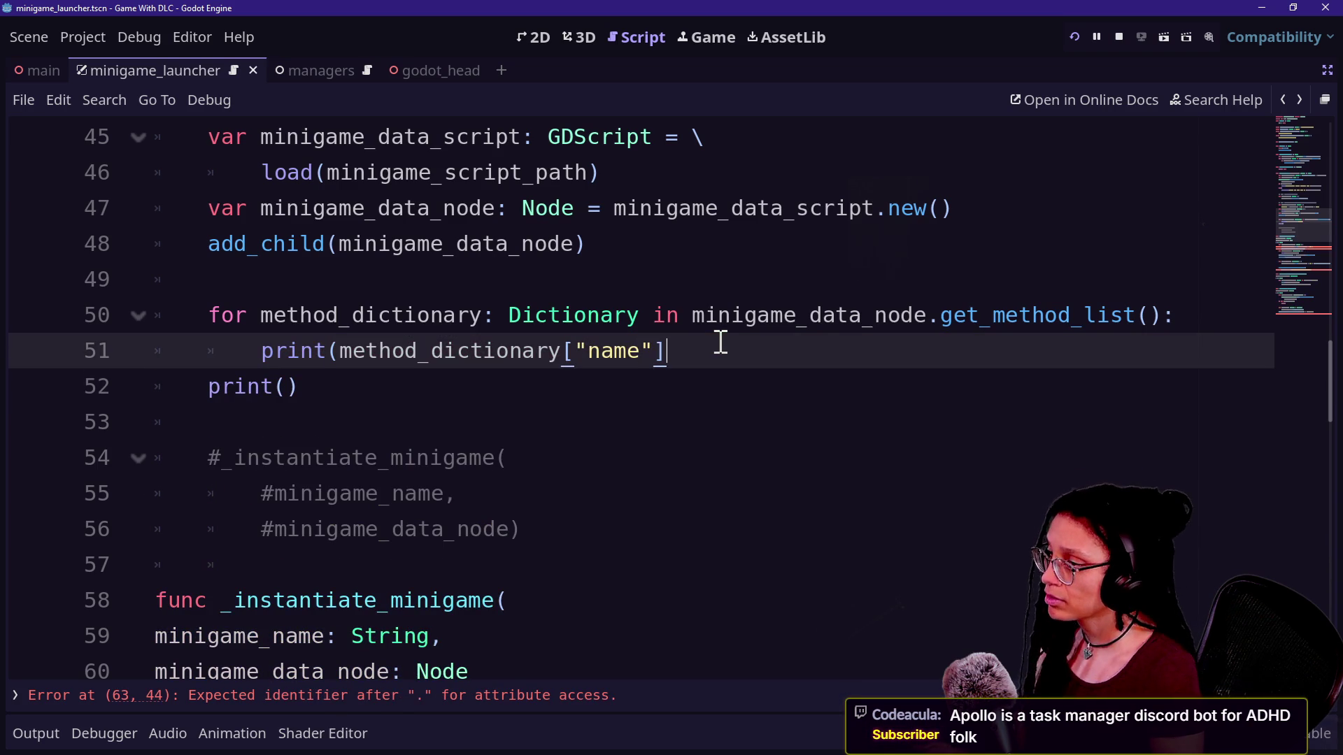
key("Down")
key("shift+Up")
key("BackSpace")
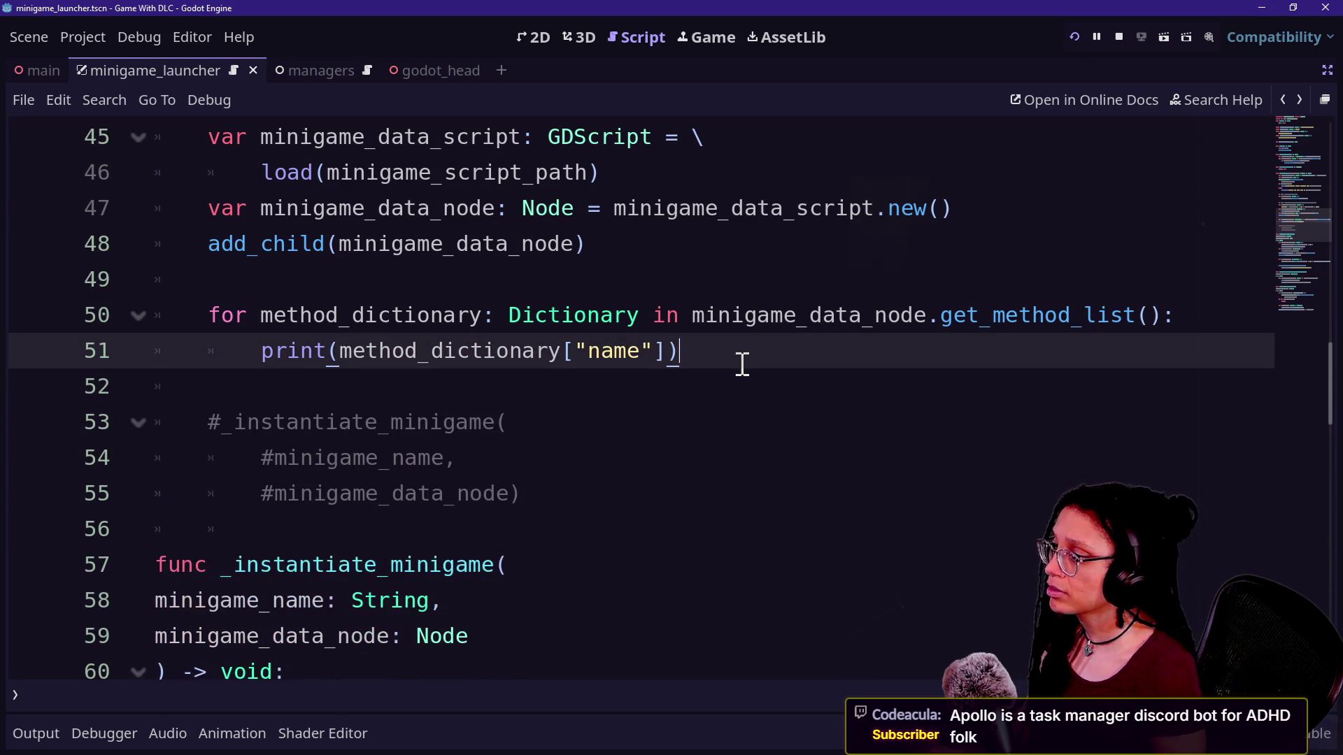
left_click(1074, 36)
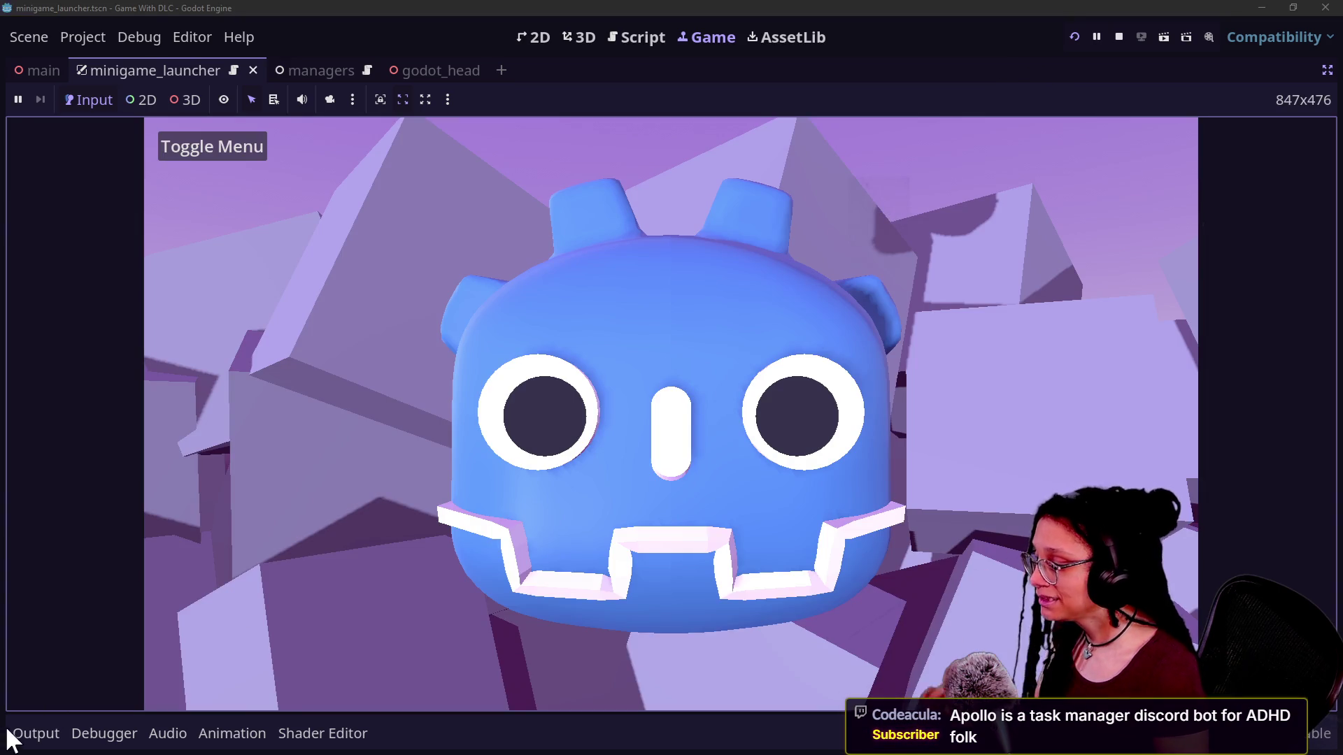
Read the method names in the Output log, ending with get_minigame_data, then return to the script
left_click(69, 720)
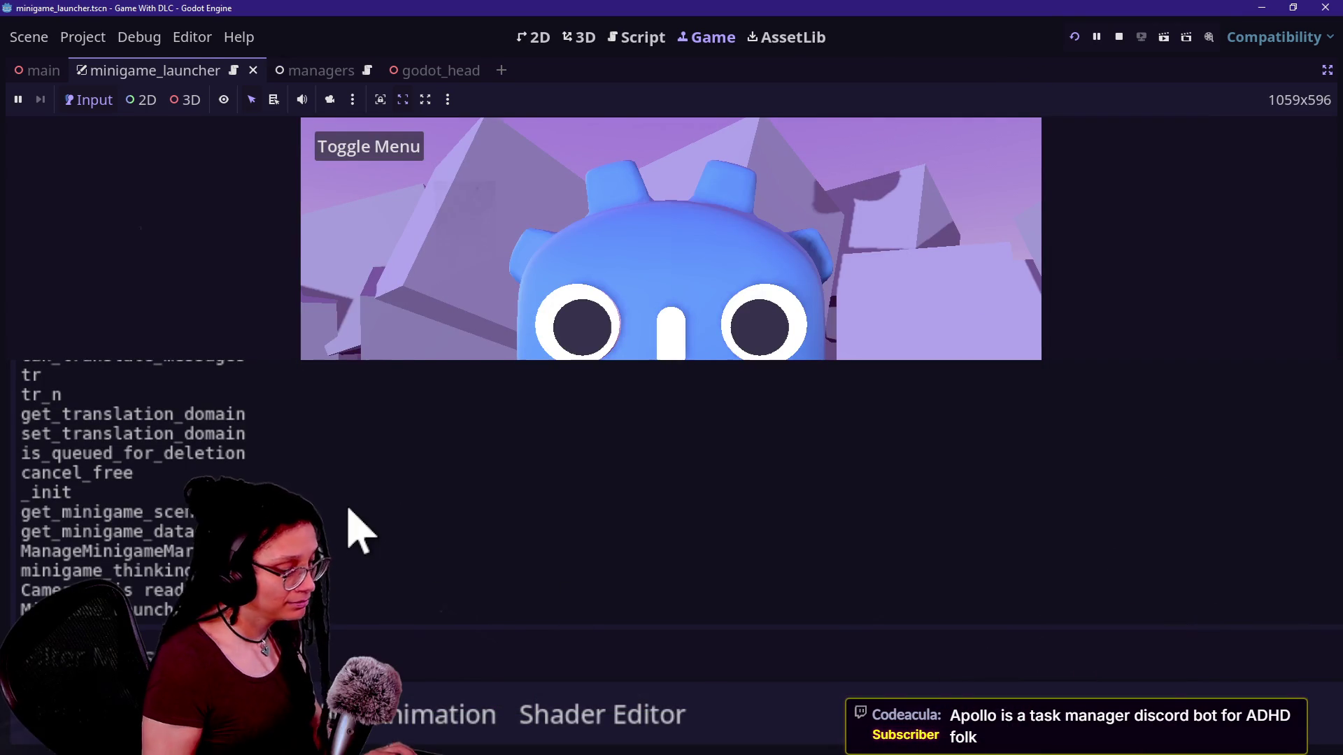
key("ctrl+shift+F11")
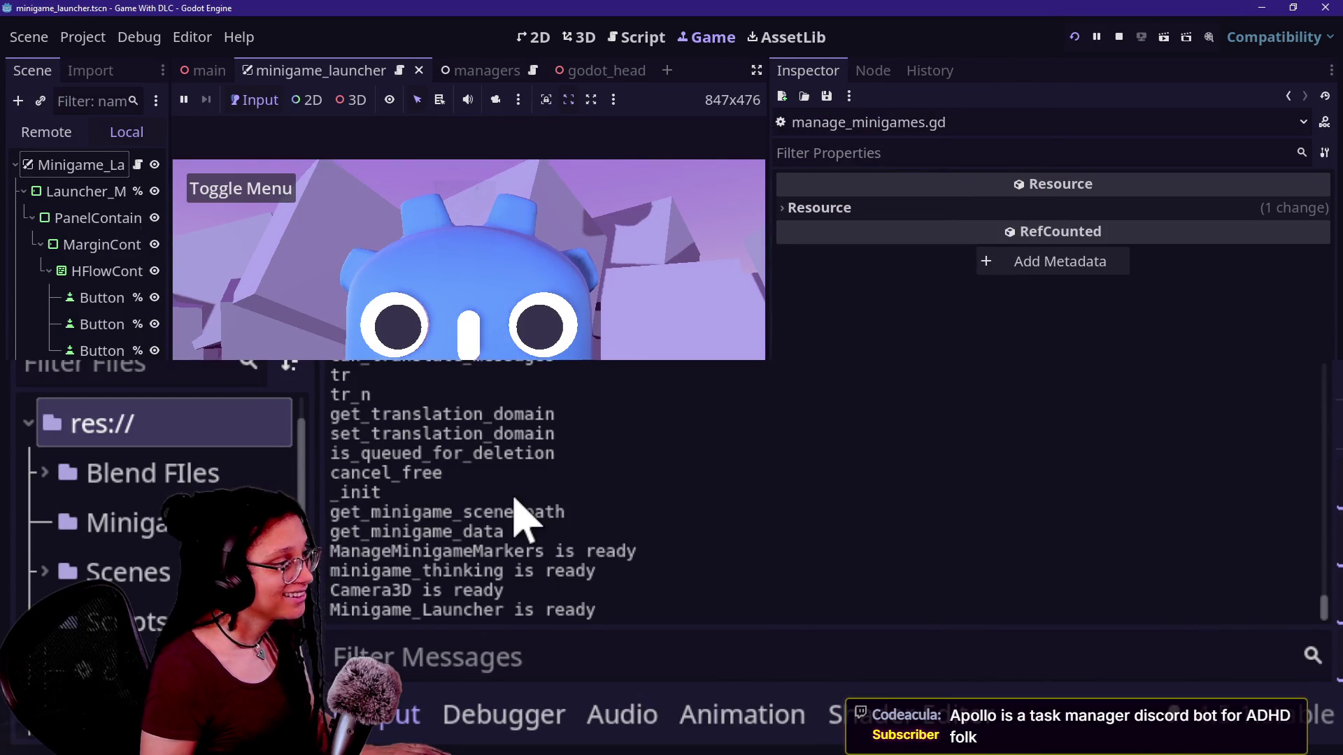
scroll(517, 521, "up", 2)
scroll(489, 524, "down", 2)
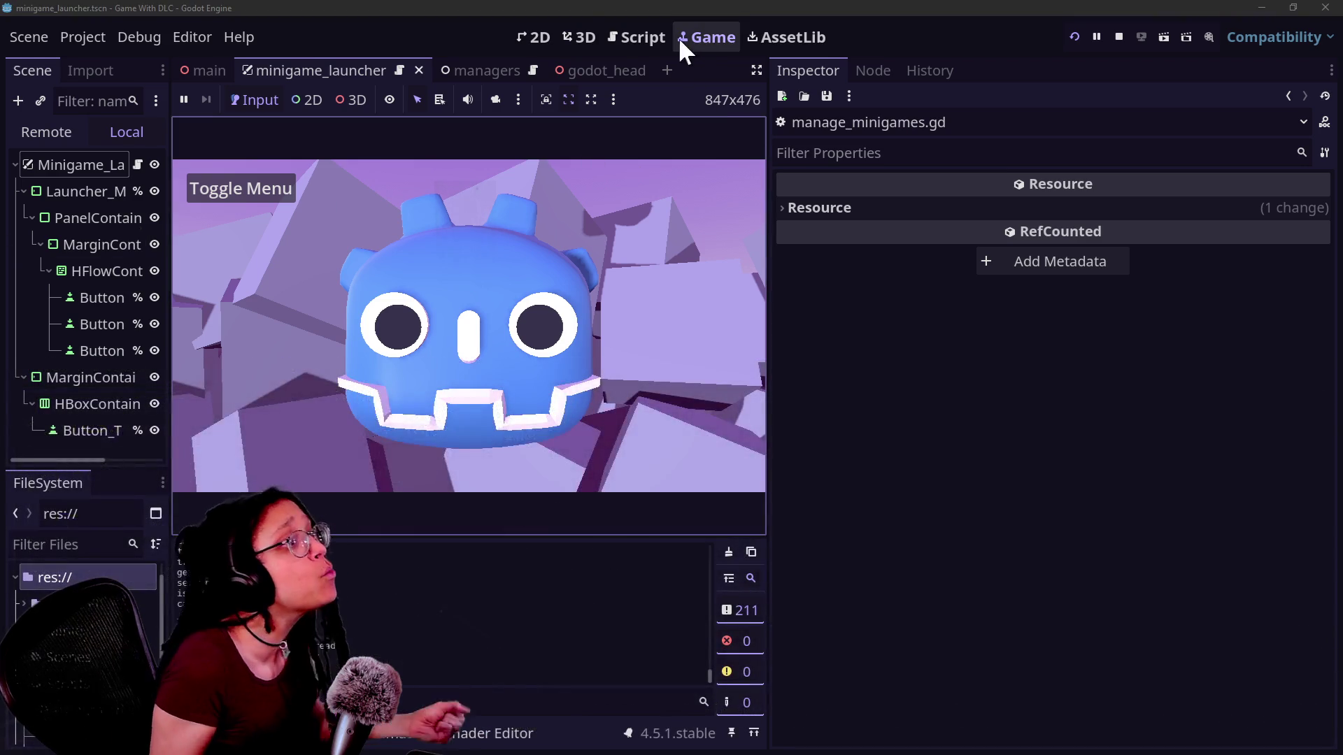
left_click(634, 41)
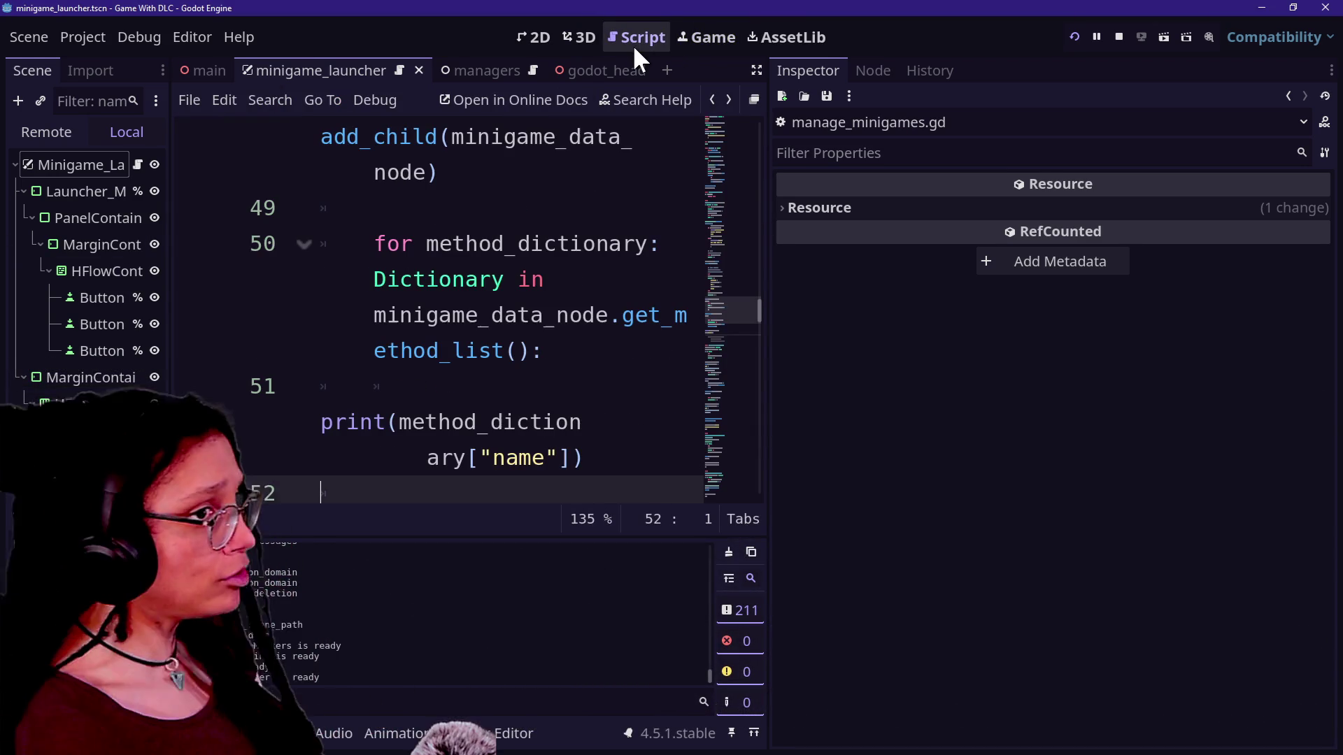
Undo to restore the empty print() line and switch to a full-width code editor
key("Down")
left_click(371, 309)
key("ctrl+z")
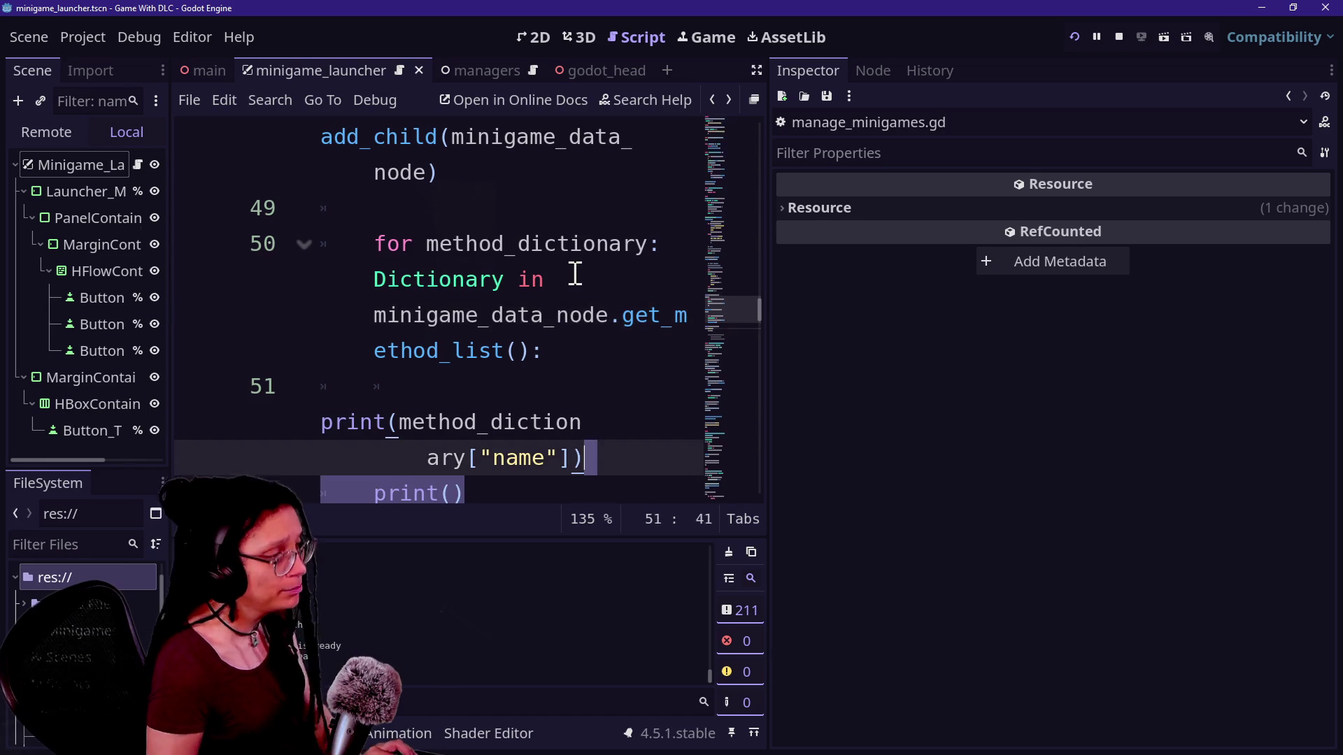
key("ctrl+shift+F11")
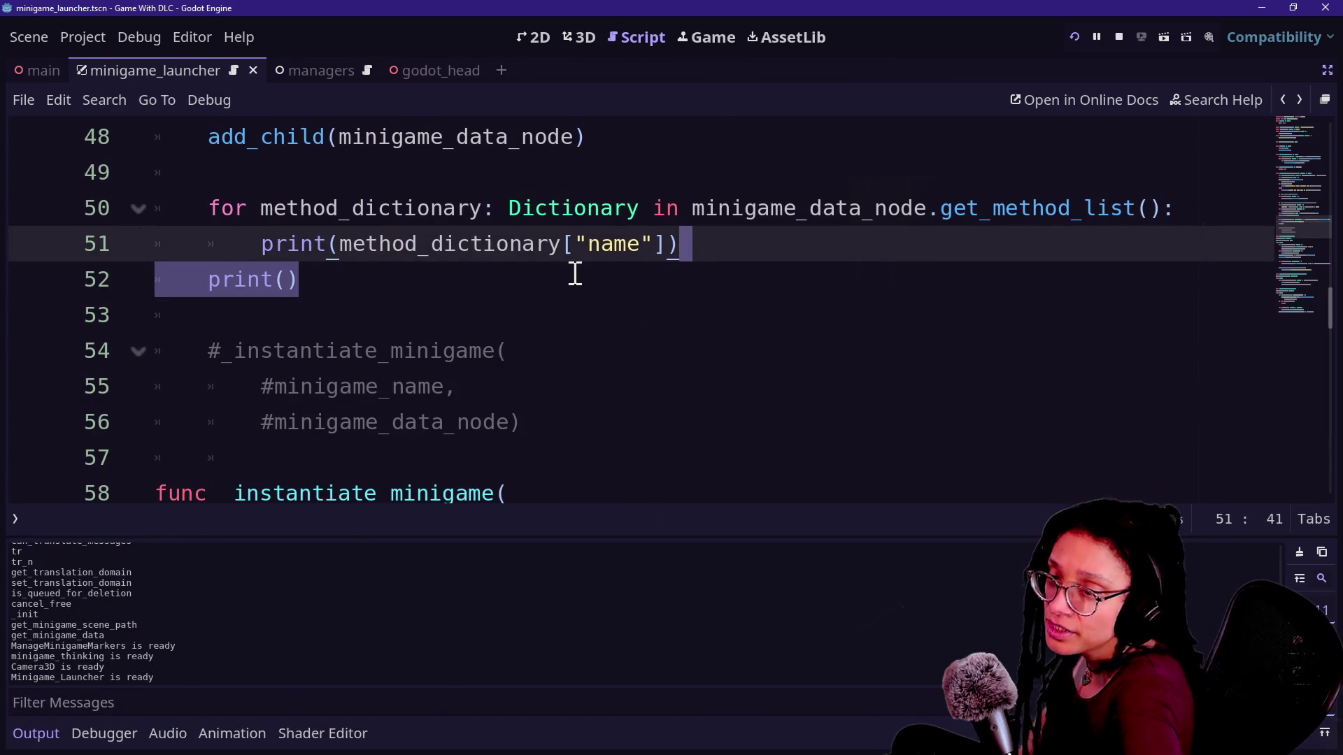
Review lines 51–57, including the commented-out _instantiate_minigame call
left_click(642, 244)
left_click(708, 369)
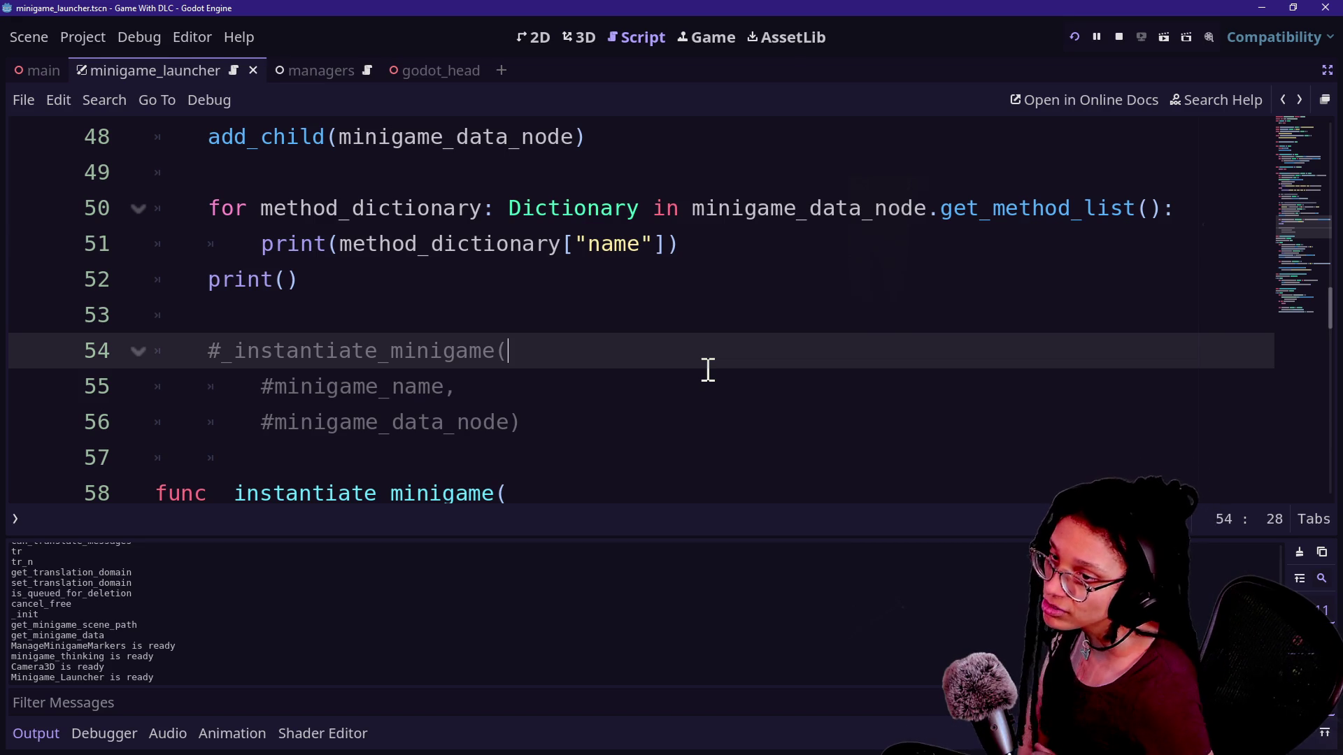
left_click_drag(560, 455, 564, 398)
left_click(594, 339)
left_click(589, 326)
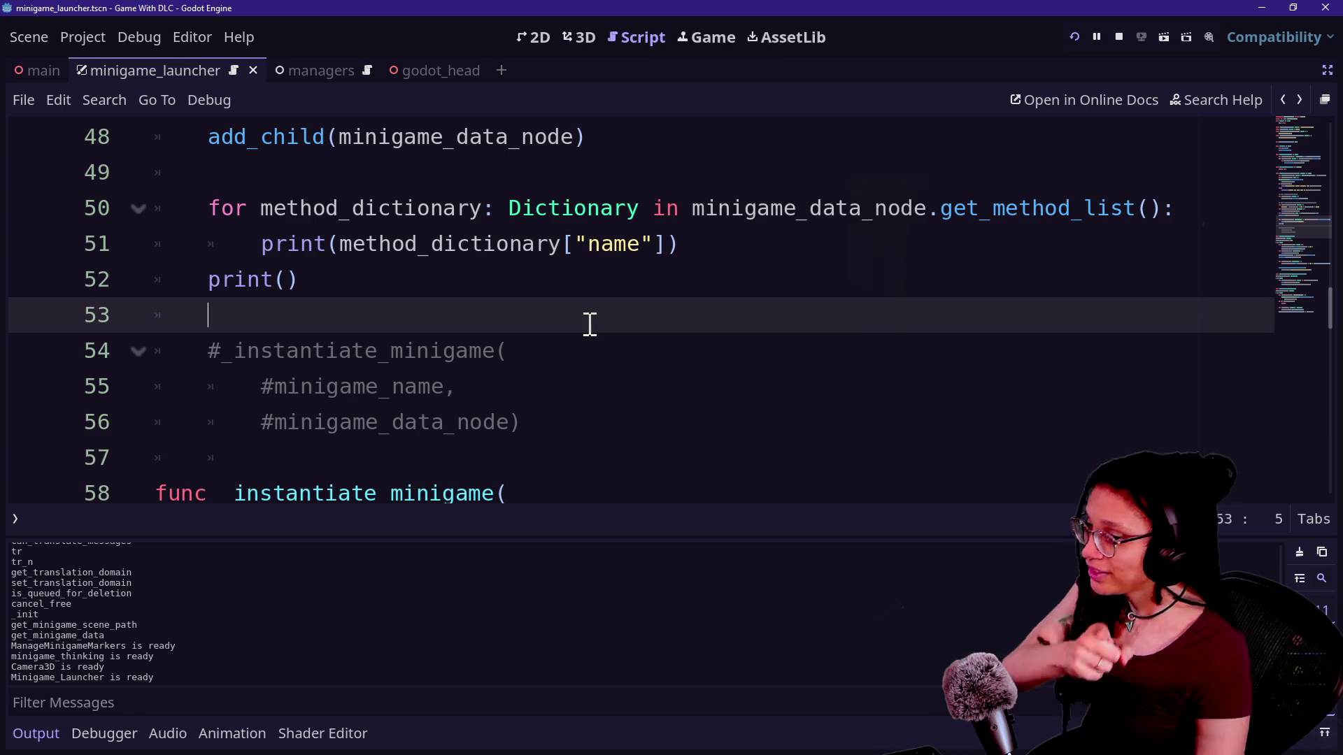
key("ctrl+shift+F11")
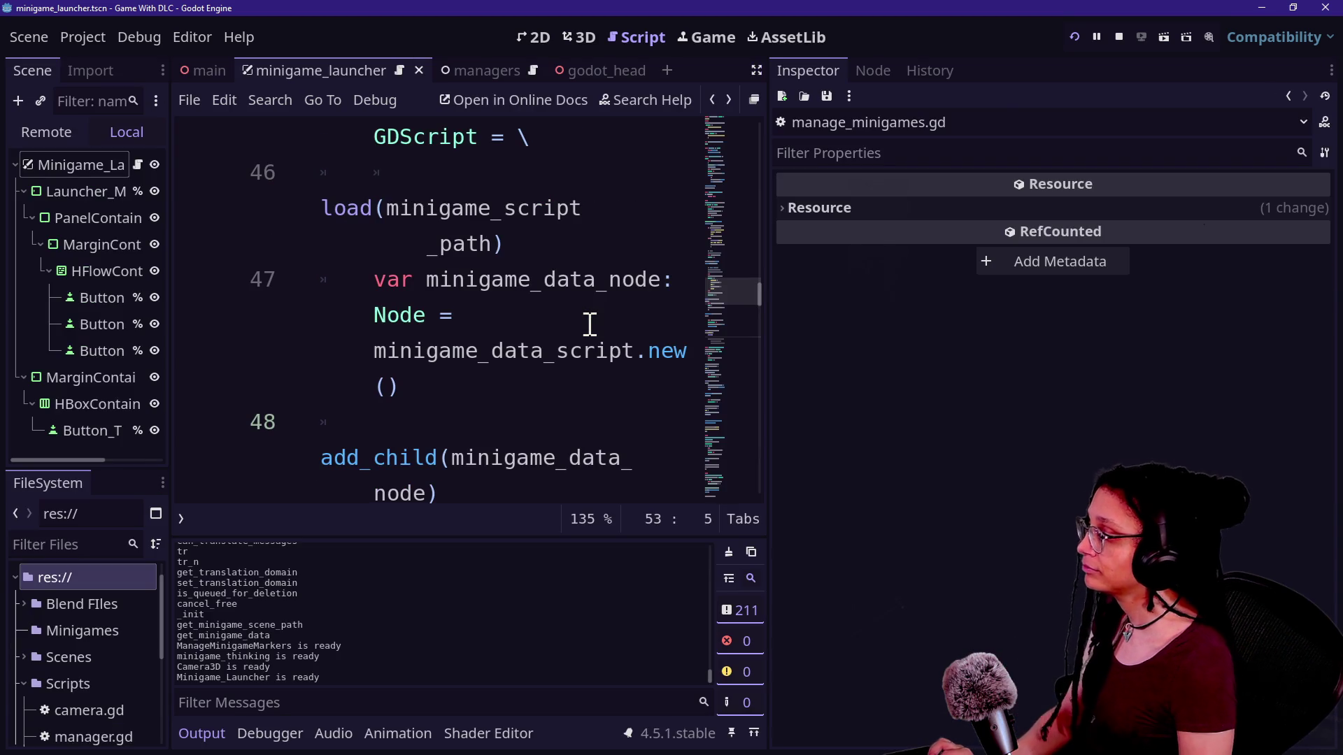
key("ctrl+shift+F11")
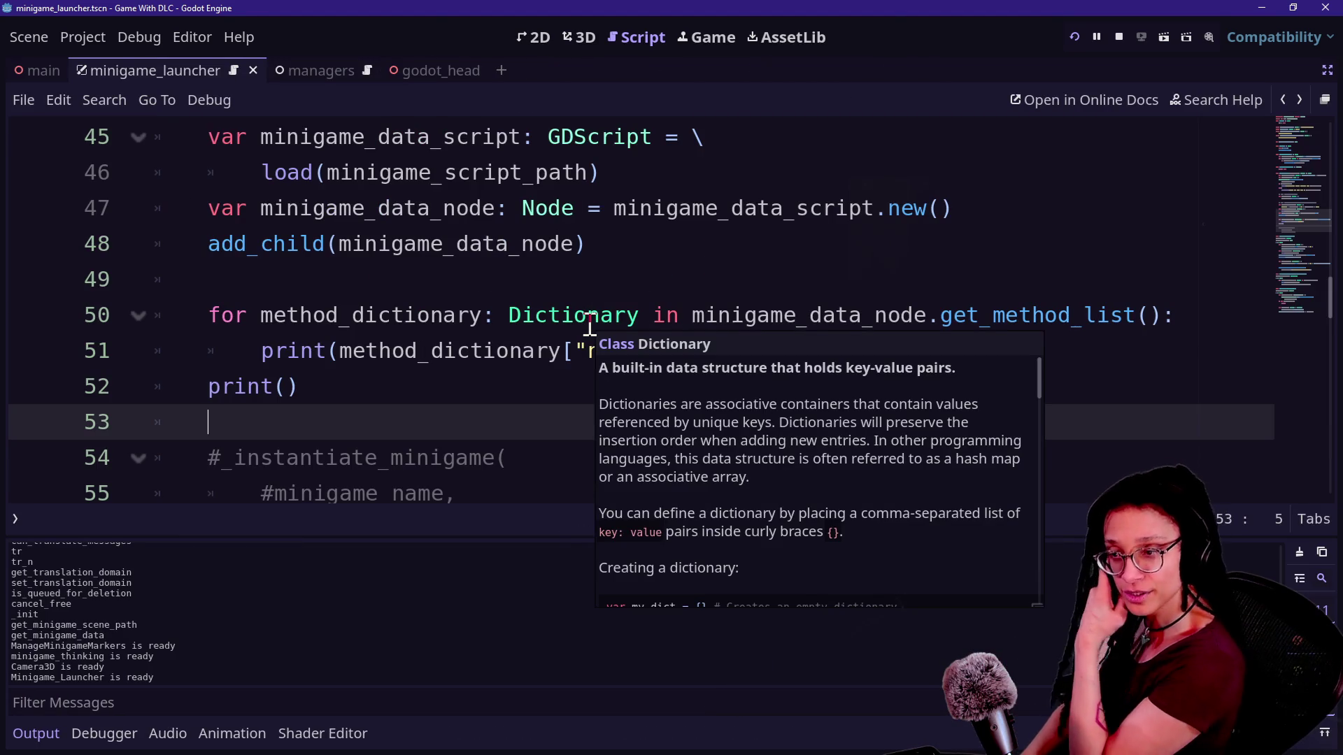
Re-examine the get_method_list() loop from line 45 through line 57, then switch to the stream chat window
mouse_move(680, 350)
left_mouse_down()
mouse_move(784, 280)
mouse_move(1135, 318)
left_mouse_up()
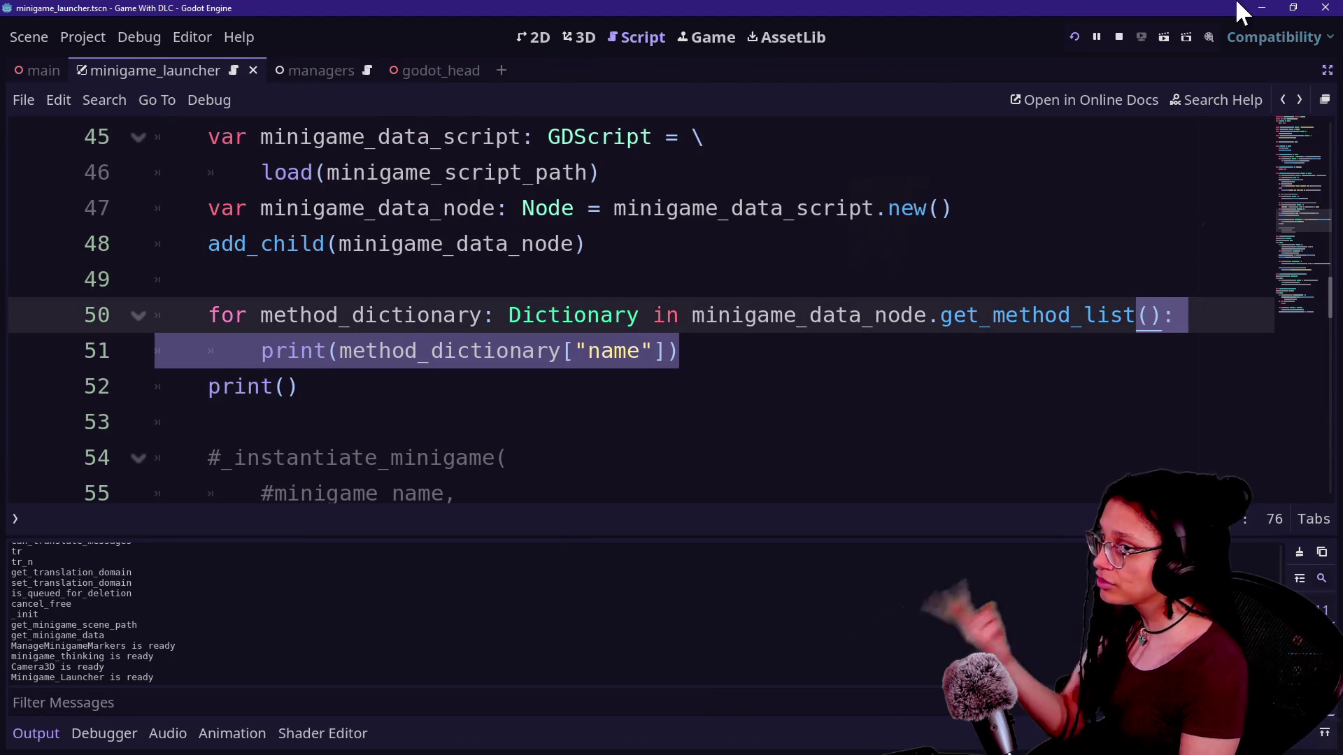
left_click(1041, 129)
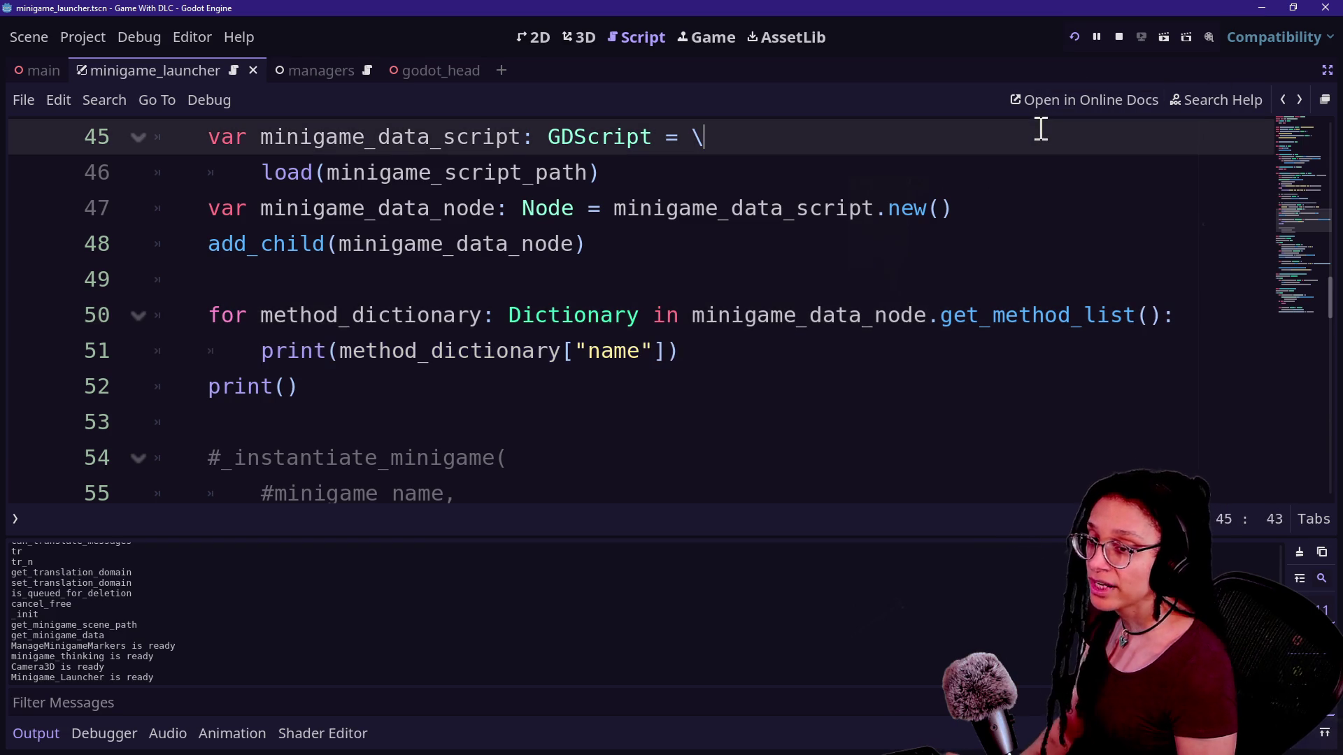
left_click(966, 338)
key("Down")
key("Down")
key("Down")
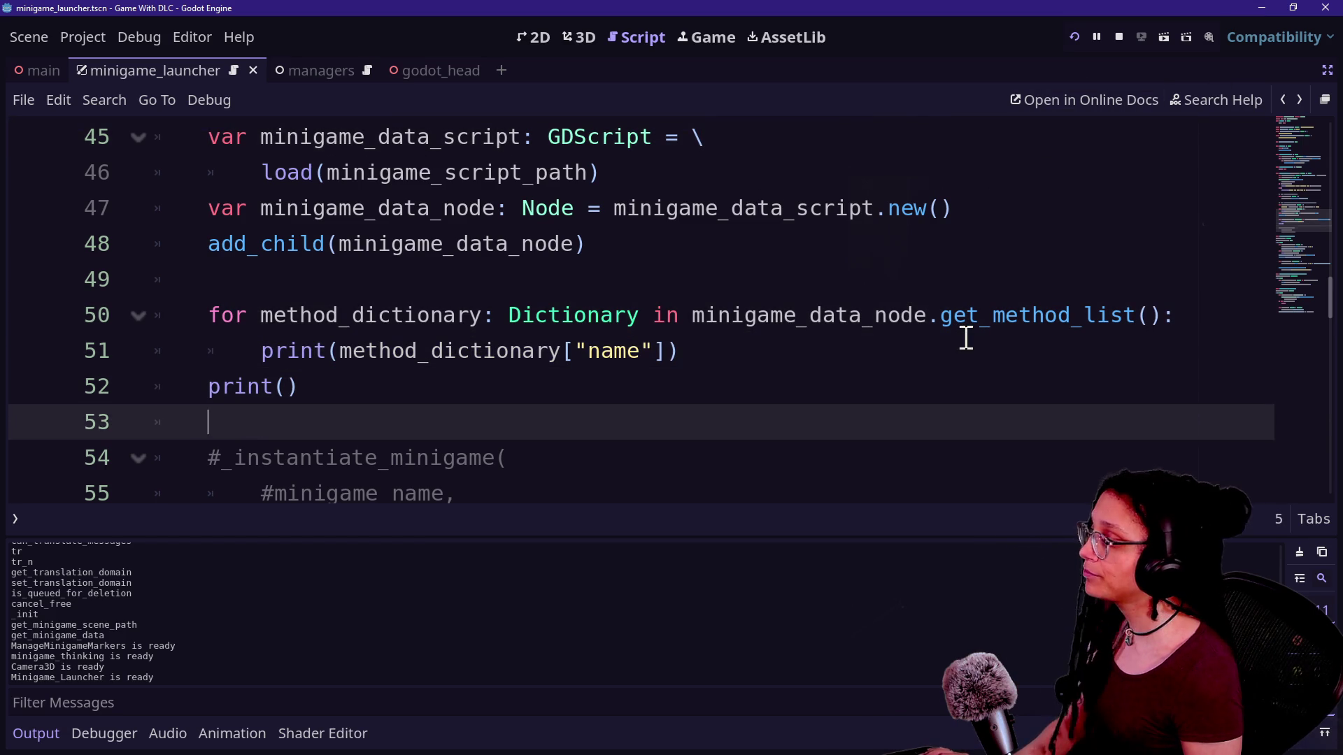
scroll(1299, 221, "down", 2)
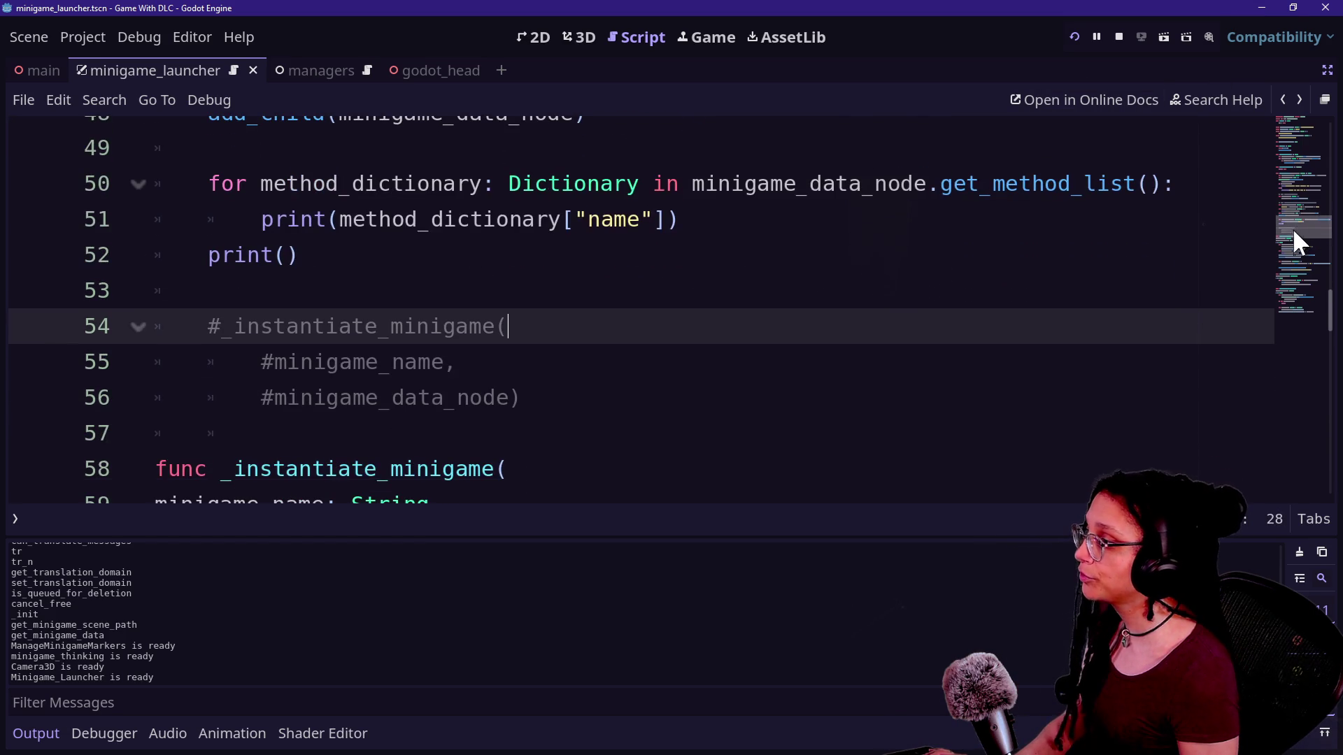
left_click(925, 434)
left_click(918, 411)
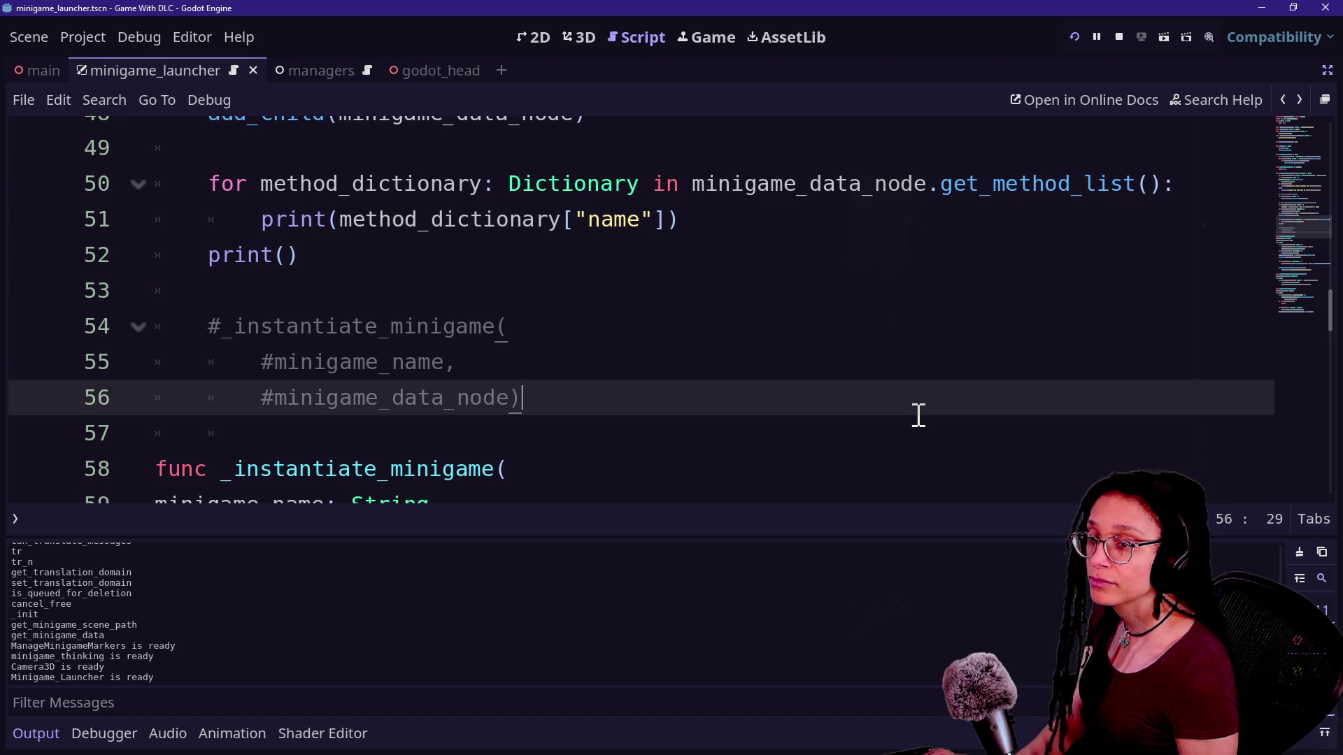
left_click(904, 358)
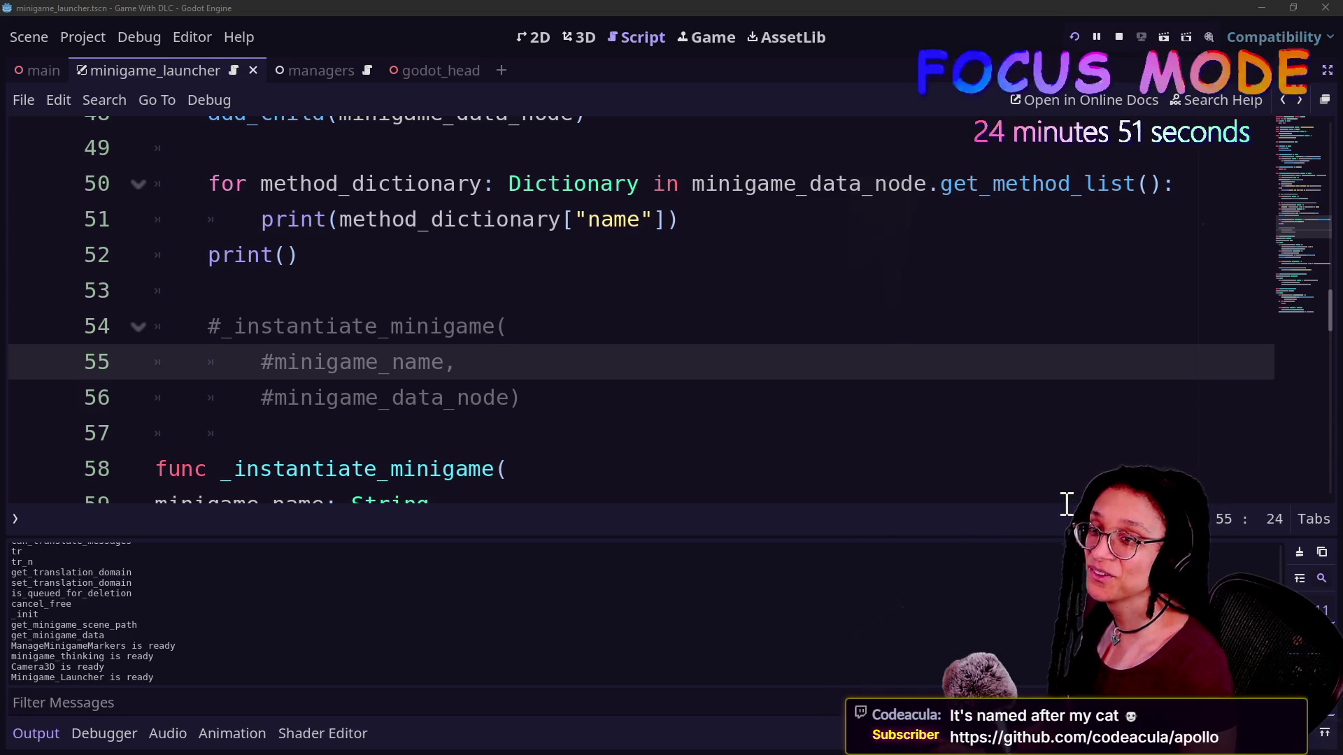
key("alt+Tab")
Open the github.com/codeacula/apollo link shared in chat and switch to that repository tab
scroll(389, 526, "down", 5)
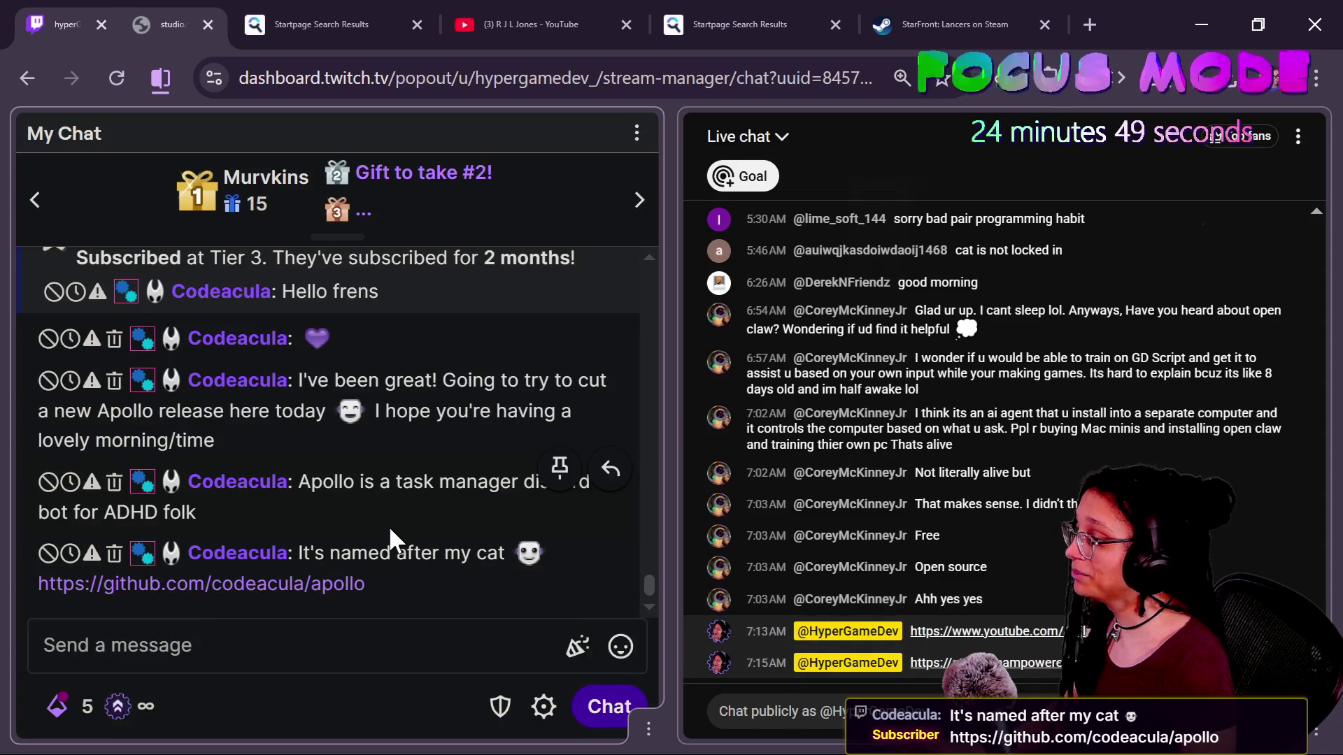
left_click(146, 586)
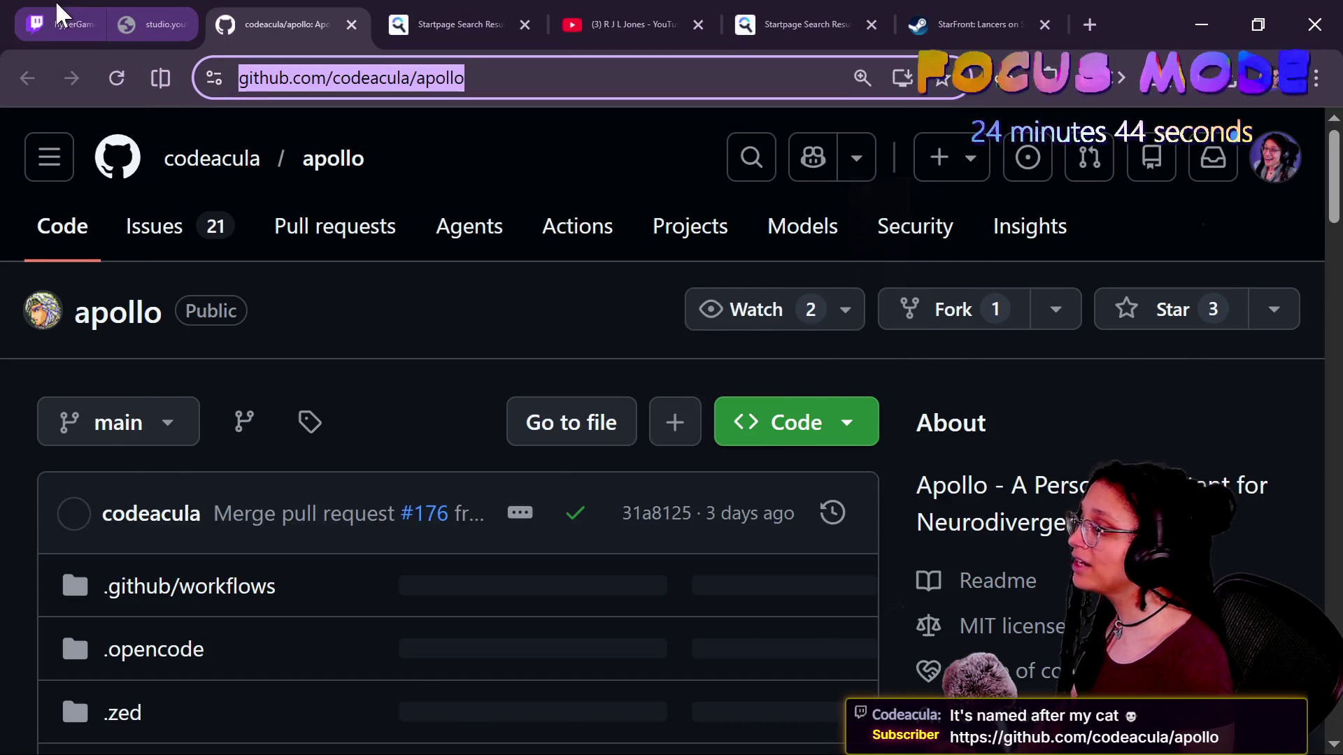
left_click(56, 16)
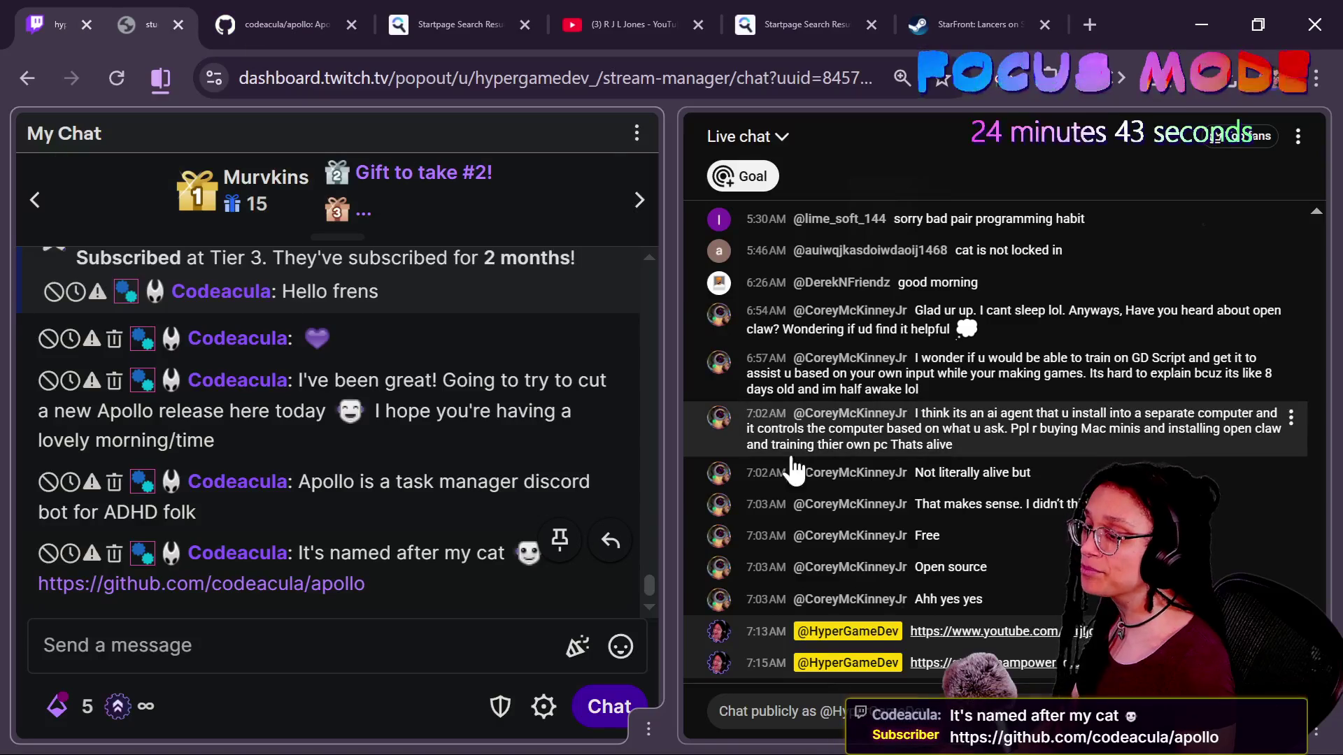
left_click(773, 419)
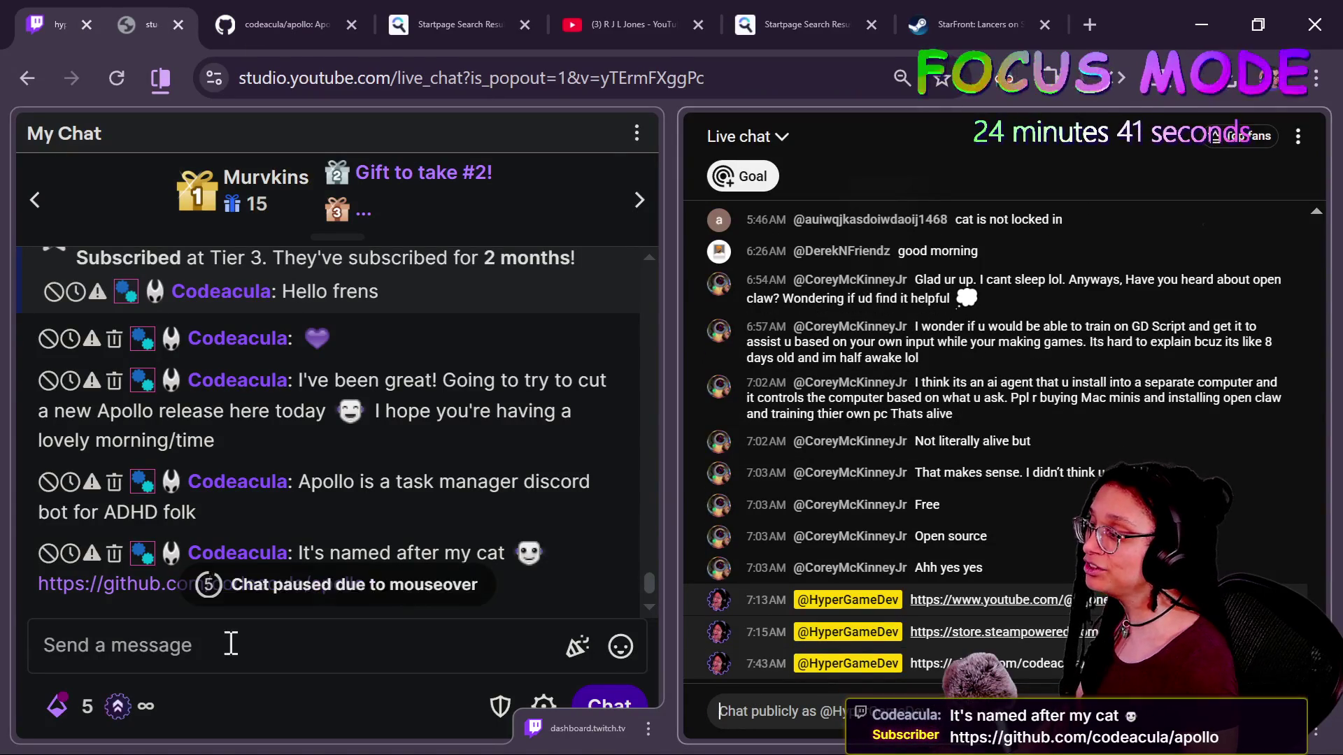
left_click(307, 8)
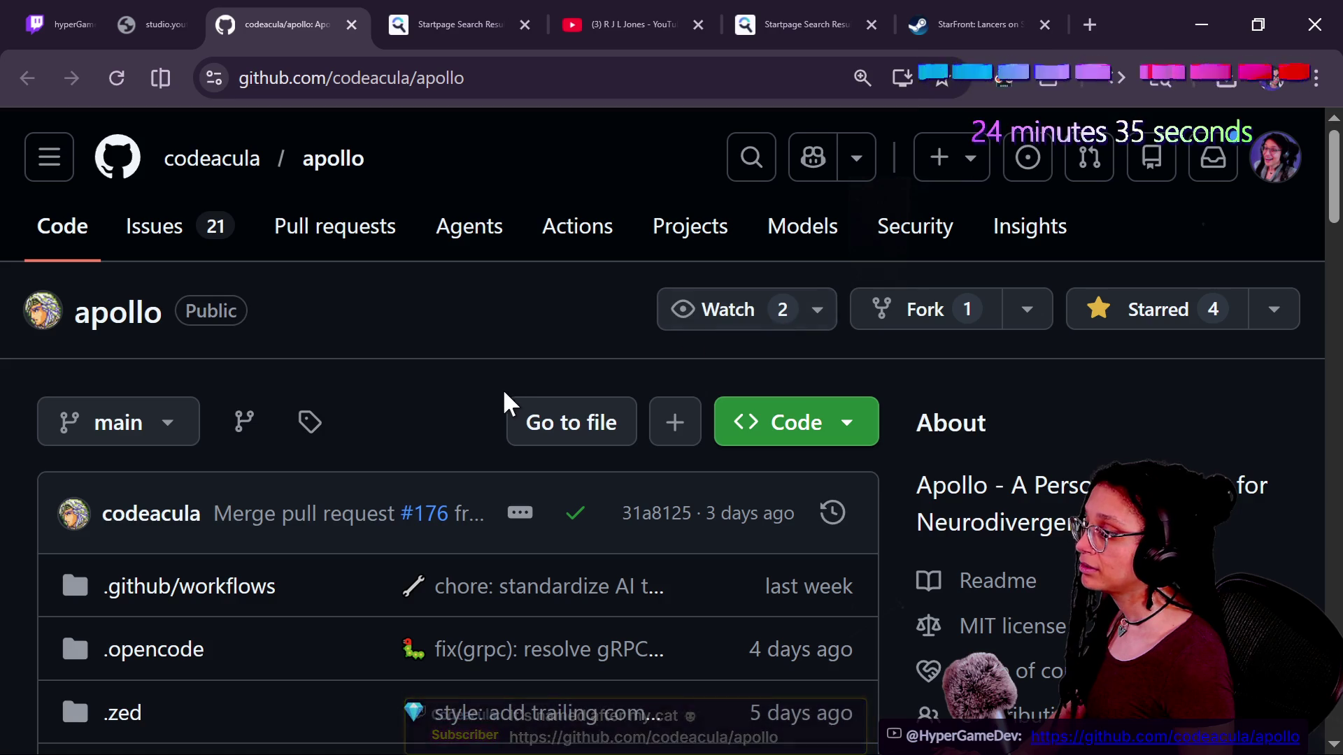
Try a custom Releases watch on the apollo repository, then cancel it
scroll(507, 400, "down", 5)
scroll(510, 399, "up", 5)
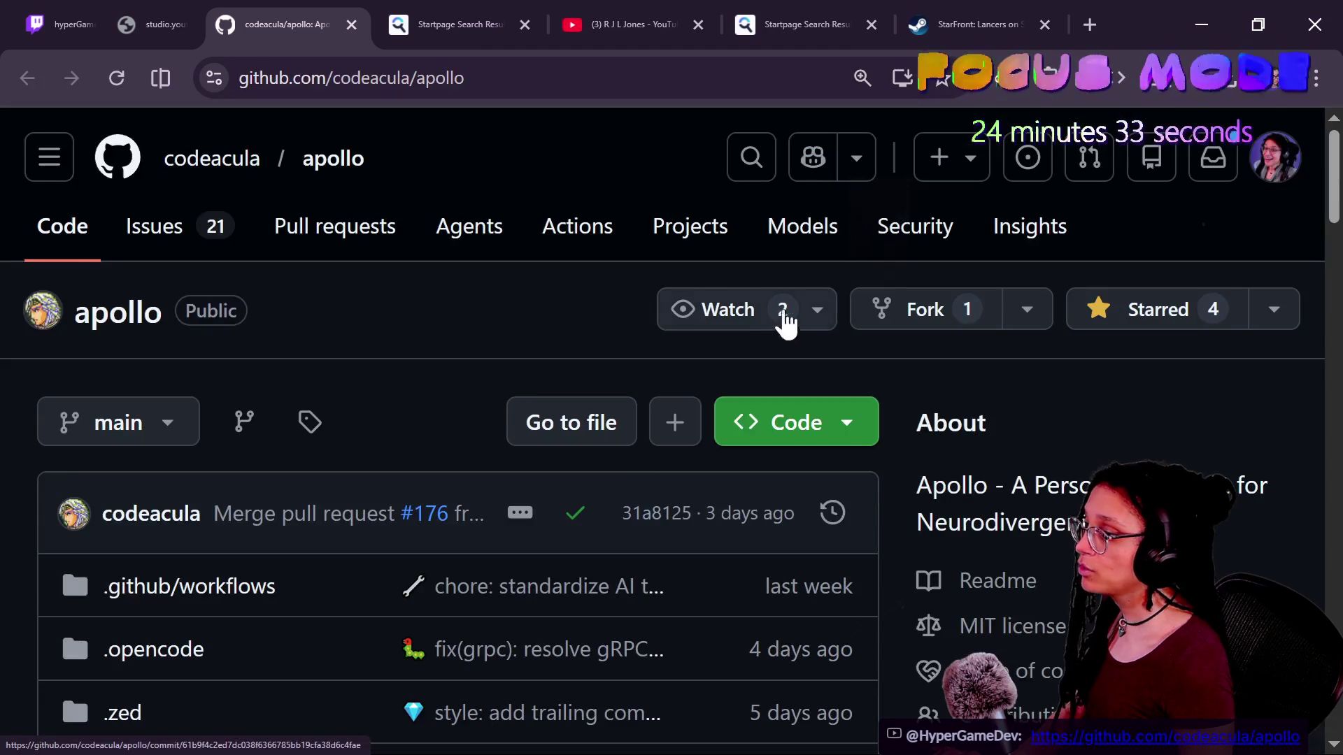
left_click(829, 318)
scroll(721, 493, "down", 3)
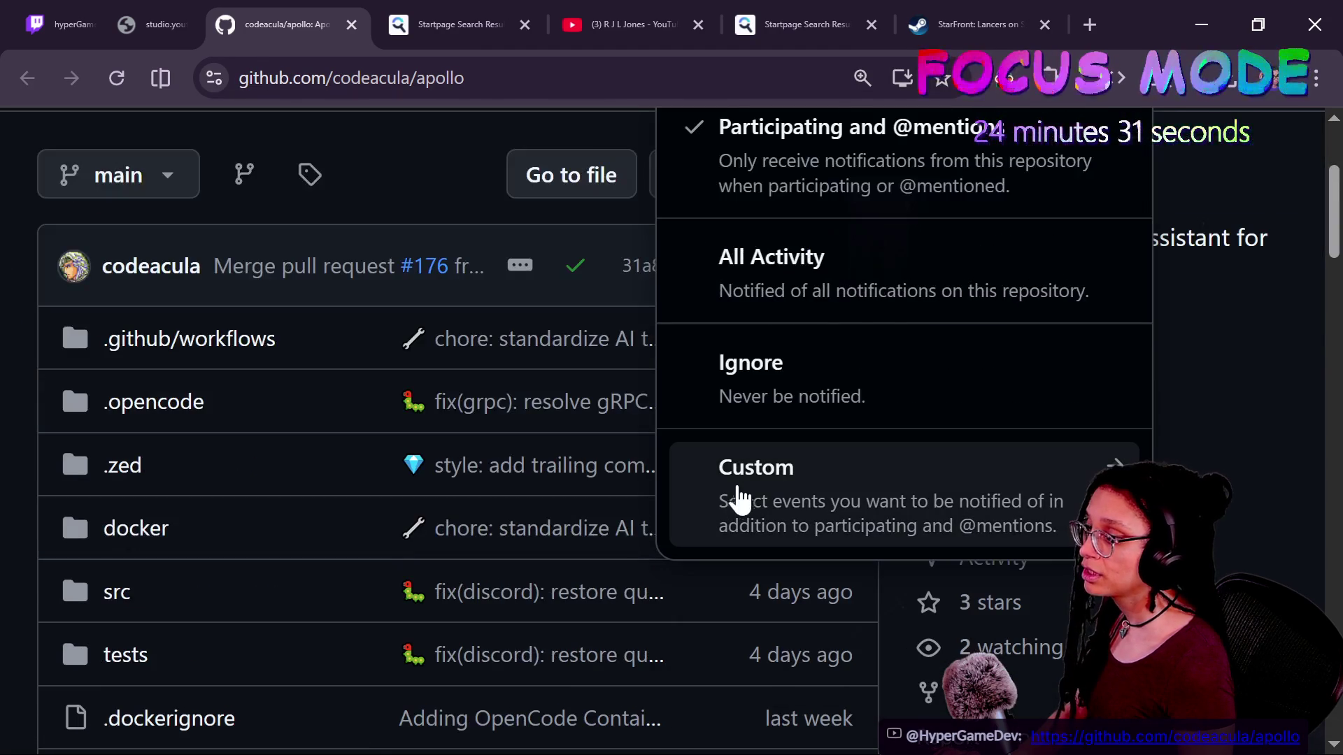
left_click(756, 476)
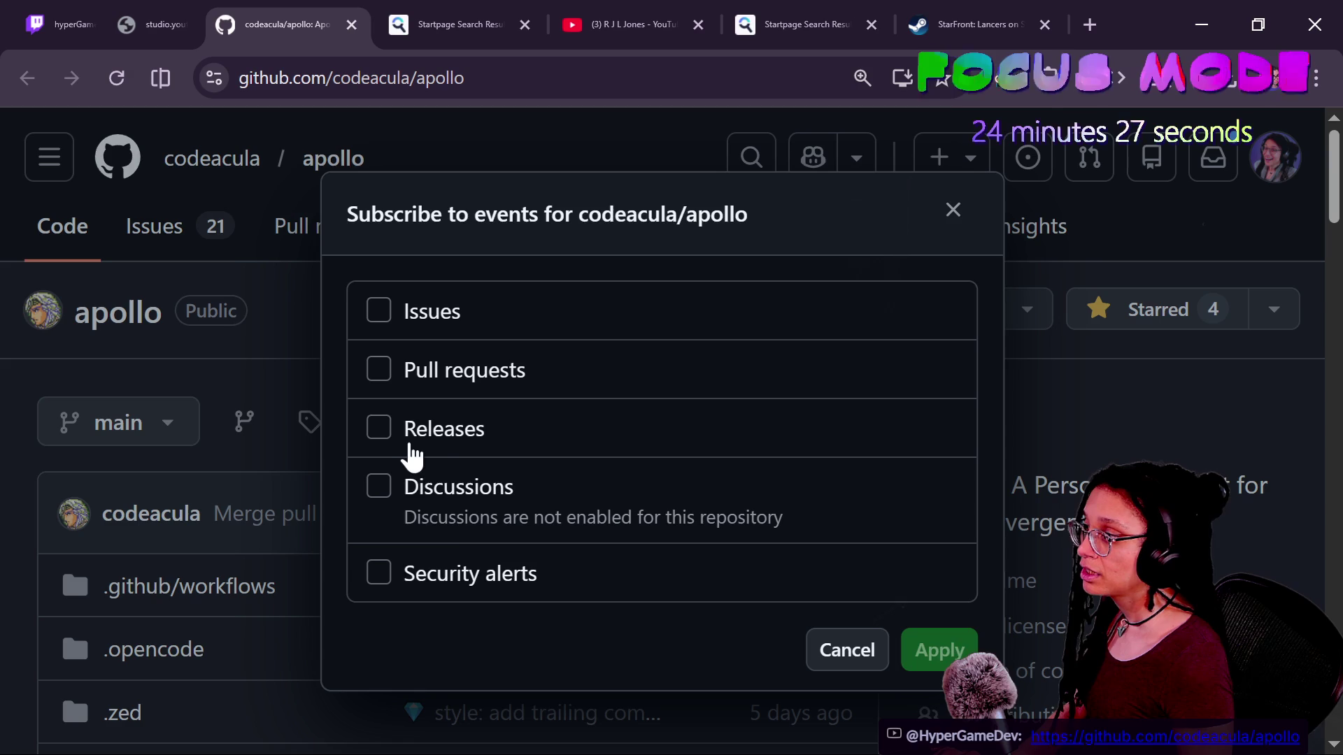
left_click(411, 447)
left_click(417, 443)
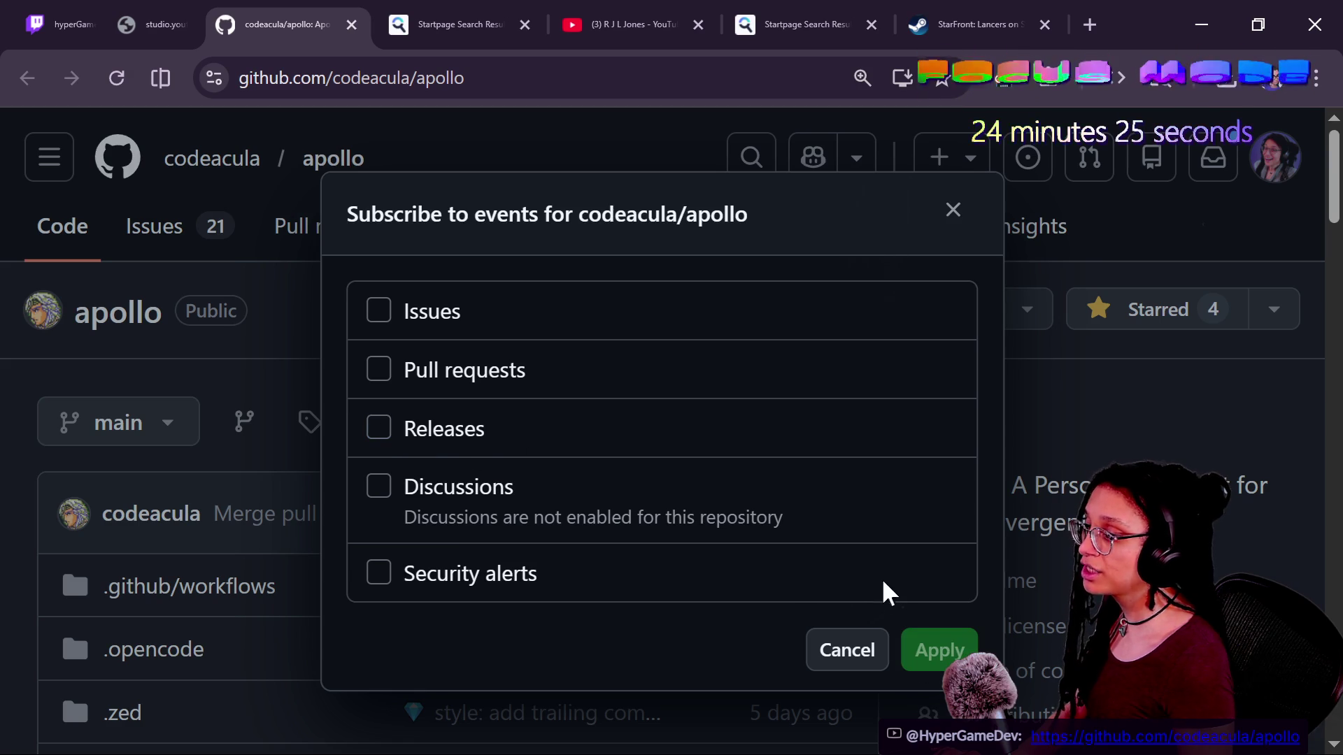
left_click(826, 663)
Browse the apollo repository's releases page and return to the repository
scroll(477, 455, "down", 10)
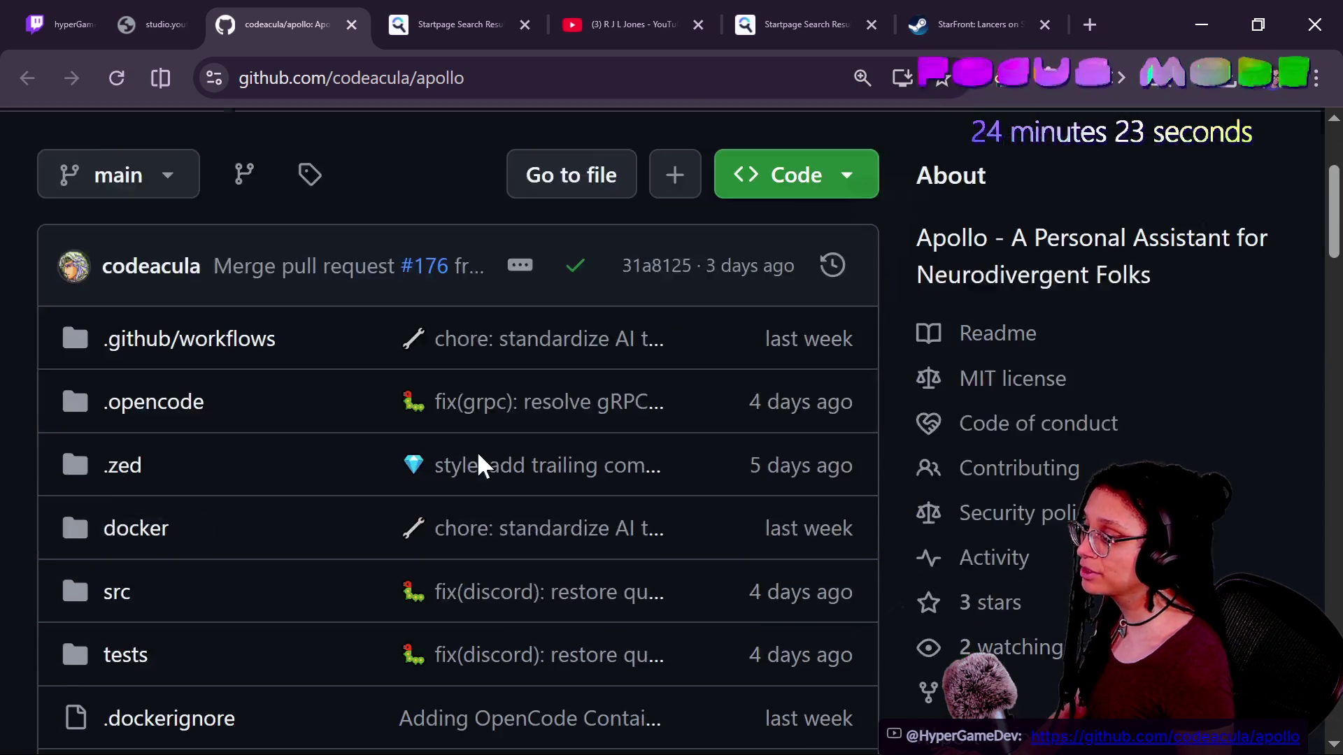
scroll(477, 451, "down", 5)
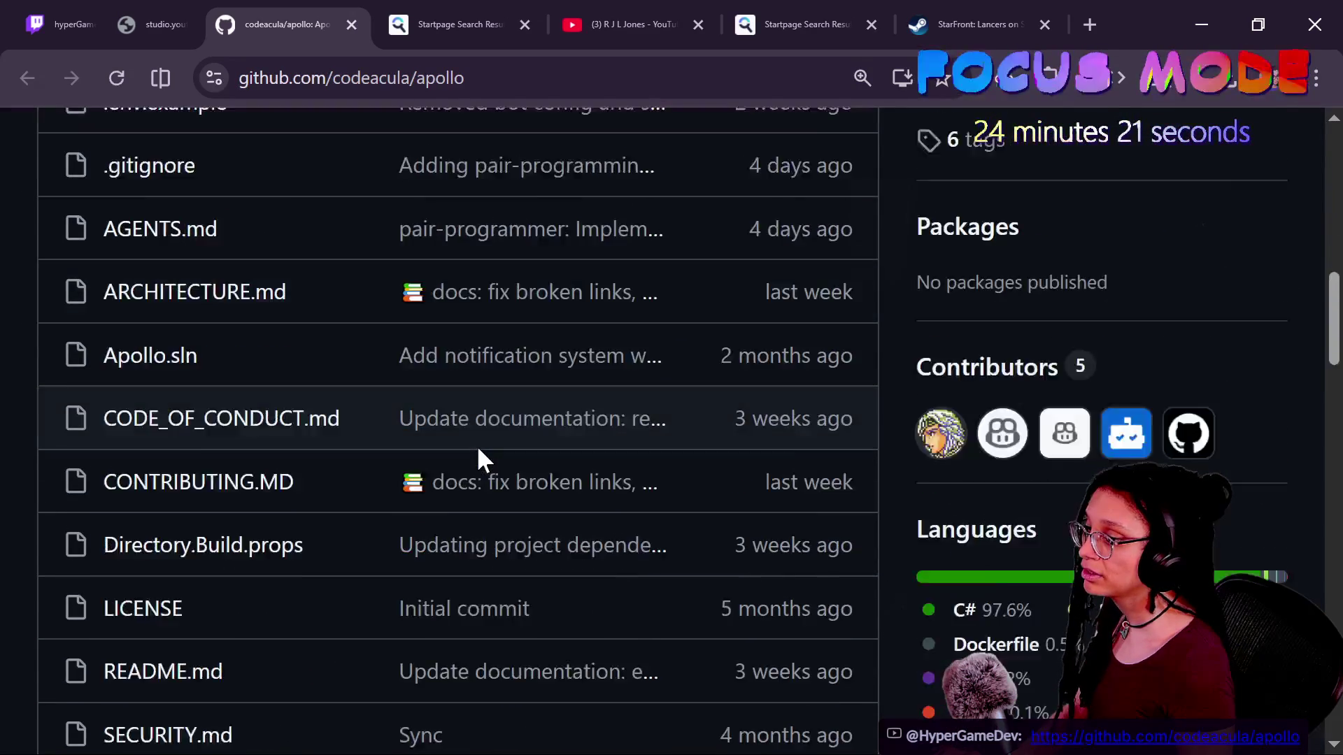
scroll(476, 445, "up", 8)
scroll(476, 444, "down", 4)
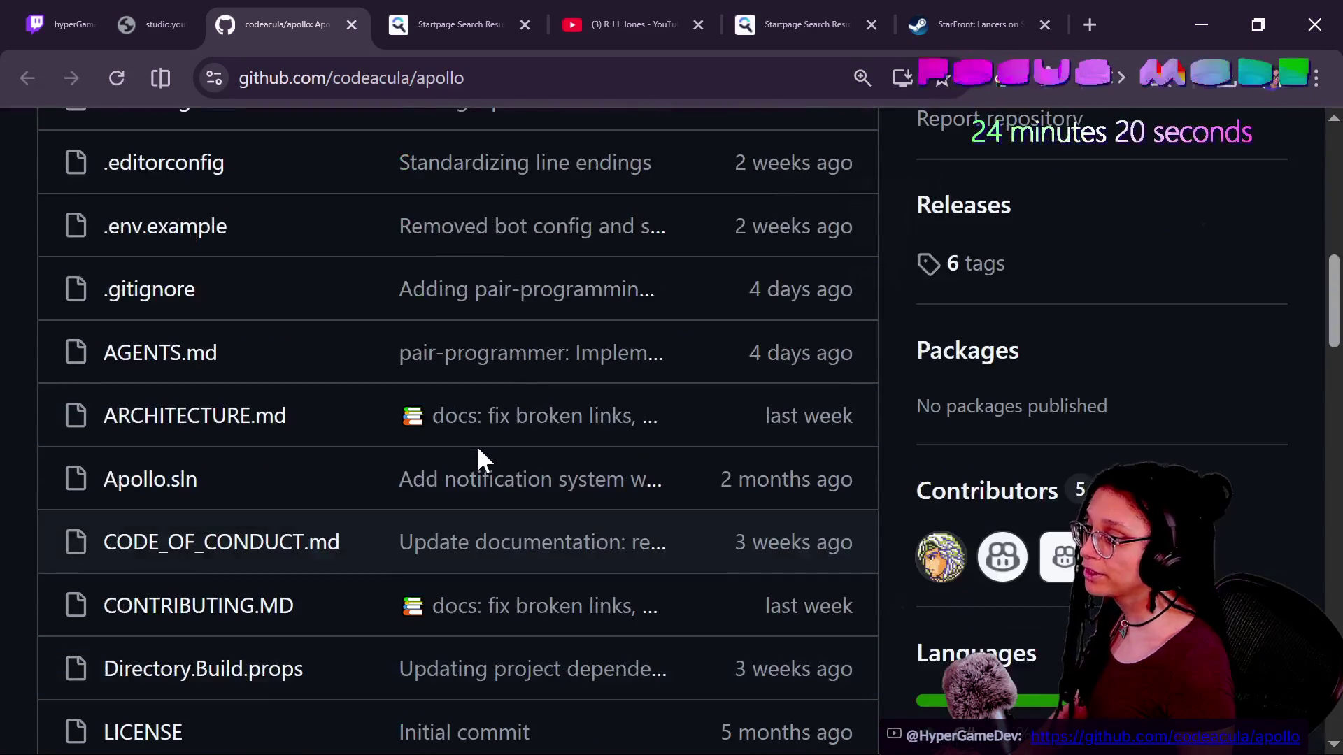
left_click(952, 213)
scroll(555, 458, "down", 15)
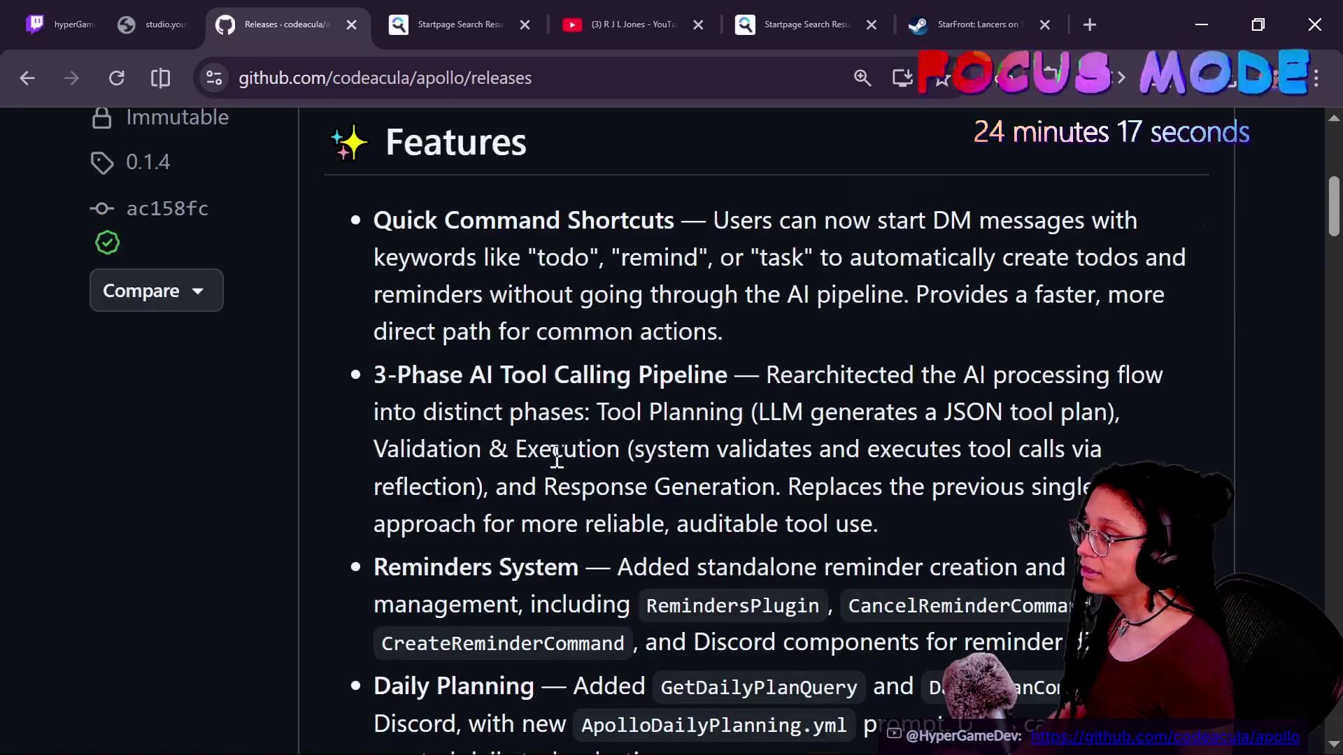
scroll(557, 456, "down", 10)
scroll(556, 456, "up", 20)
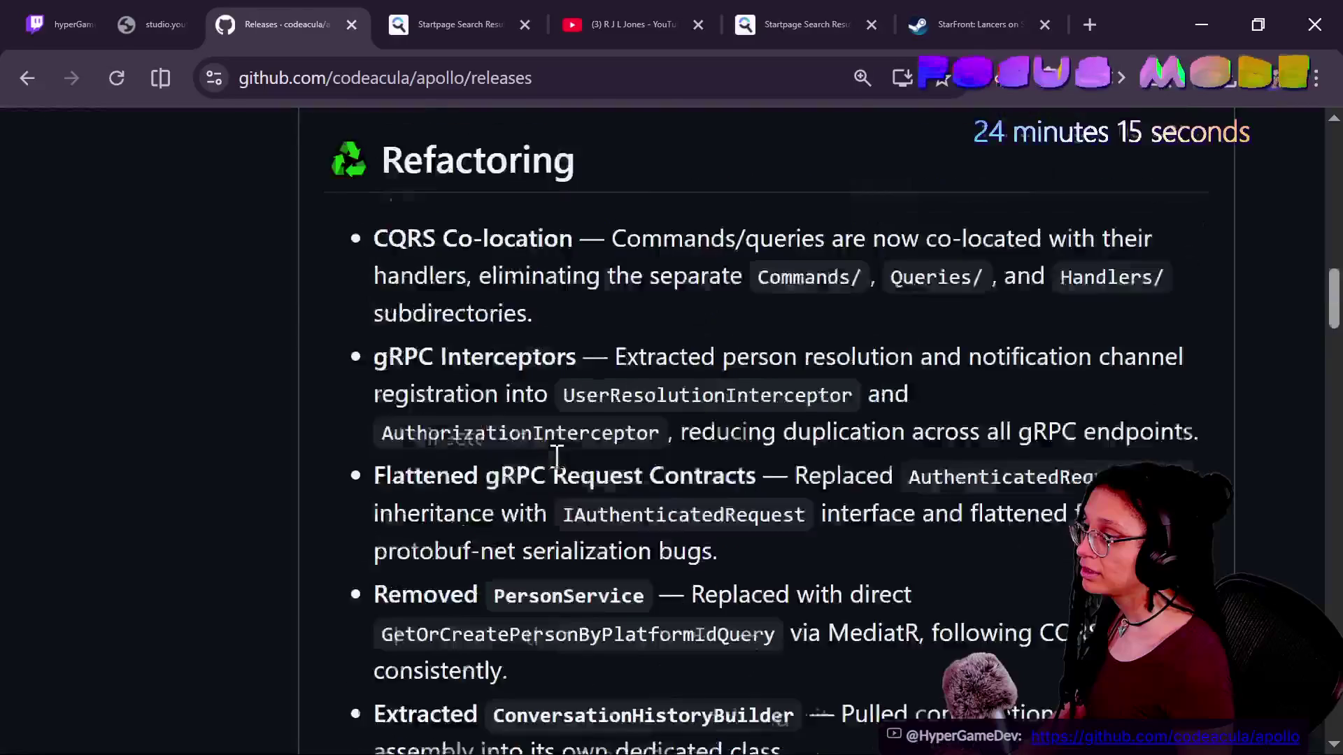
scroll(556, 456, "up", 5)
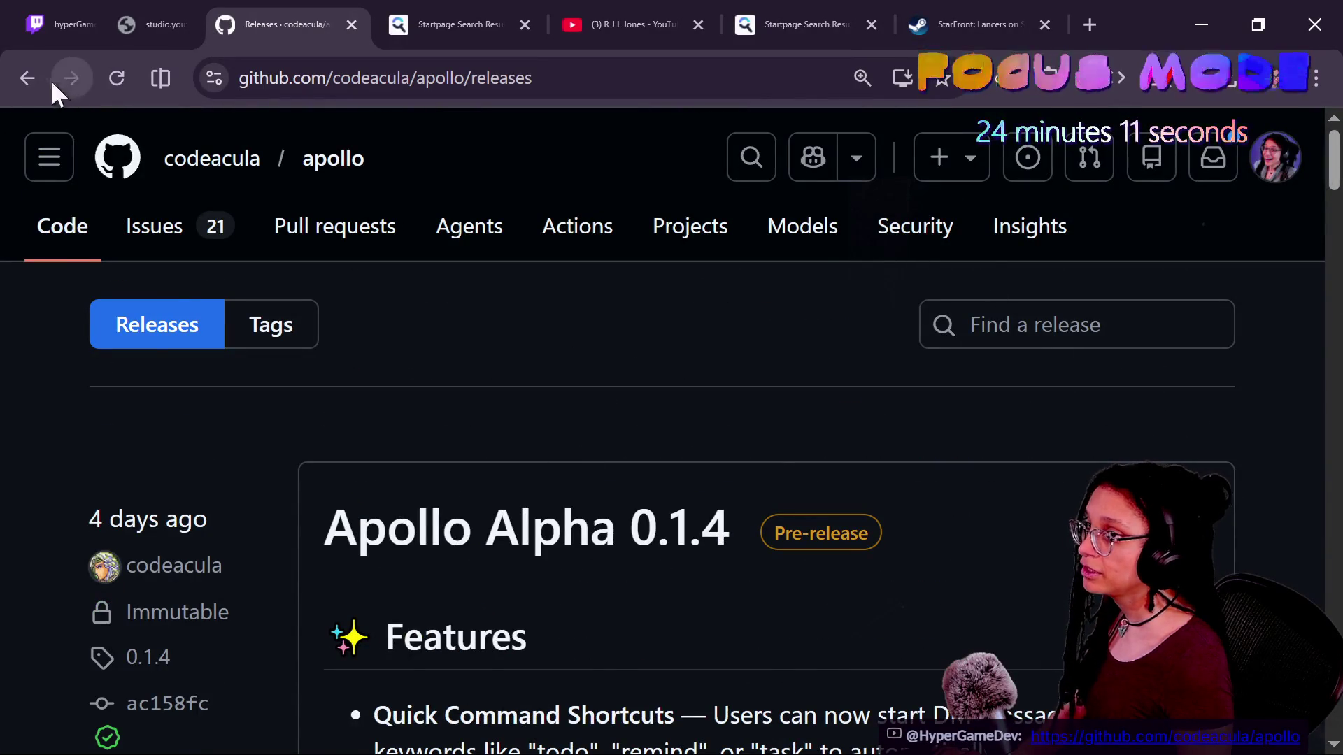
left_click(27, 78)
Watch the repository with a custom Releases subscription, then minimize the browser
scroll(812, 240, "up", 5)
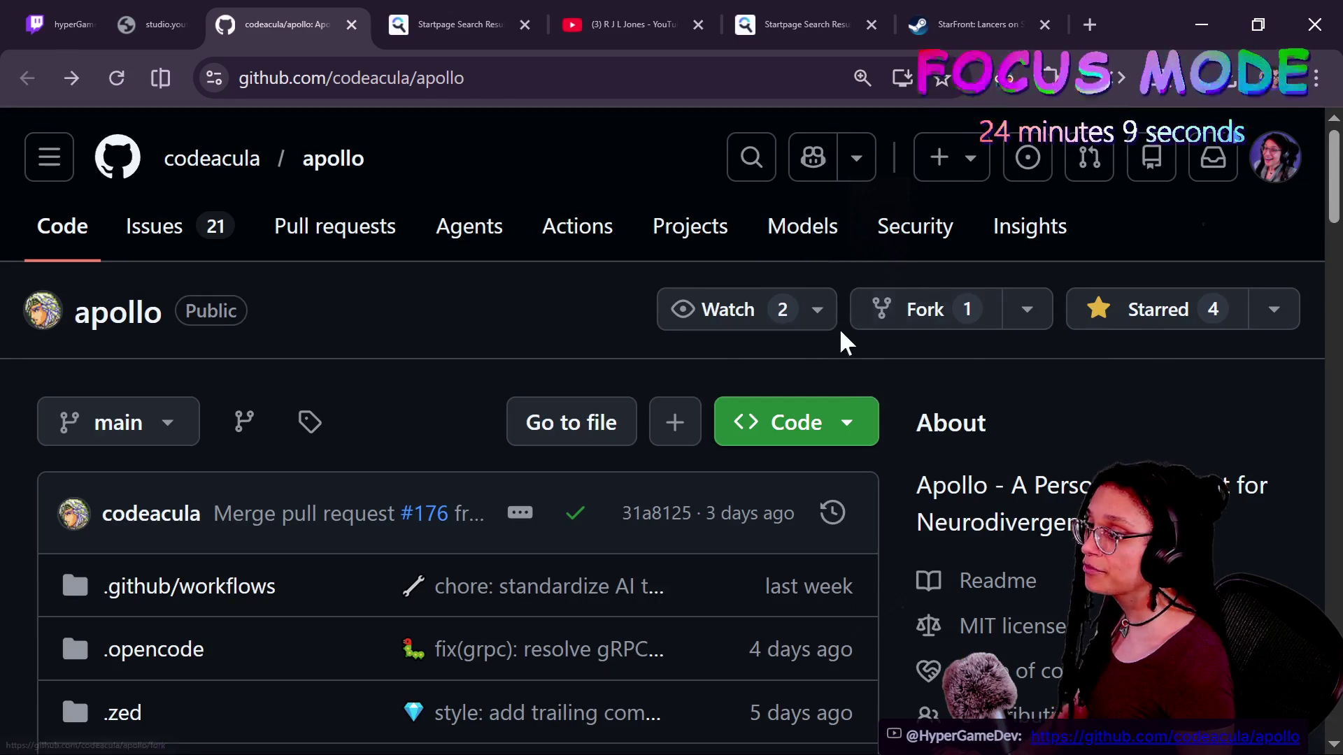
left_click(817, 309)
left_click(879, 700)
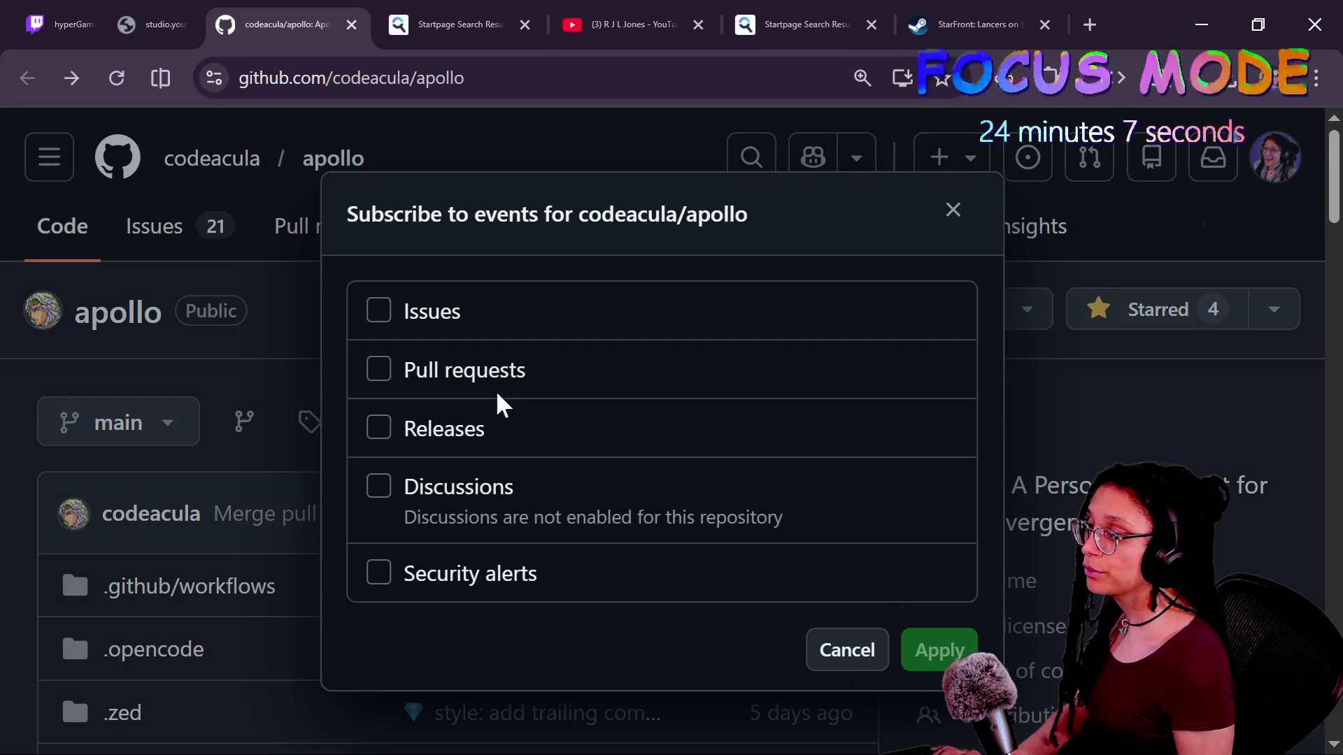
left_click(483, 429)
left_click(927, 646)
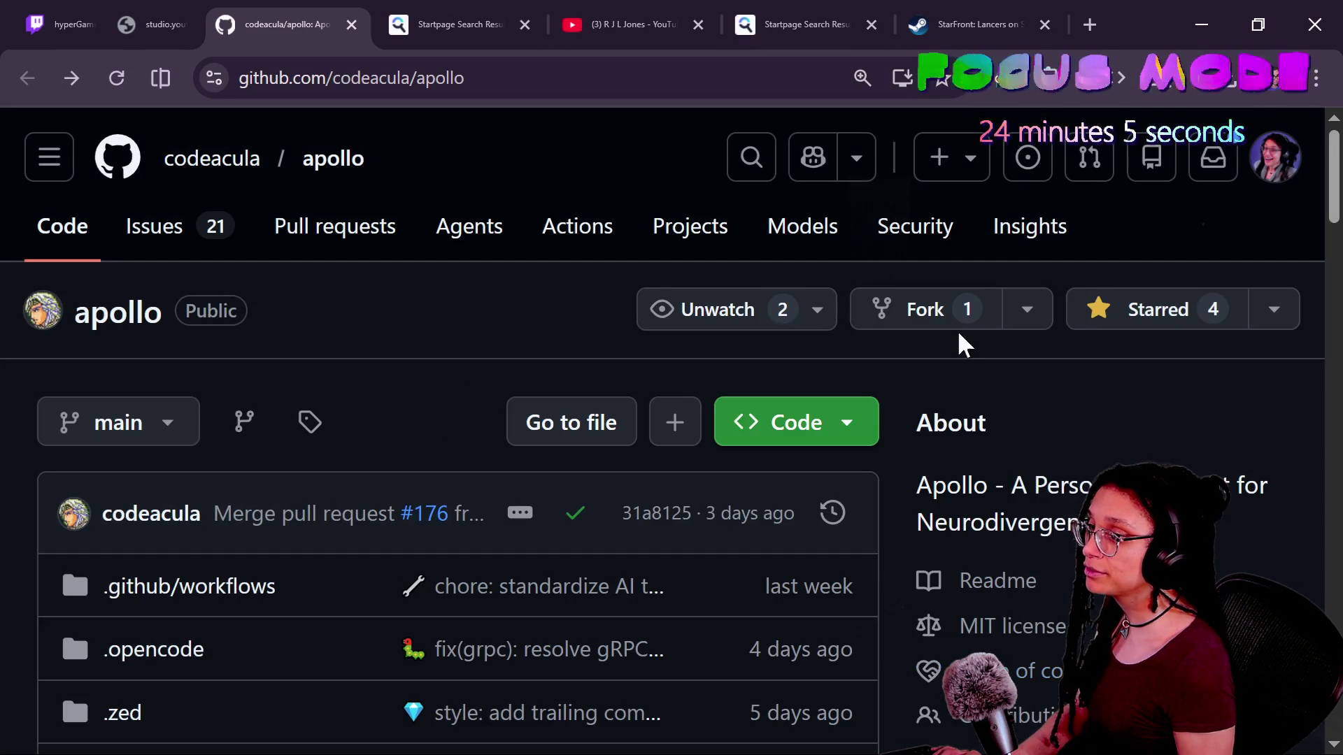
left_click(1197, 25)
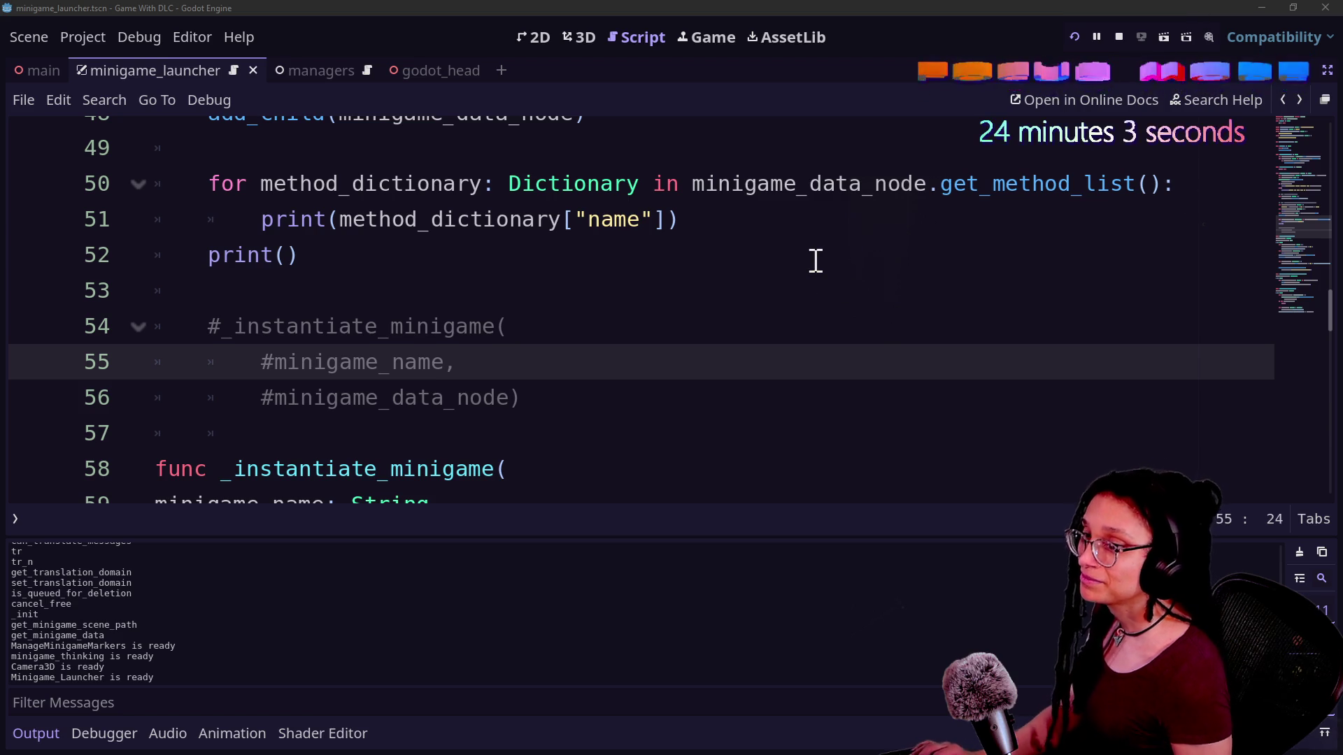
Delete the method-listing for-loop and its print() line at lines 50–52
left_click(815, 260)
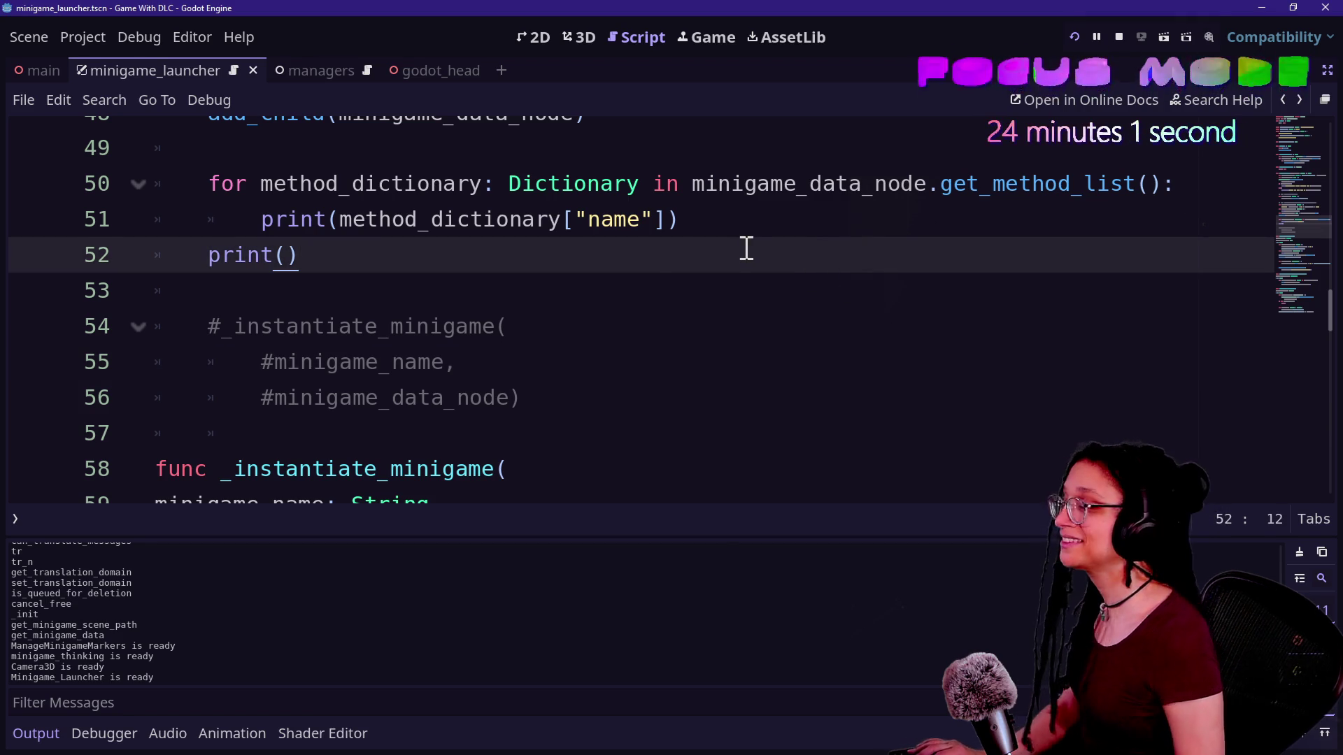
left_click(650, 279)
mouse_move(651, 279)
left_mouse_down()
mouse_move(756, 231)
mouse_move(1229, 196)
left_mouse_up()
left_click(743, 233)
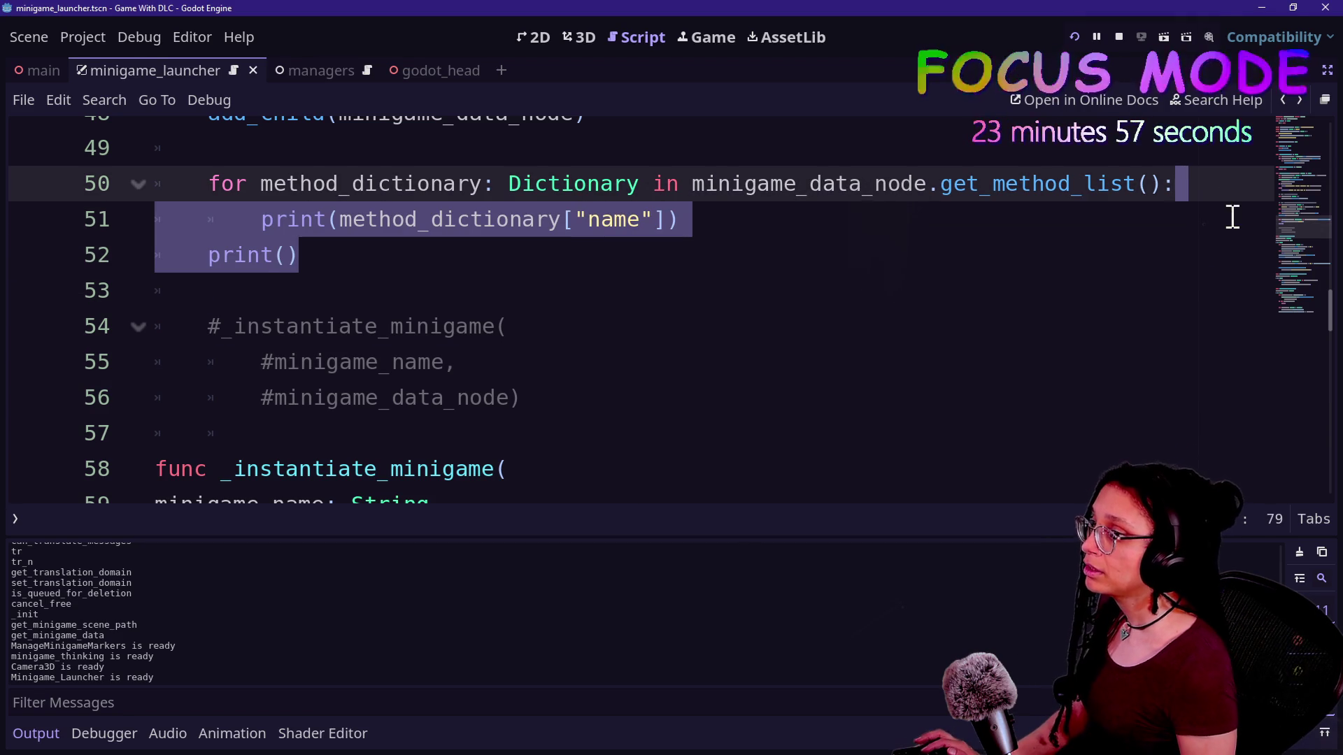
left_click(837, 240)
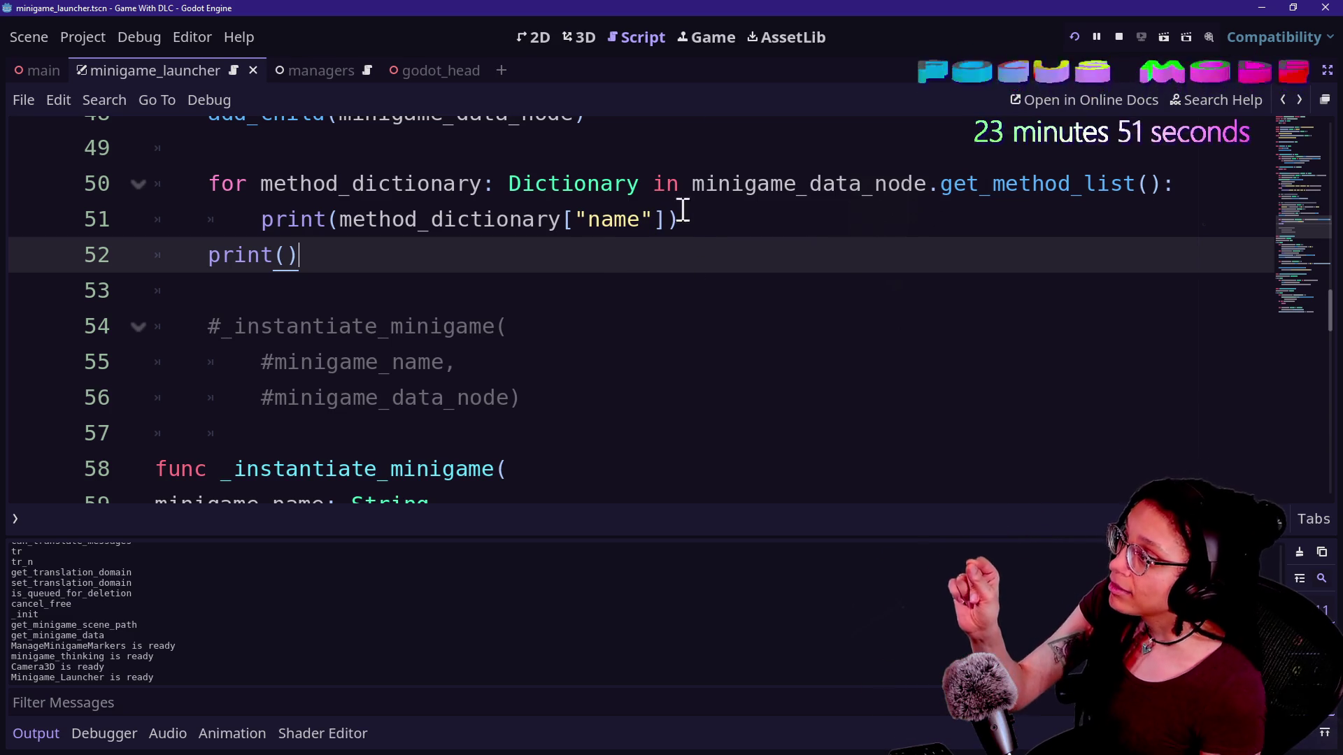
left_click_drag(684, 264, 688, 130)
key("Return")
key("Delete")
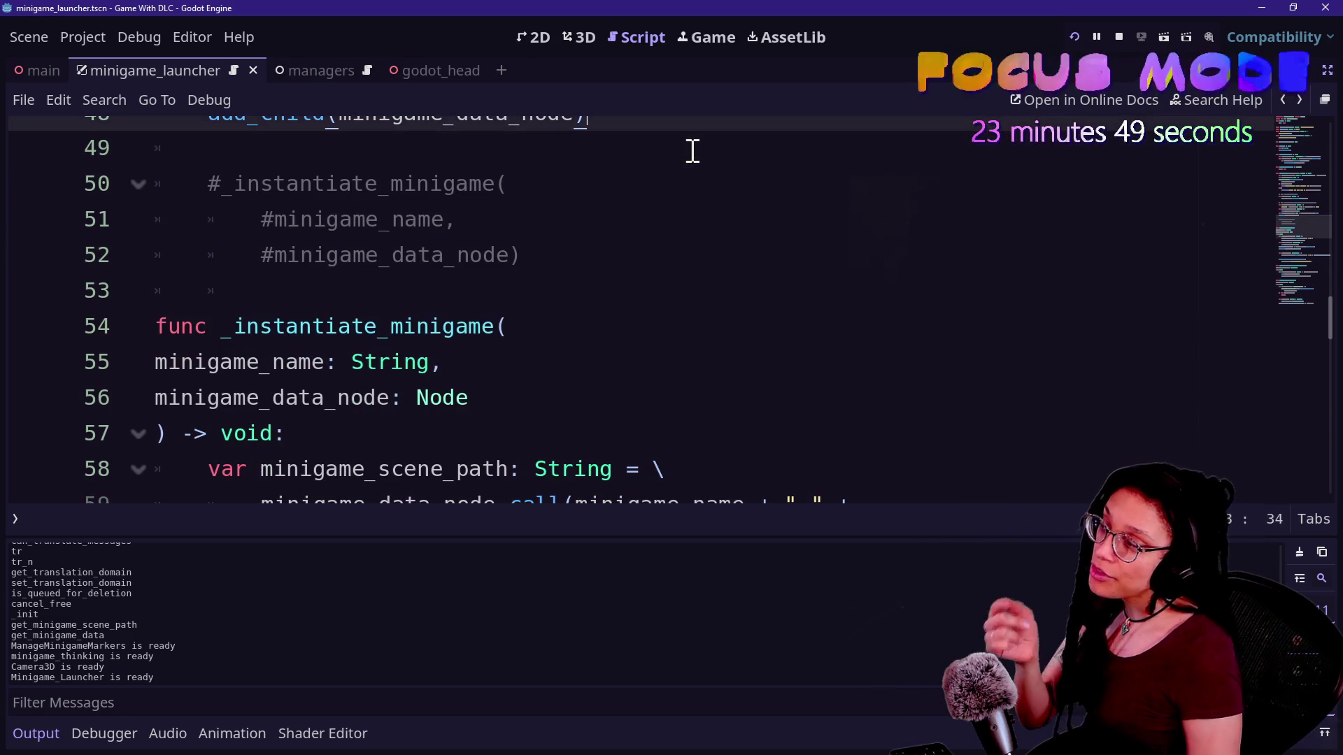
right_click(690, 146)
key("Escape")
Uncomment the _instantiate_minigame call with Ctrl+K
key("Down")
key("Down")
key("Down")
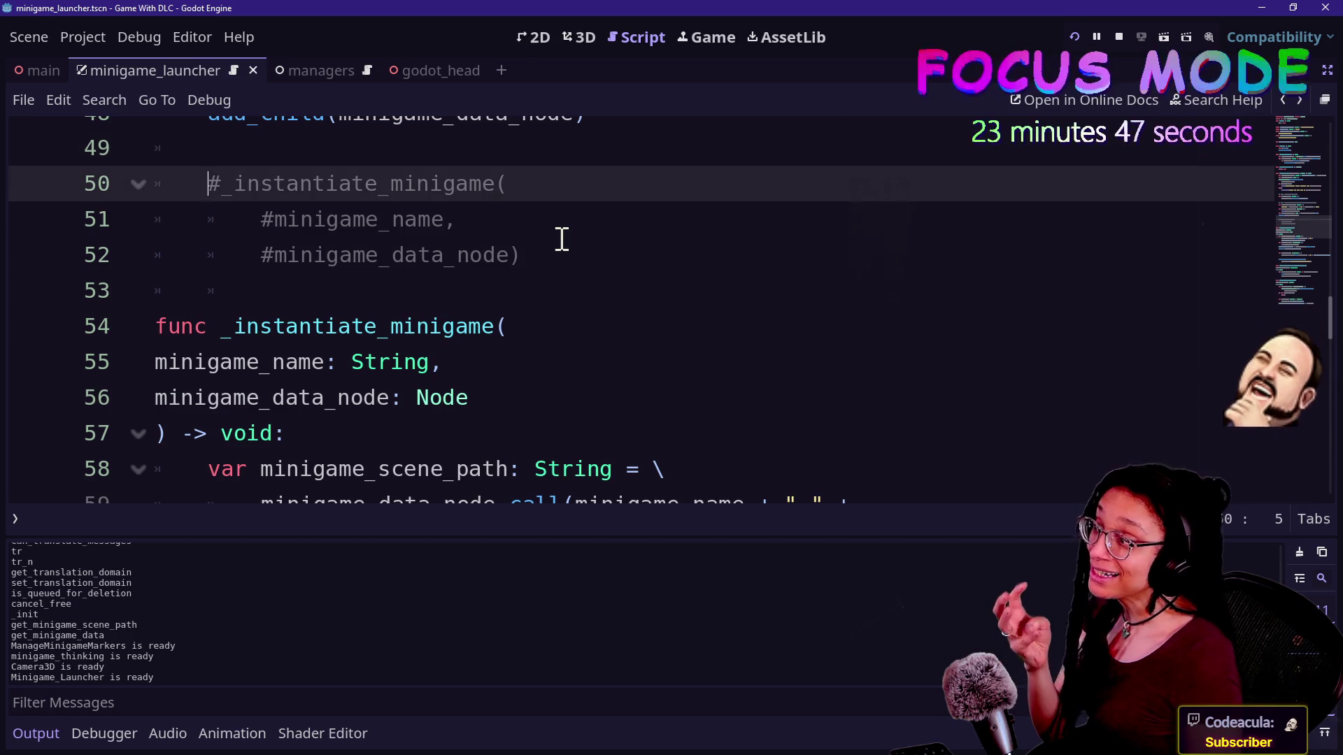
left_click(524, 219, "shift")
left_click(522, 188, "shift")
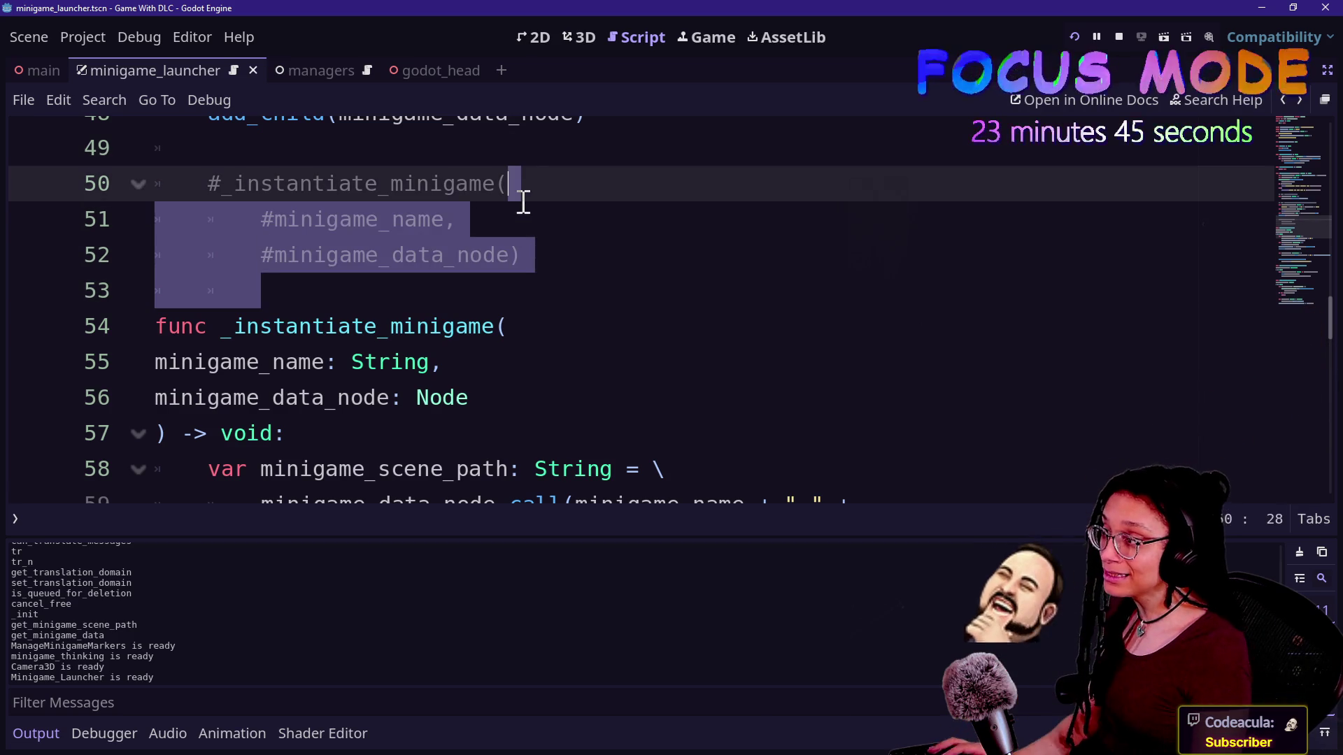
key("ctrl+k")
Remove the 'minigame_name + "." +' prefix from the scene-path callback call on line 59
left_click(551, 380)
scroll(551, 380, "down", 1)
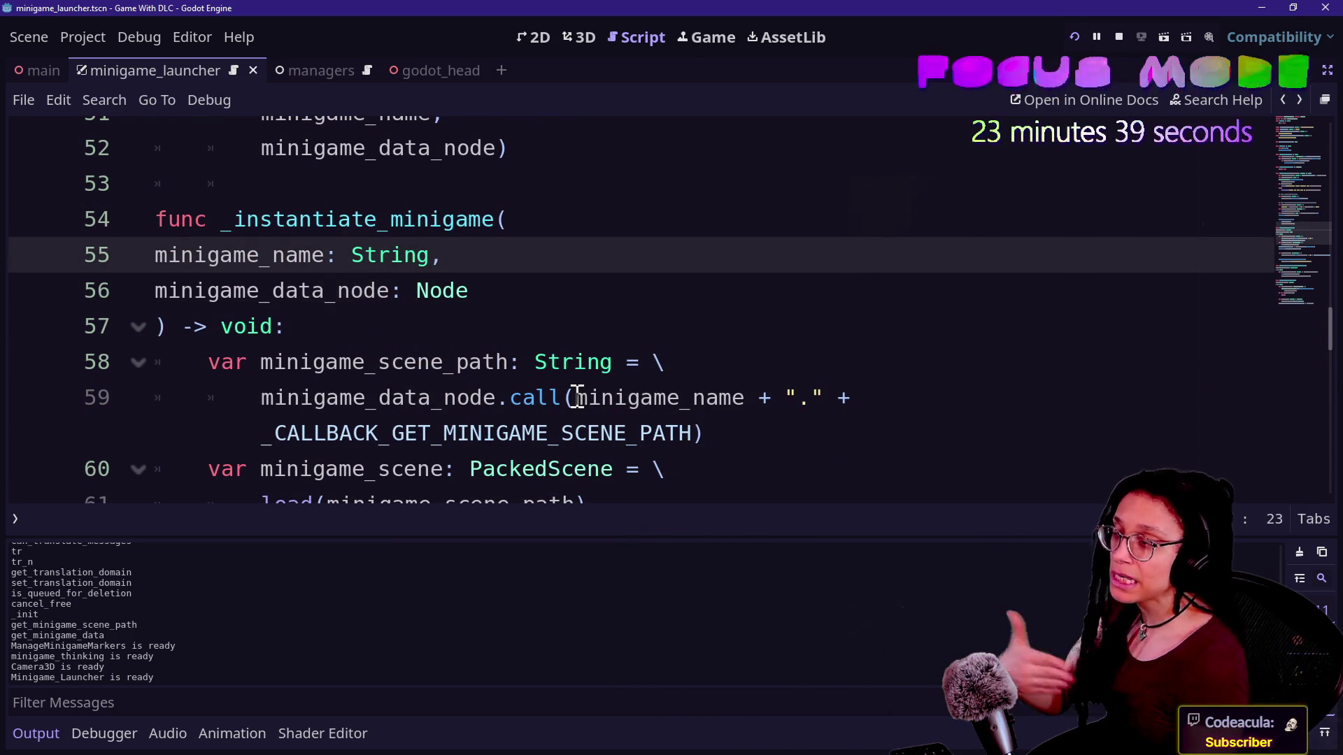
left_click_drag(575, 397, 773, 400)
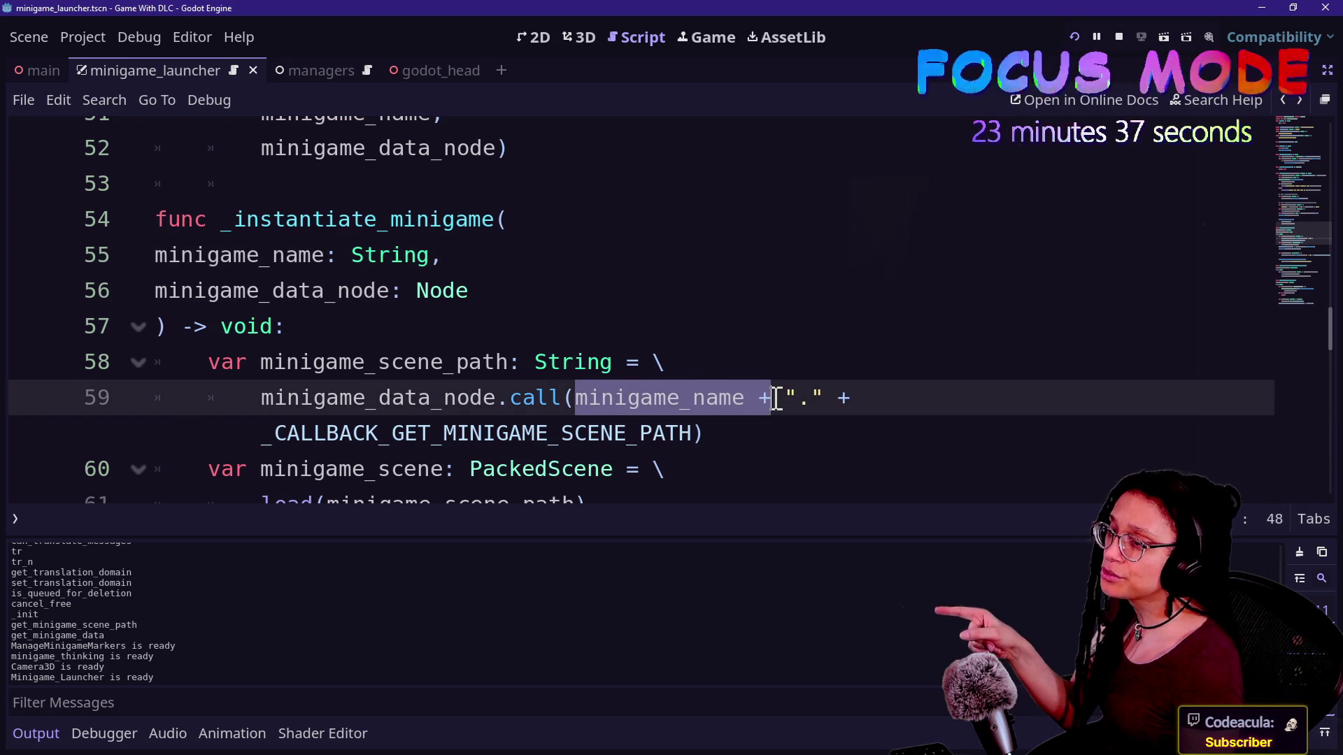
key("BackSpace")
key("Delete")
key("Delete")
key("Delete")
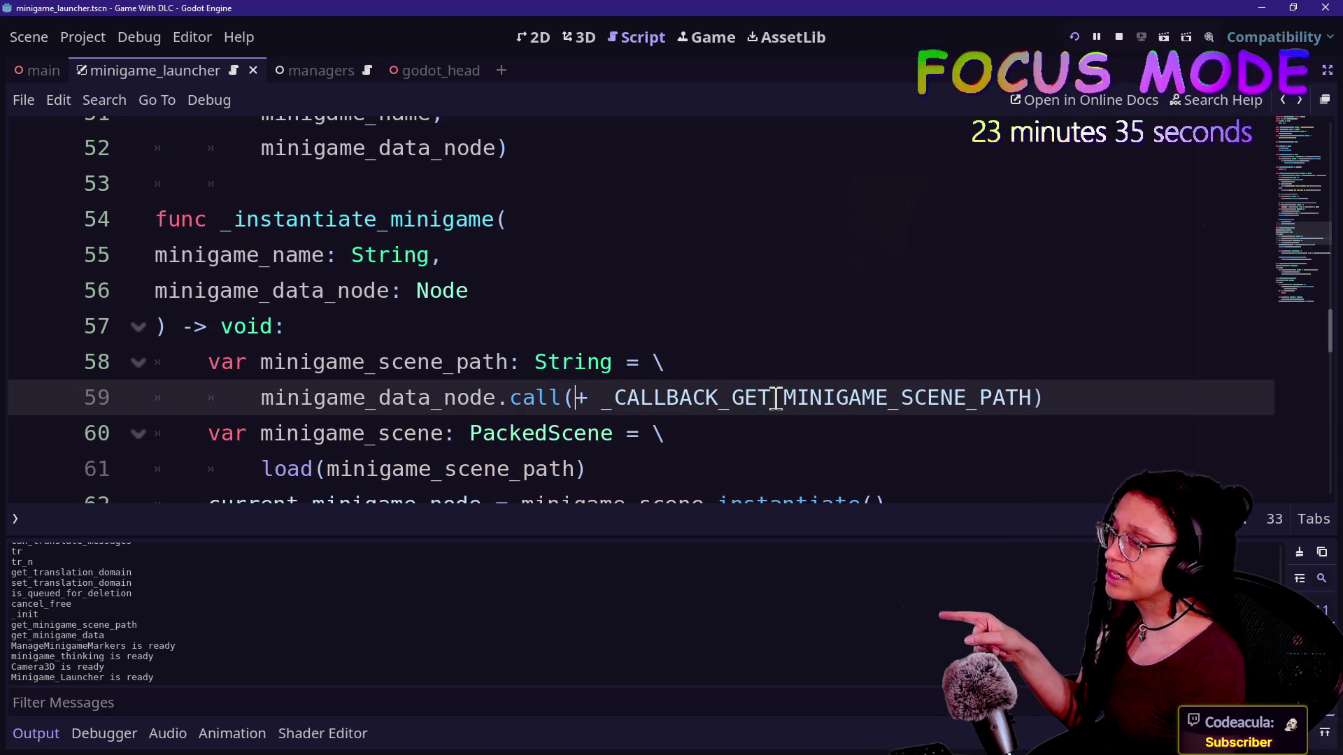
Remove the same prefix from the data callback call on line 66, save, and run the project
scroll(609, 368, "up", 3)
right_click(608, 369)
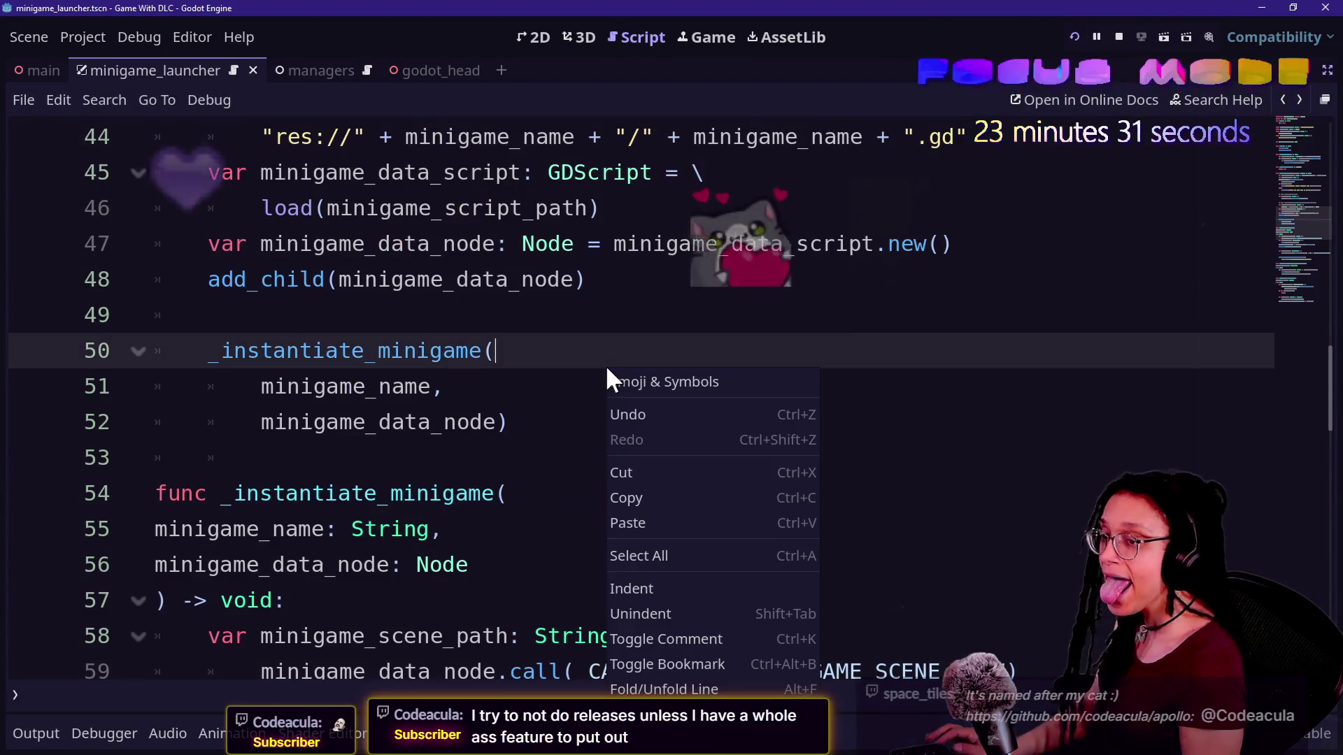
scroll(389, 384, "down", 6)
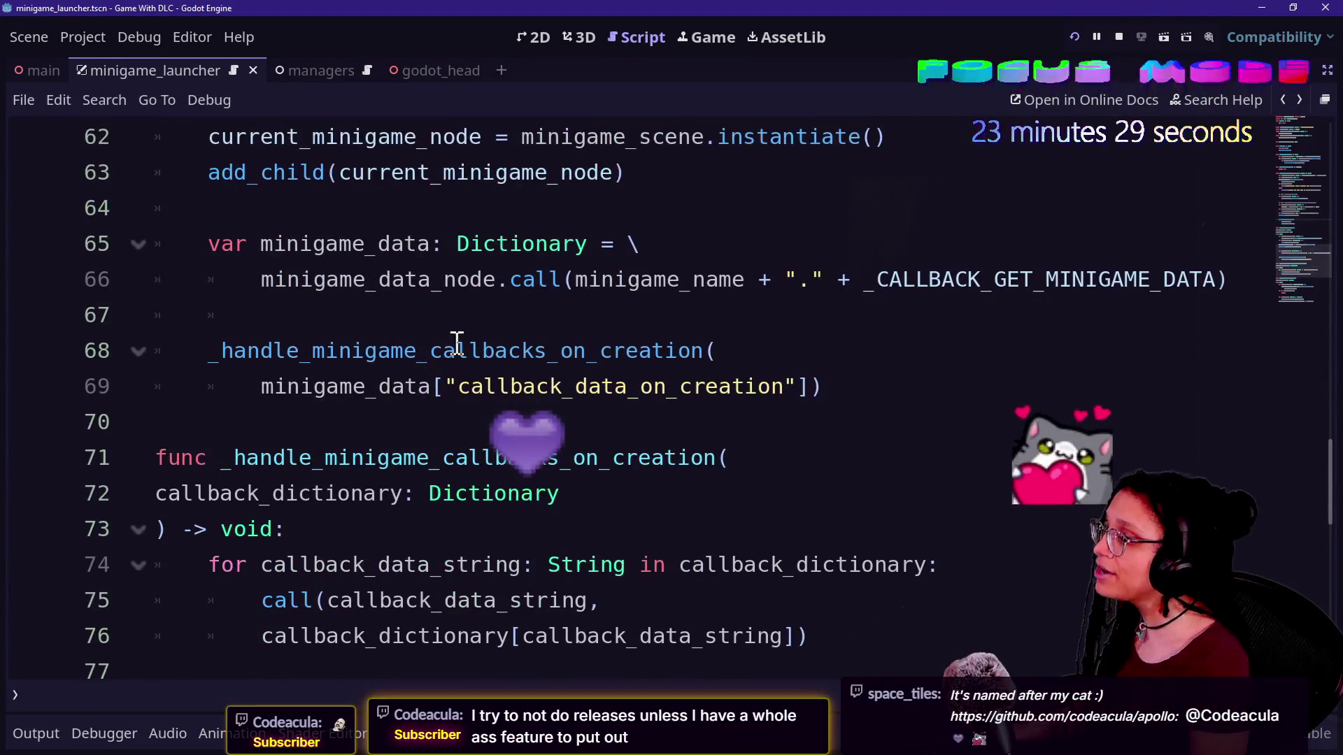
left_click_drag(575, 279, 831, 266)
key("Delete")
key("Delete")
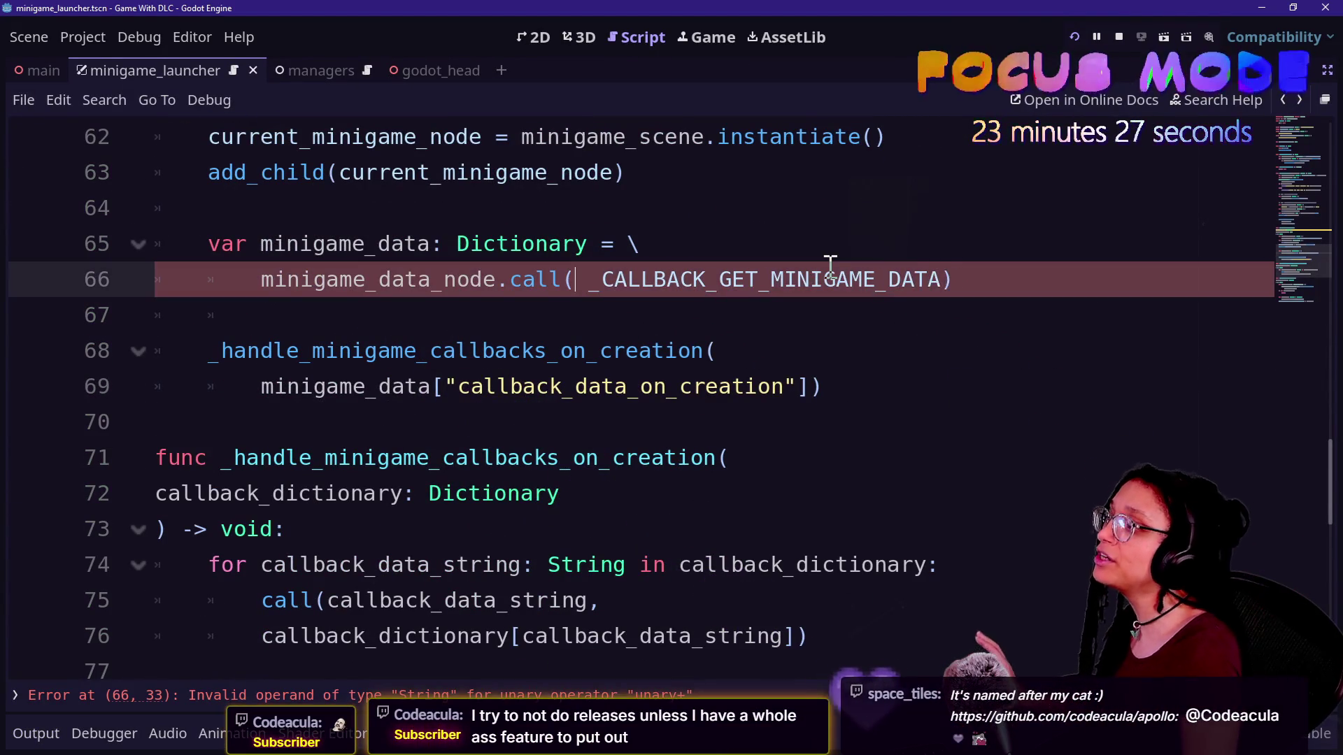
key("Delete")
key("ctrl+s")
left_click(1077, 39)
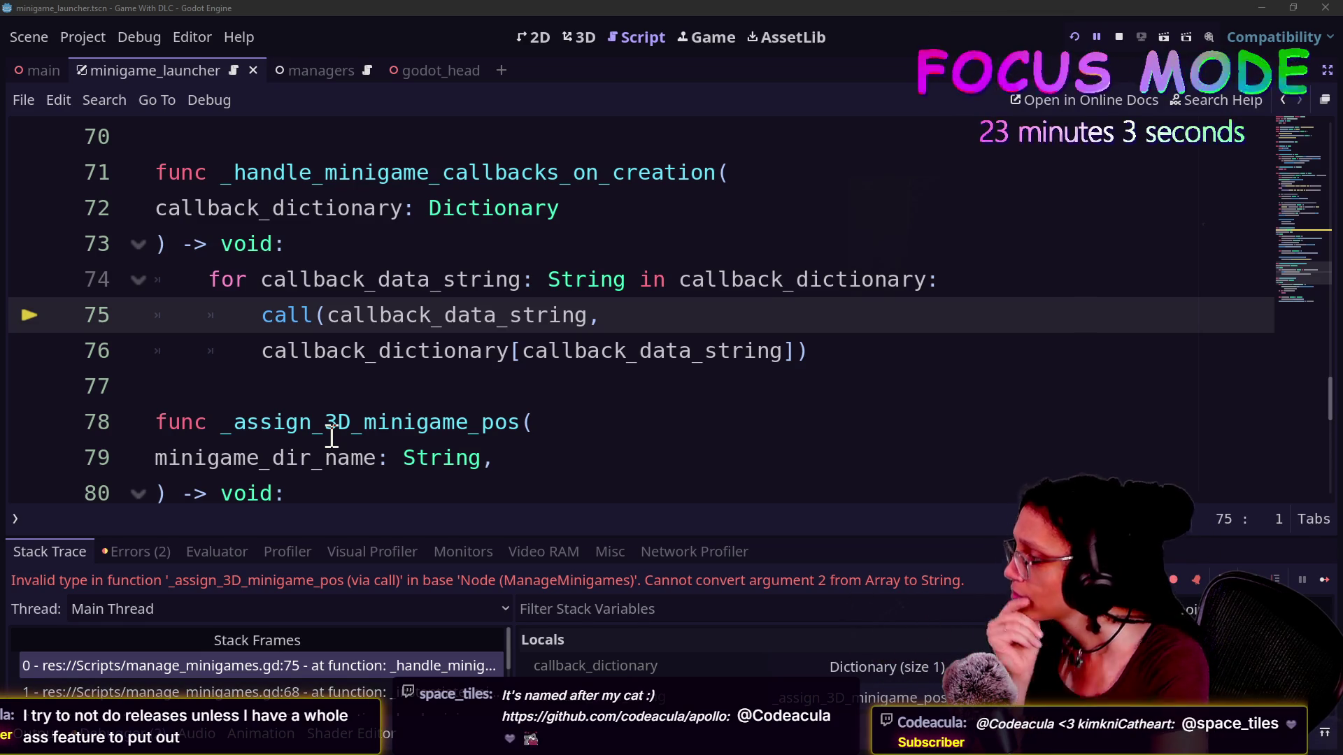
left_click(455, 276)
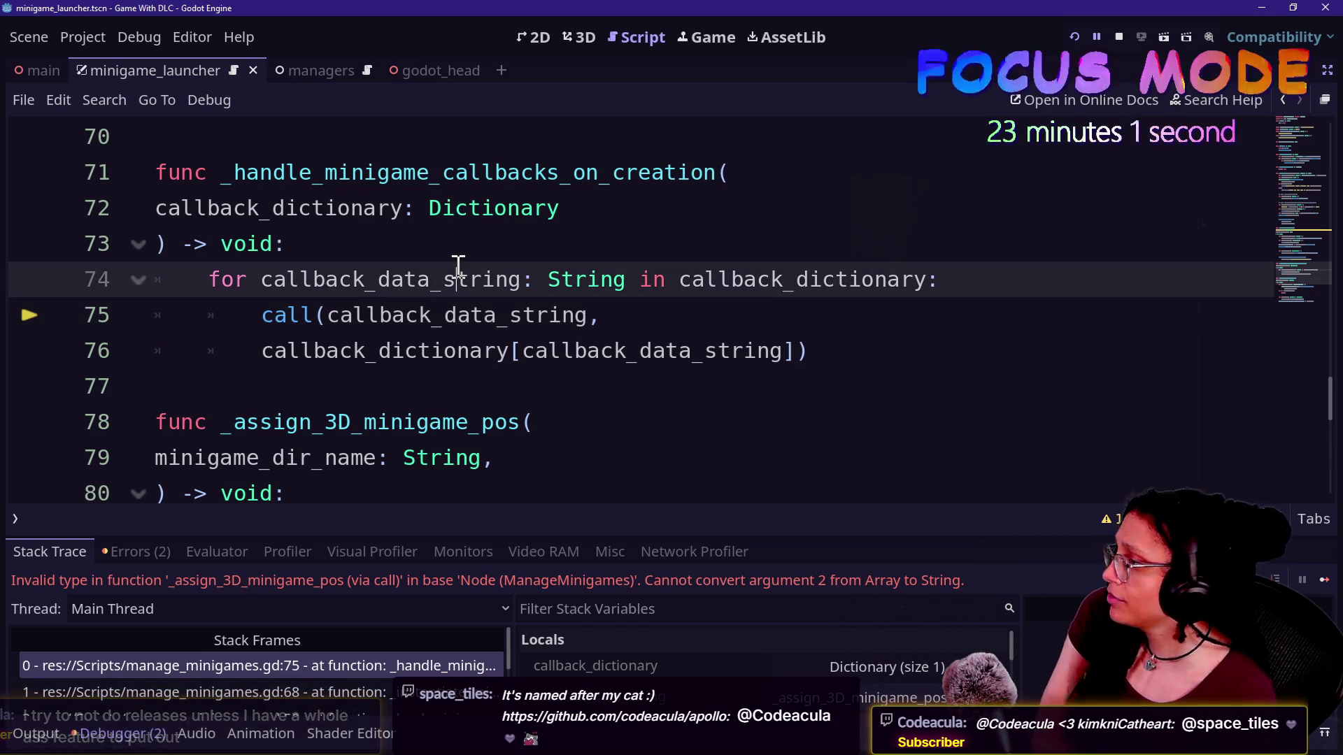
mouse_move(458, 265)
key("Up")
key("Up")
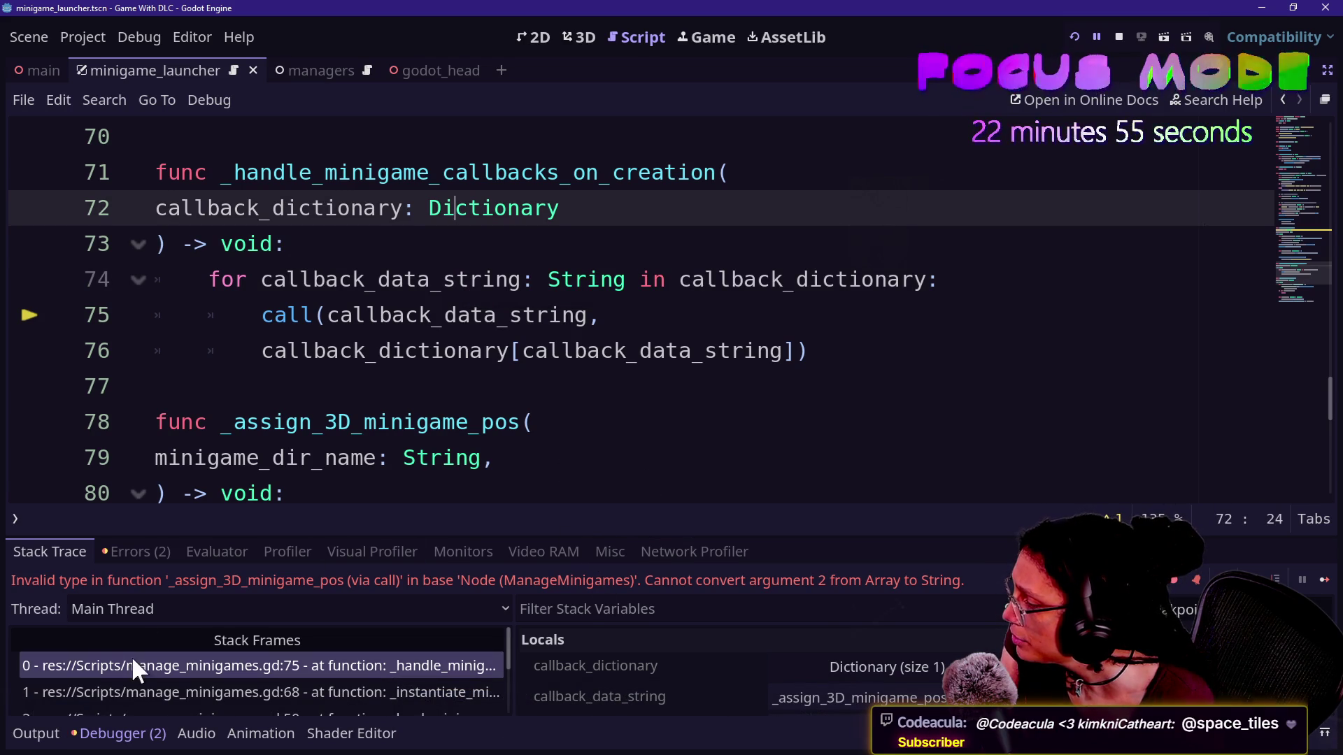
left_click(129, 735)
left_click(132, 736)
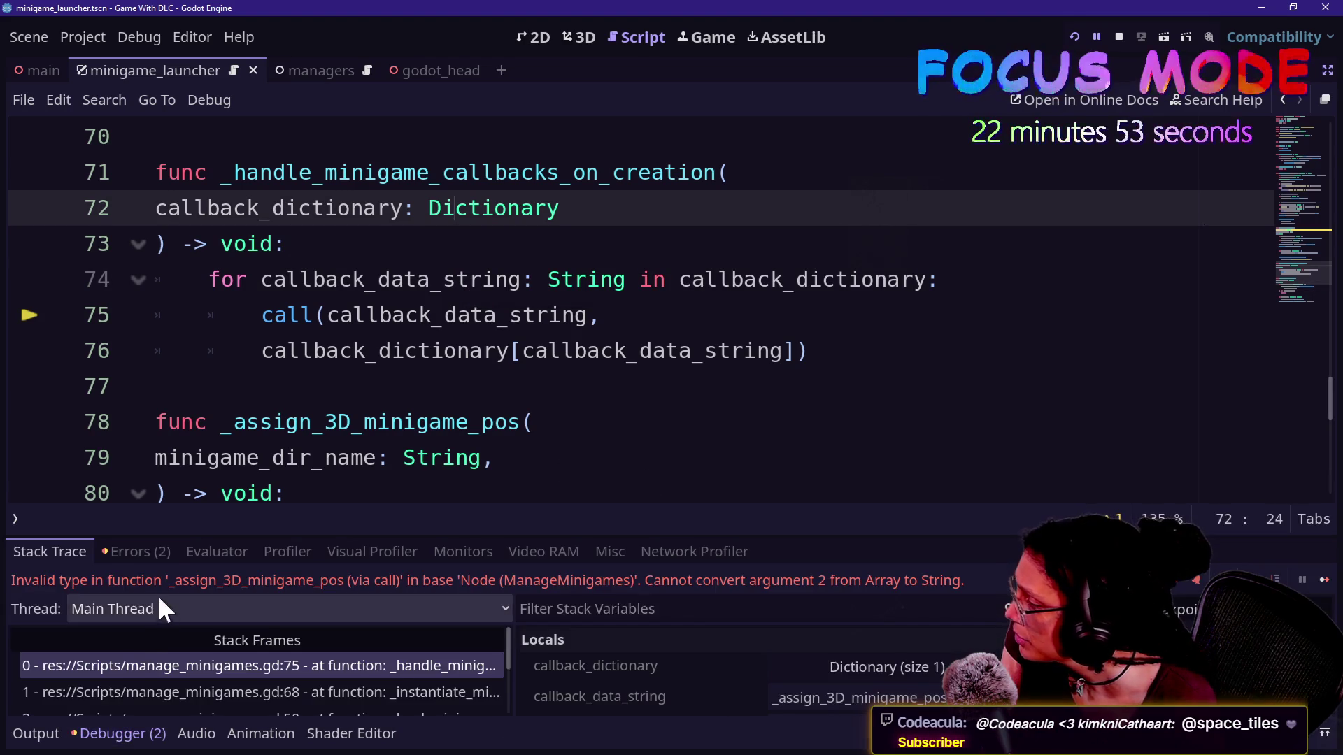
left_click(144, 551)
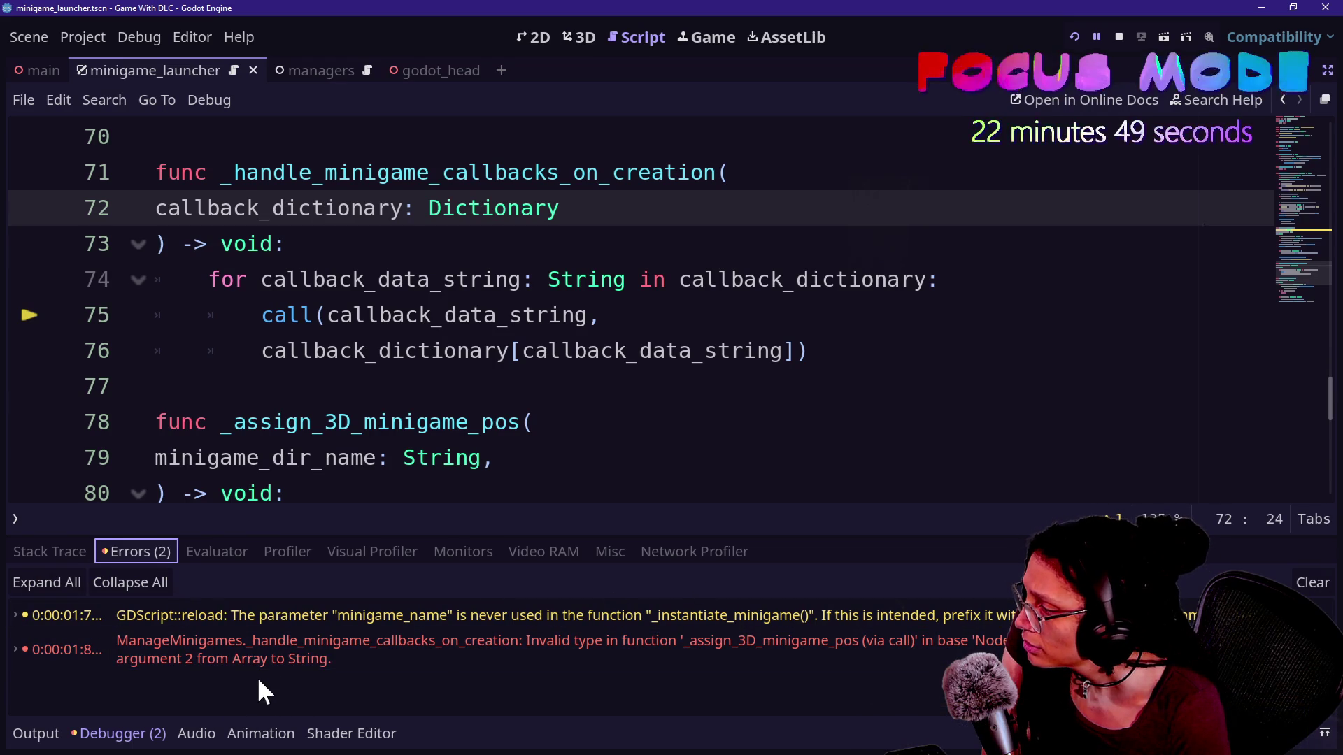
Enlarge the debugger to read the unused minigame_name warning and Array-to-String error, then shrink it
mouse_move(401, 538)
left_mouse_down()
mouse_move(399, 376)
mouse_move(420, 510)
mouse_move(384, 384)
mouse_move(408, 322)
left_mouse_up()
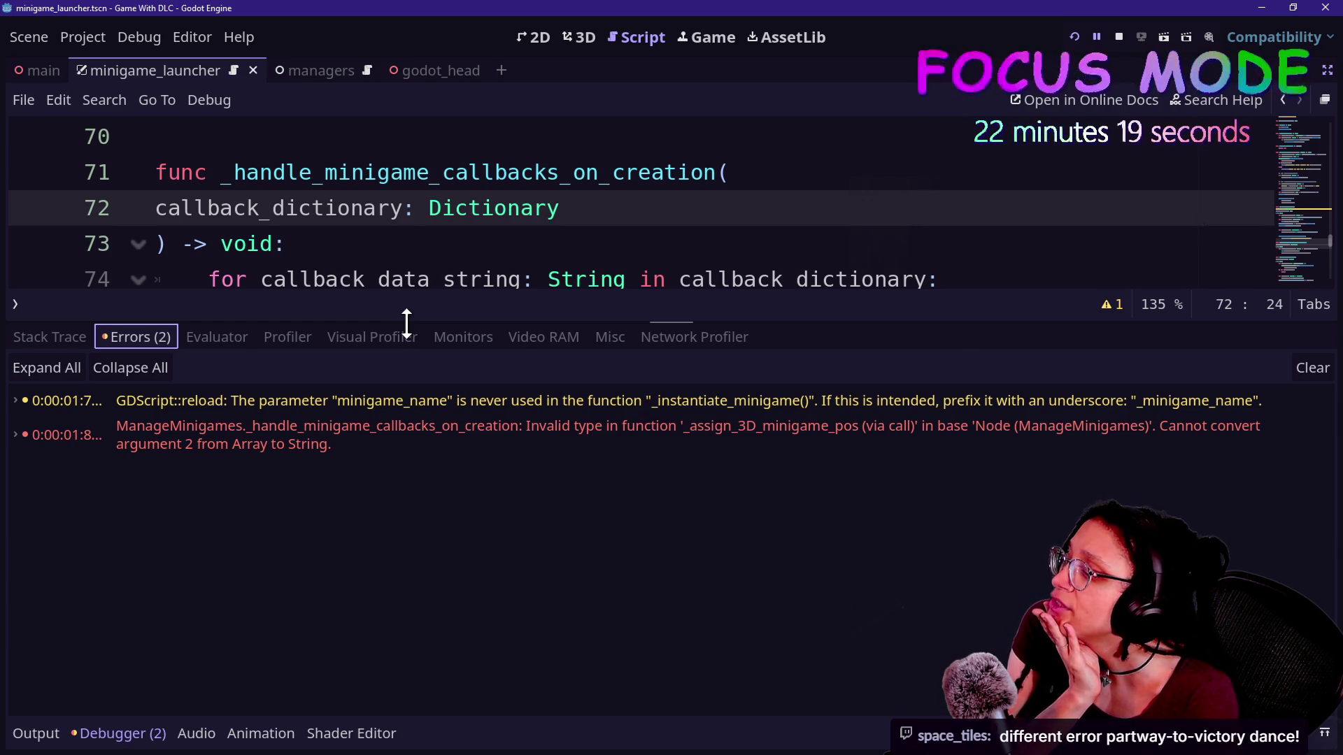
left_click_drag(406, 322, 407, 338)
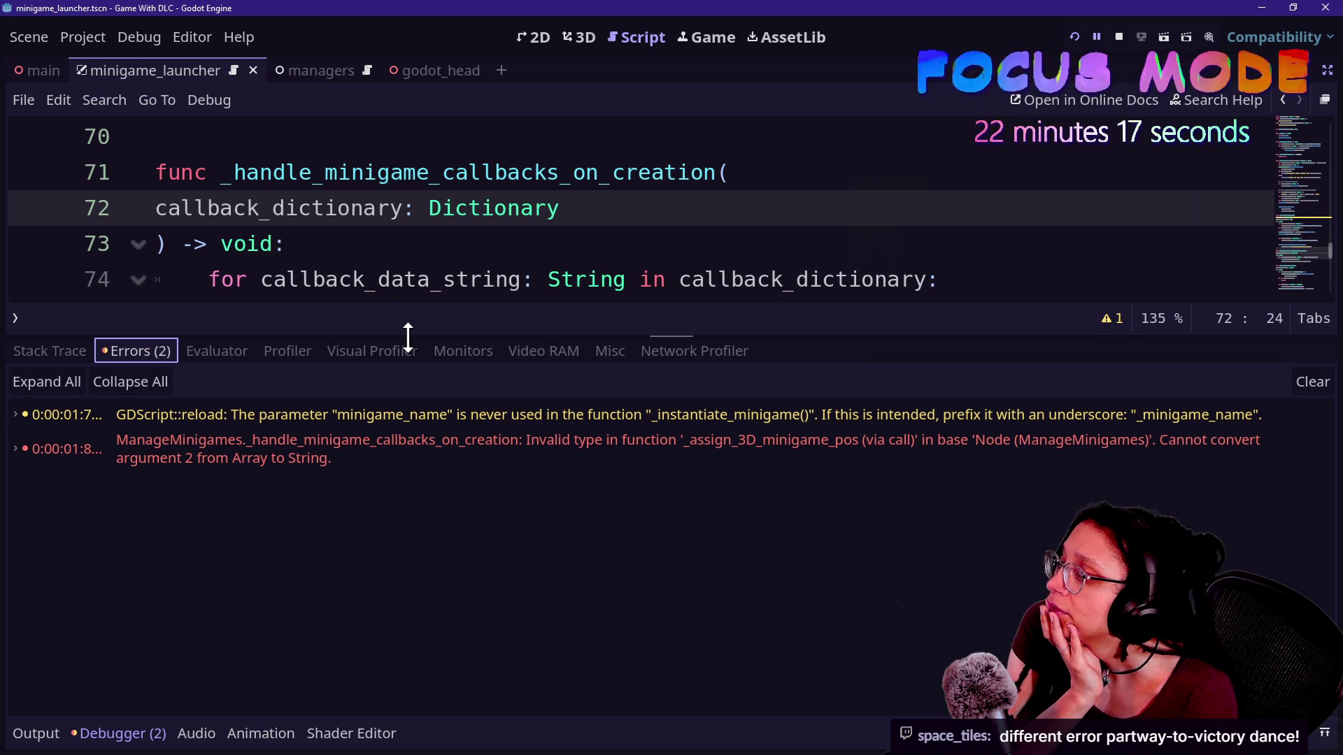
left_click(408, 351)
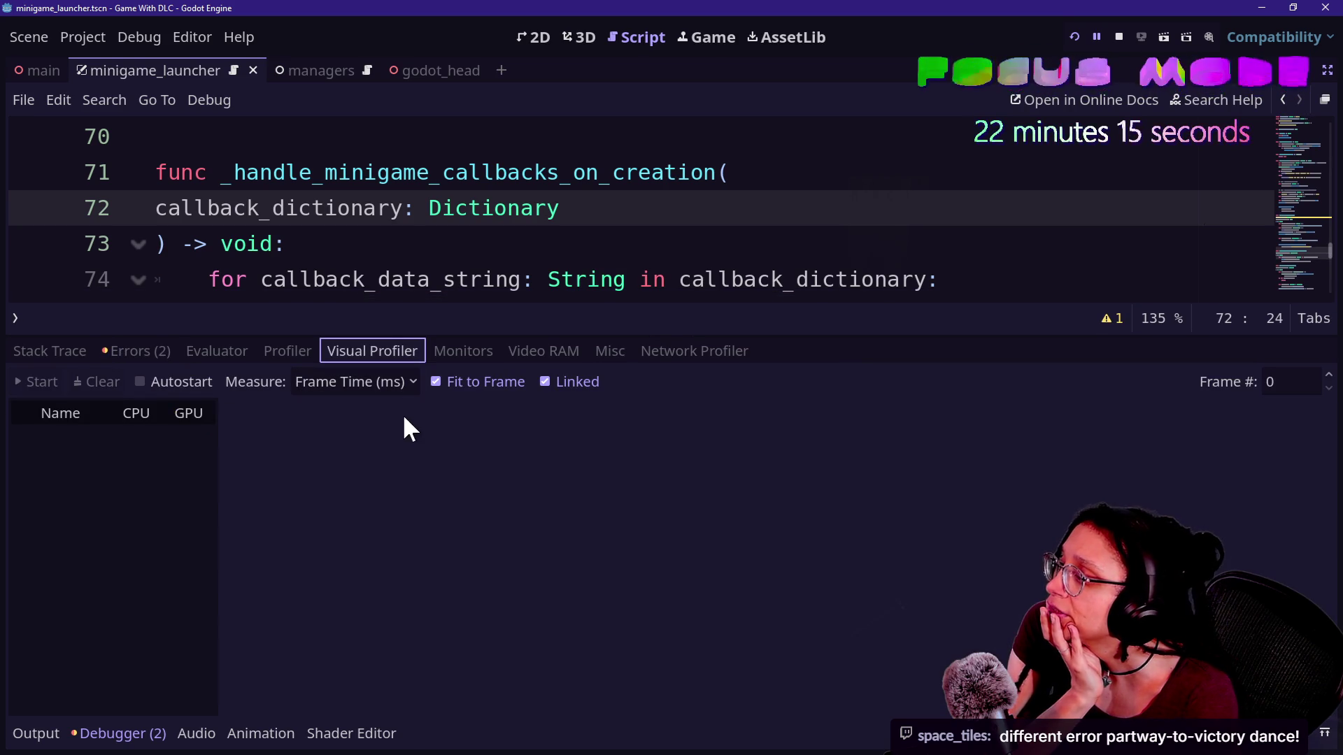
left_click(105, 350)
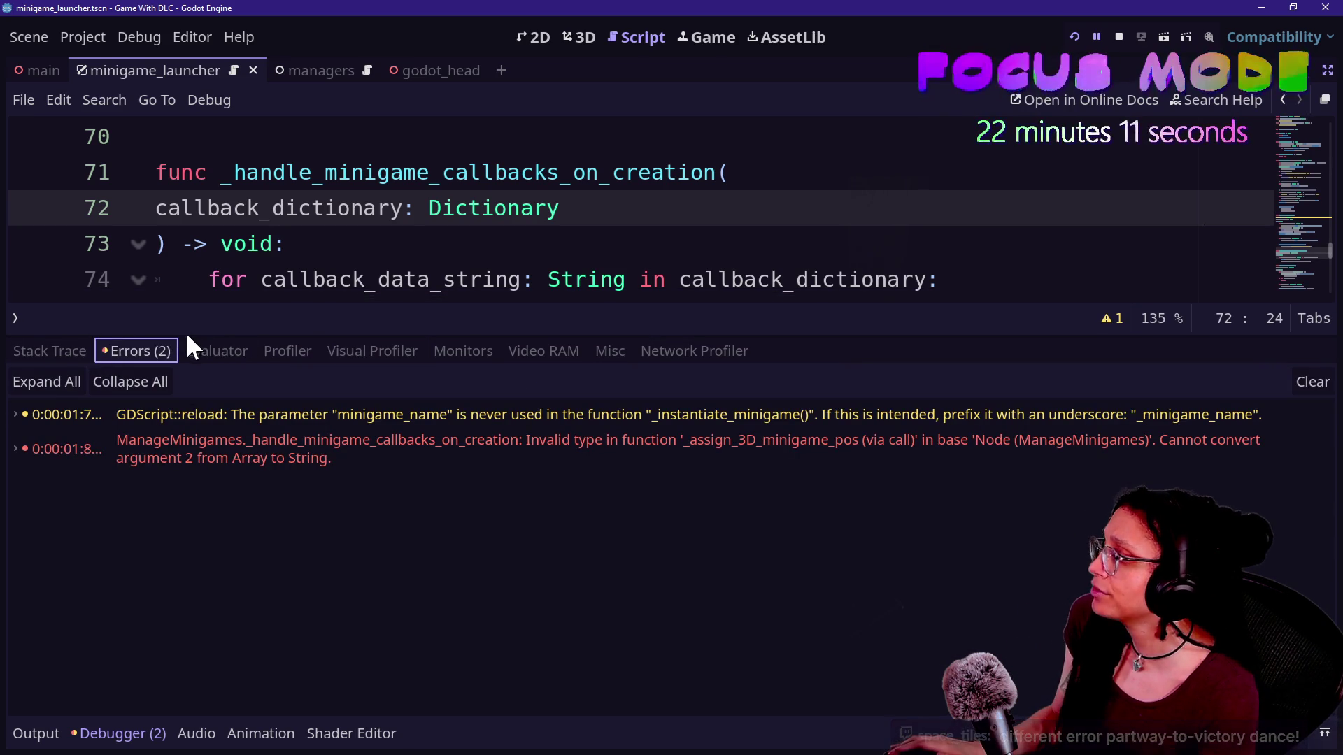
left_click_drag(186, 330, 210, 537)
left_click(574, 315)
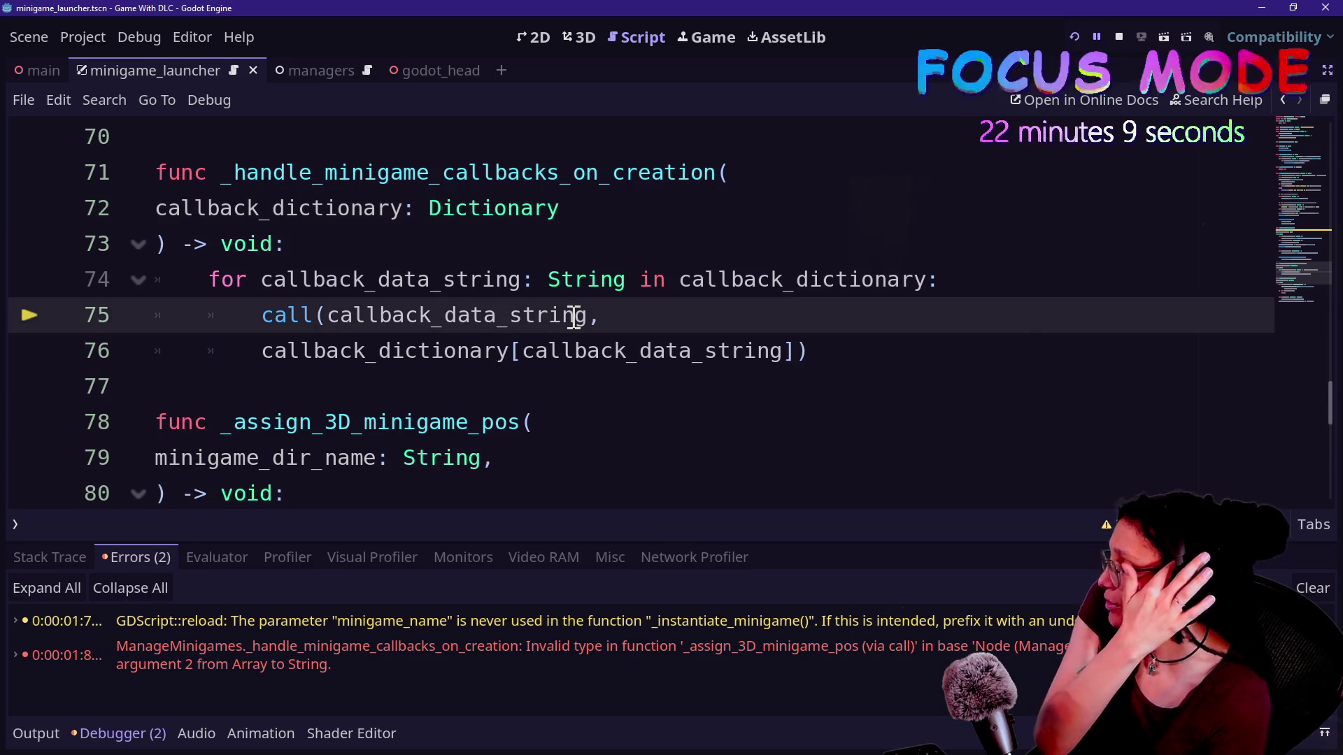
Switch to a full-width code editor with the bottom output panel collapsed
scroll(571, 316, "up", 3)
key("ctrl+shift+F11")
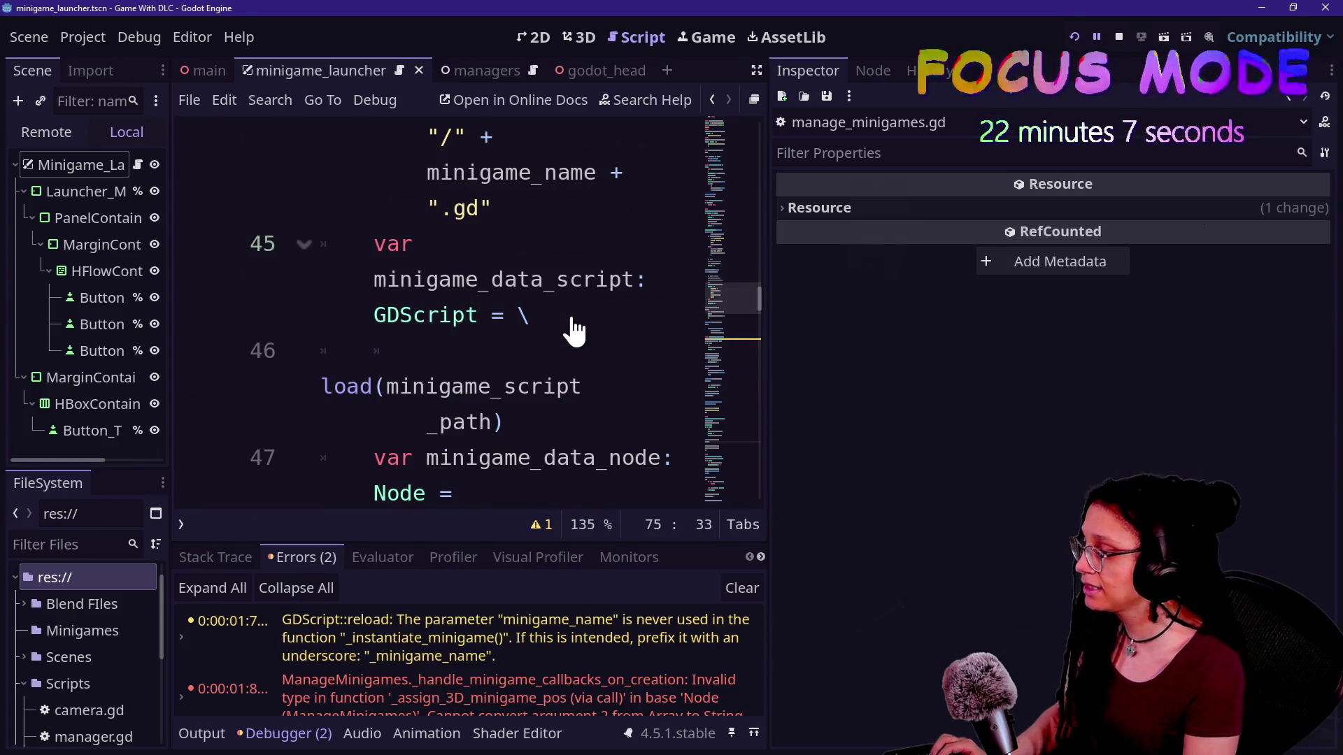
key("ctrl+shift+F11")
key("ctrl+j")
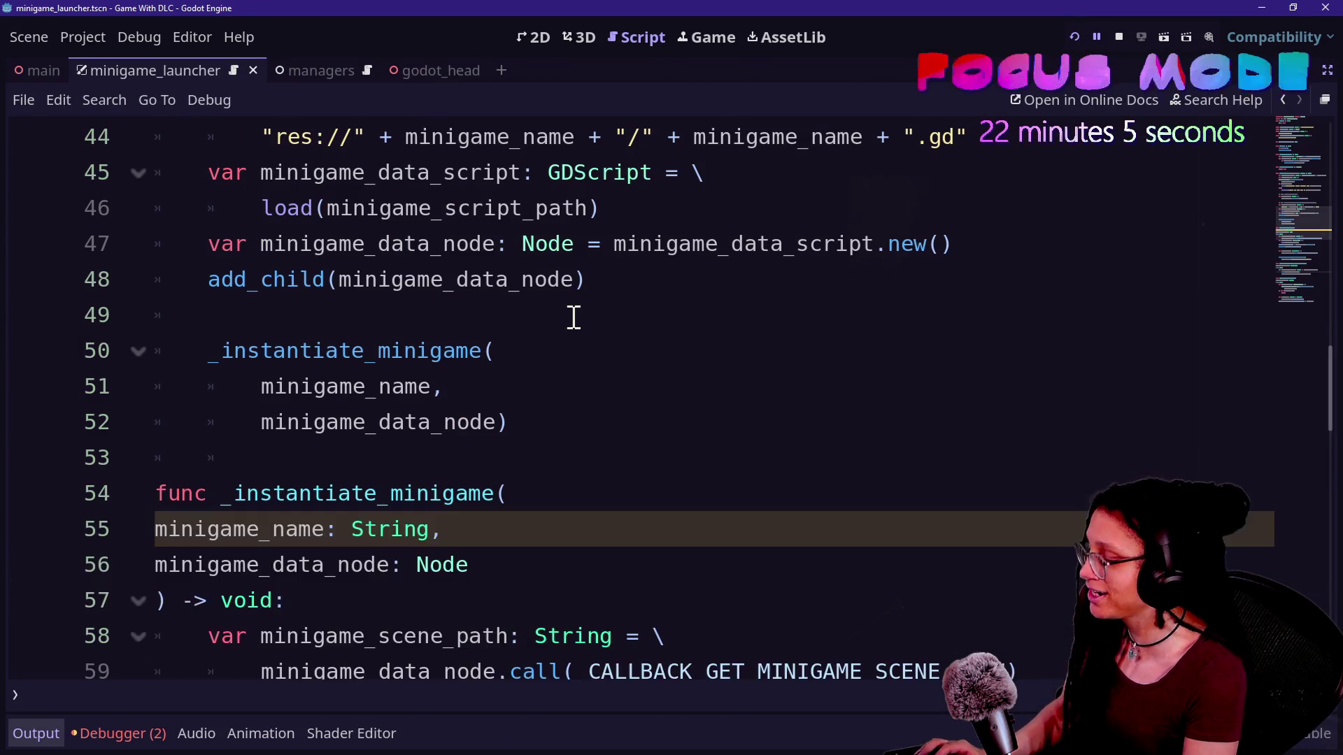
scroll(434, 317, "down", 1)
scroll(373, 323, "up", 1)
scroll(373, 323, "down", 1)
scroll(680, 417, "down", 1)
Delete the 'minigame_name: String,' parameter line and the 'minigame_name,' call argument
left_click_drag(598, 318, 609, 287)
key("BackSpace")
left_click_drag(550, 180, 581, 150)
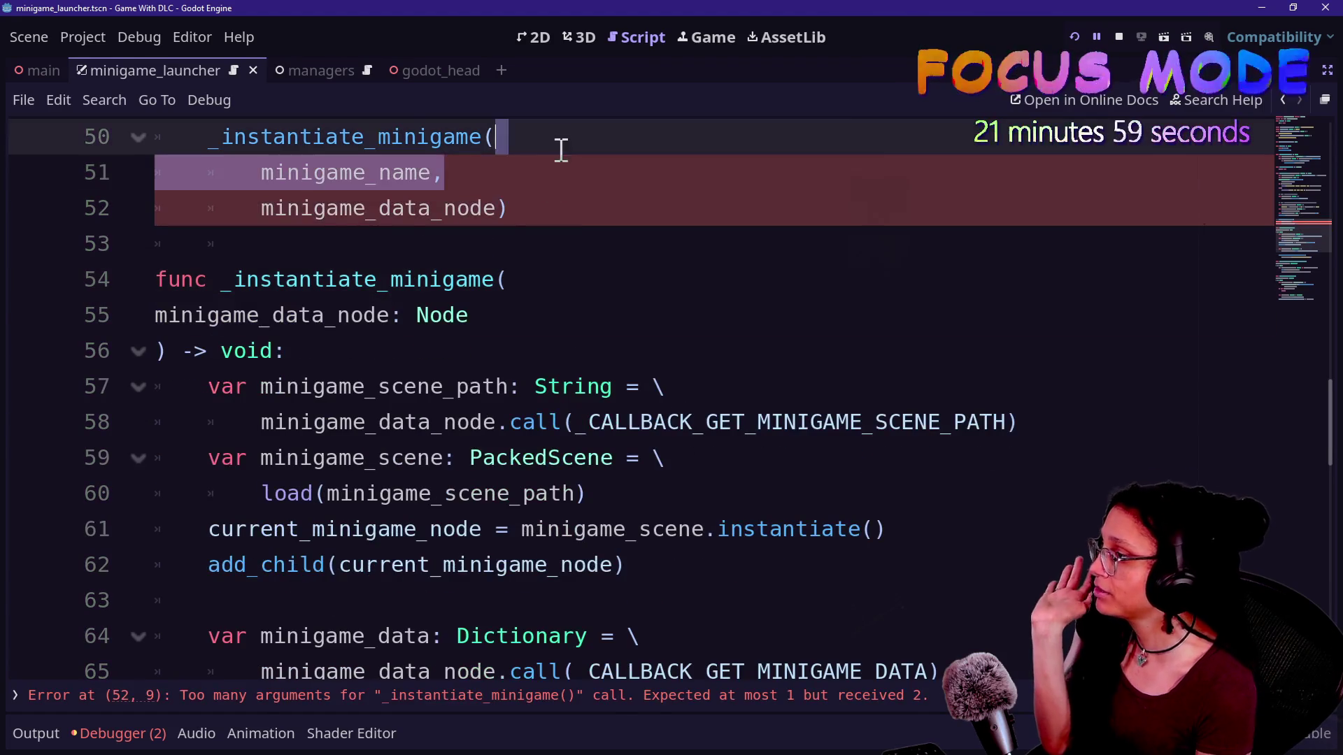
key("BackSpace")
scroll(467, 400, "down", 3)
scroll(467, 400, "down", 4)
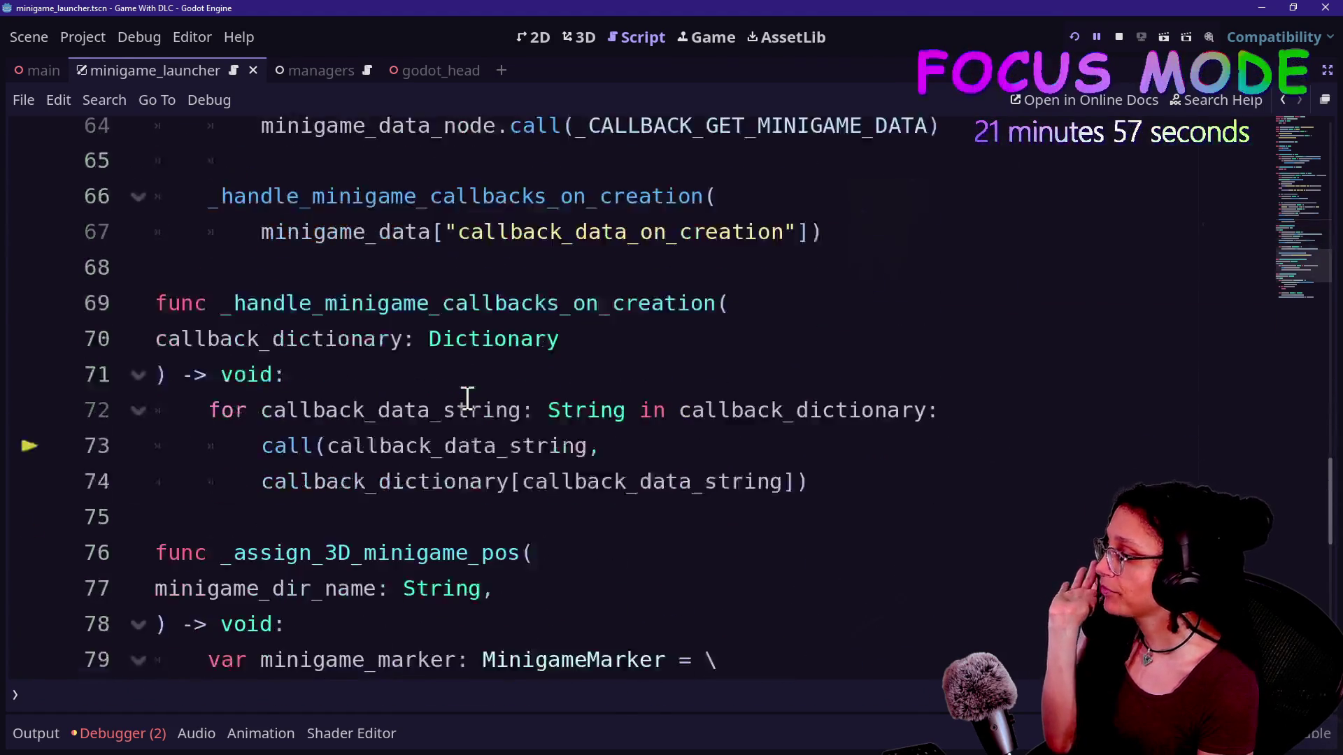
Inspect the -> void: line and the callback_data_string dictionary lookup on line 74
scroll(746, 366, "up", 1)
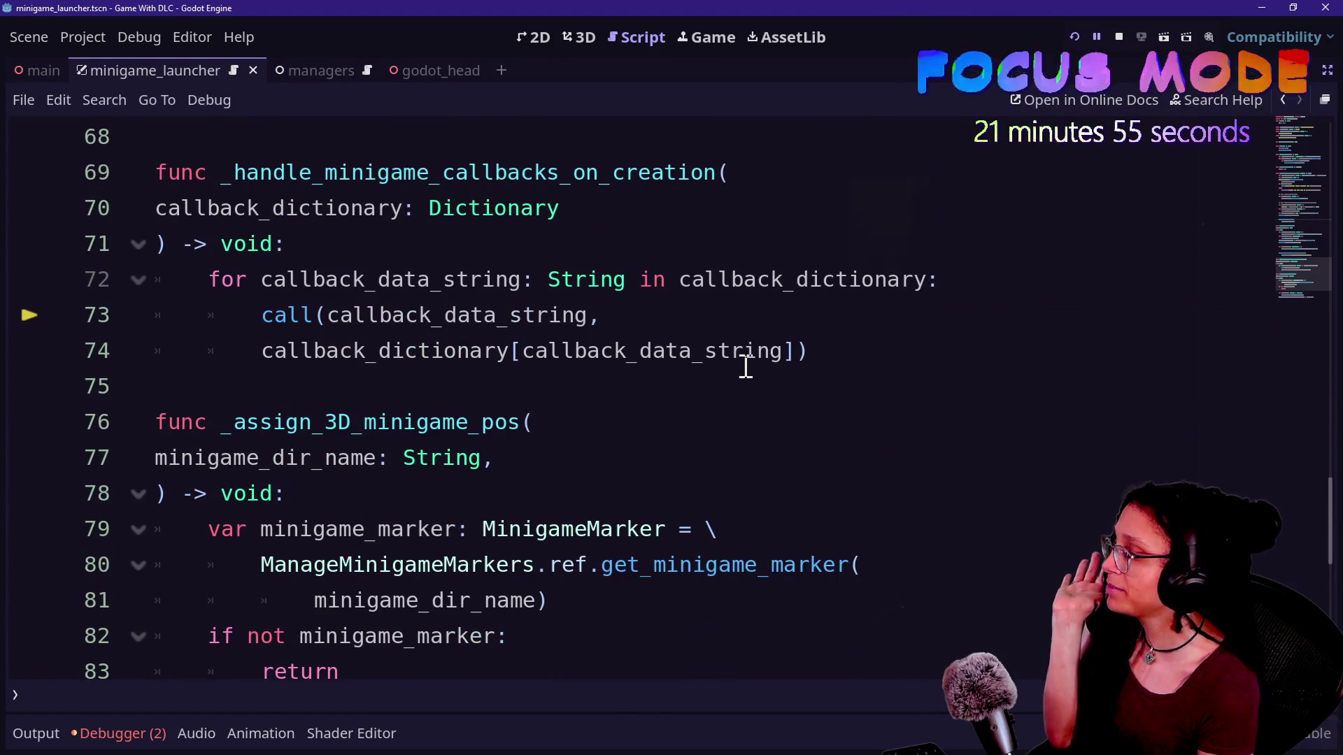
left_click(773, 201)
left_click_drag(774, 201, 795, 231)
left_click(854, 256)
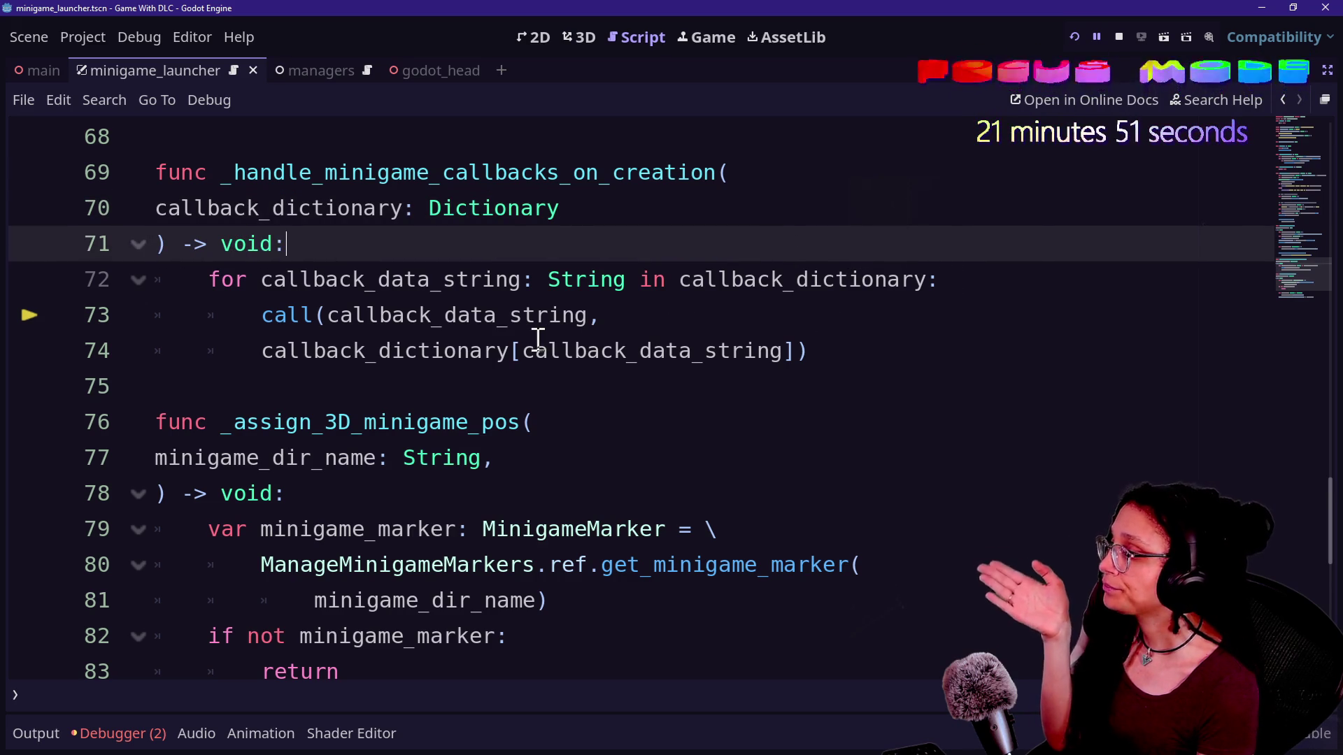
left_click_drag(272, 352, 671, 346)
left_click(640, 350)
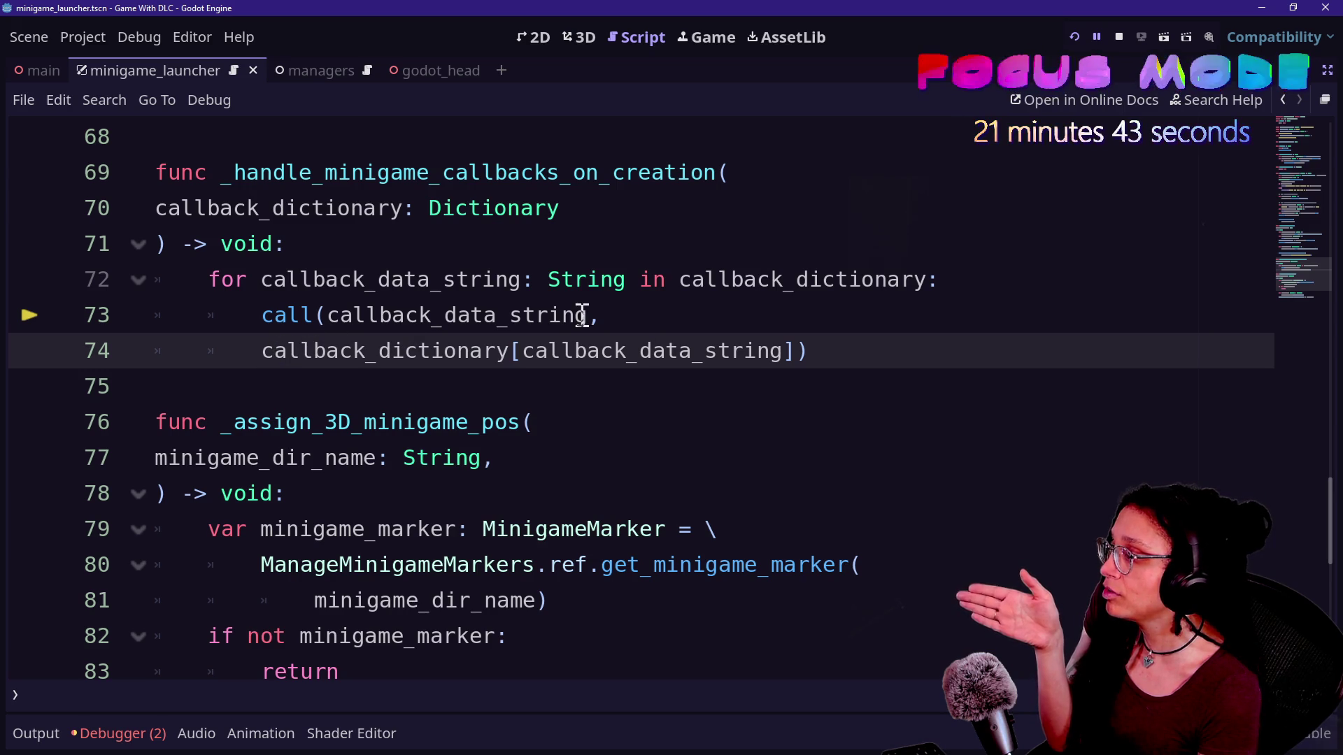
left_click_drag(237, 351, 785, 351)
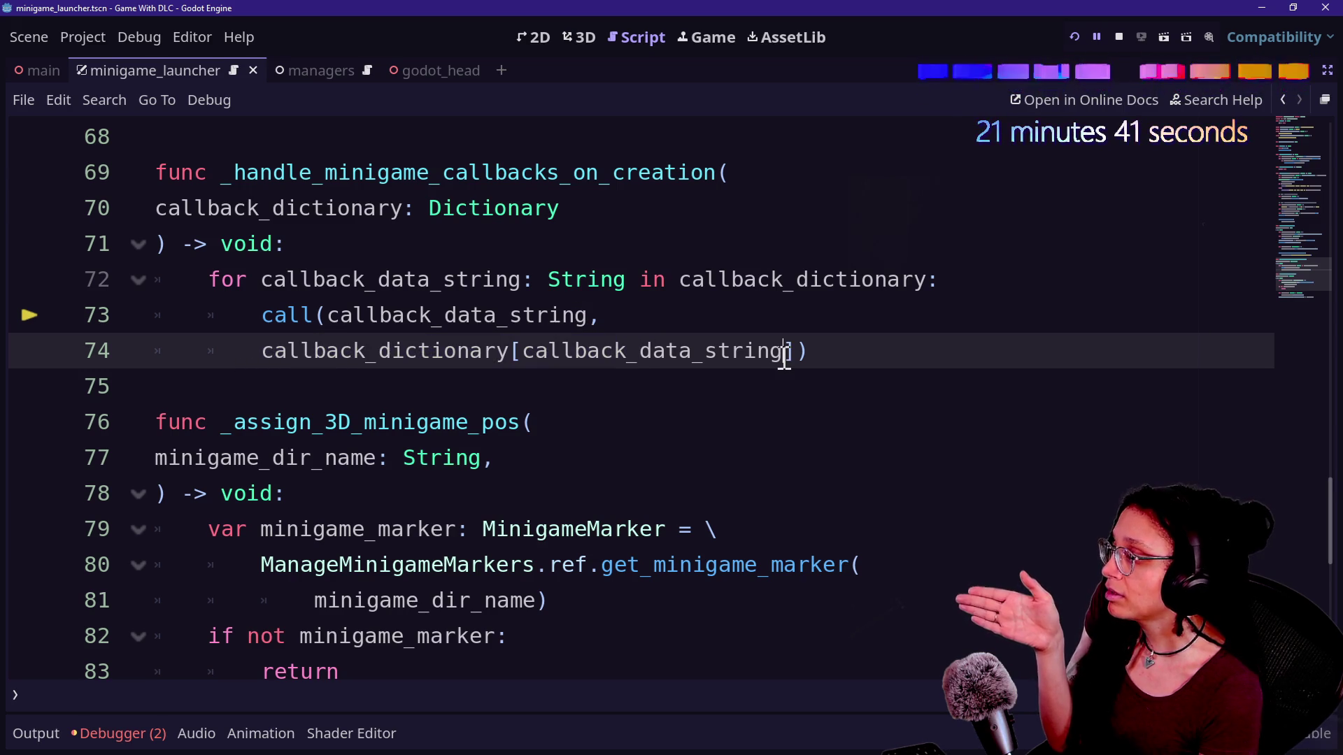
left_click(783, 350)
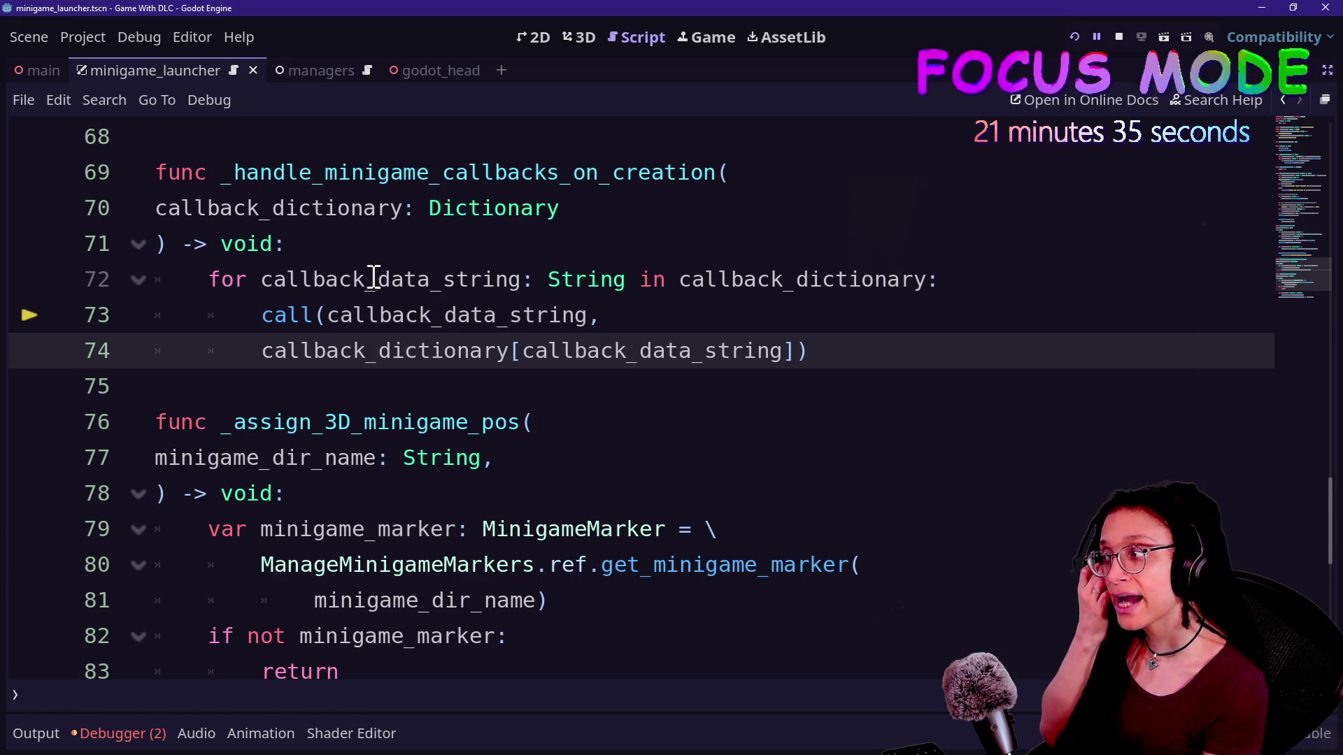
Insert a blank line at the top of the function body, above the for loop
left_click(315, 313)
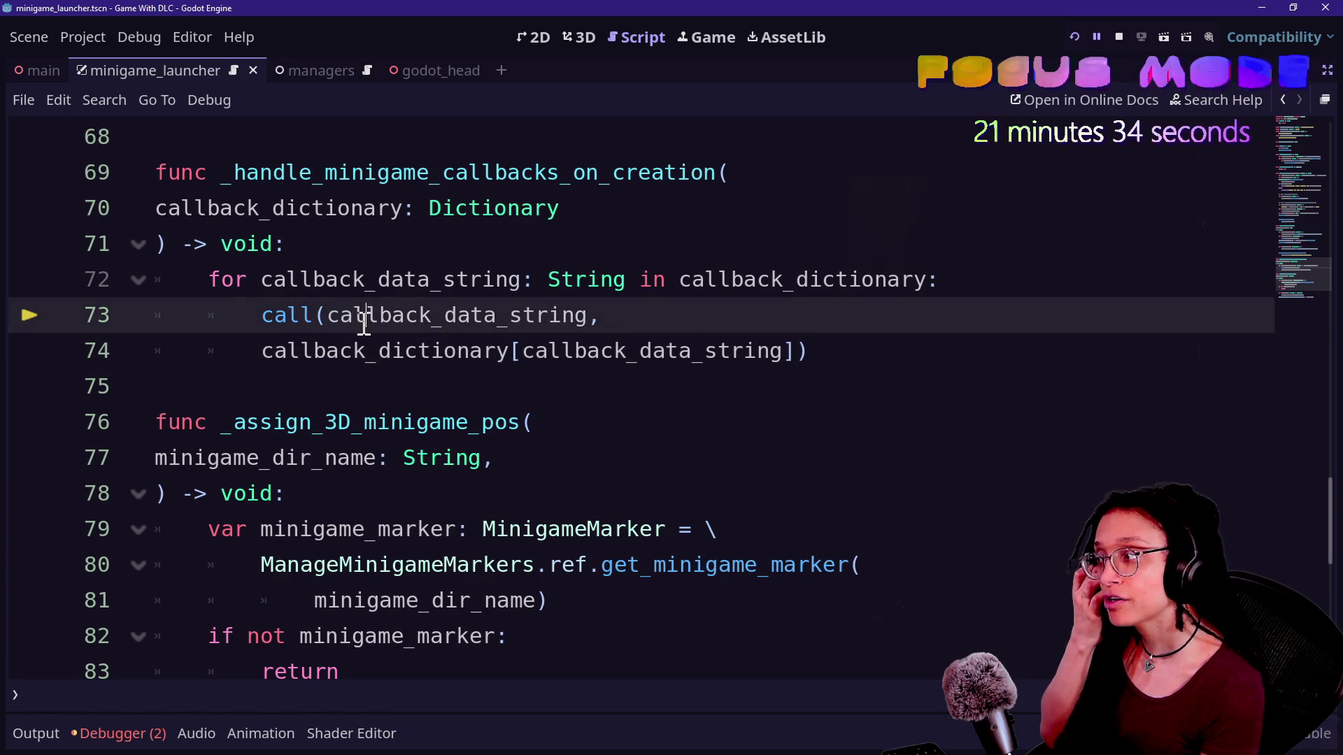
left_click(314, 316)
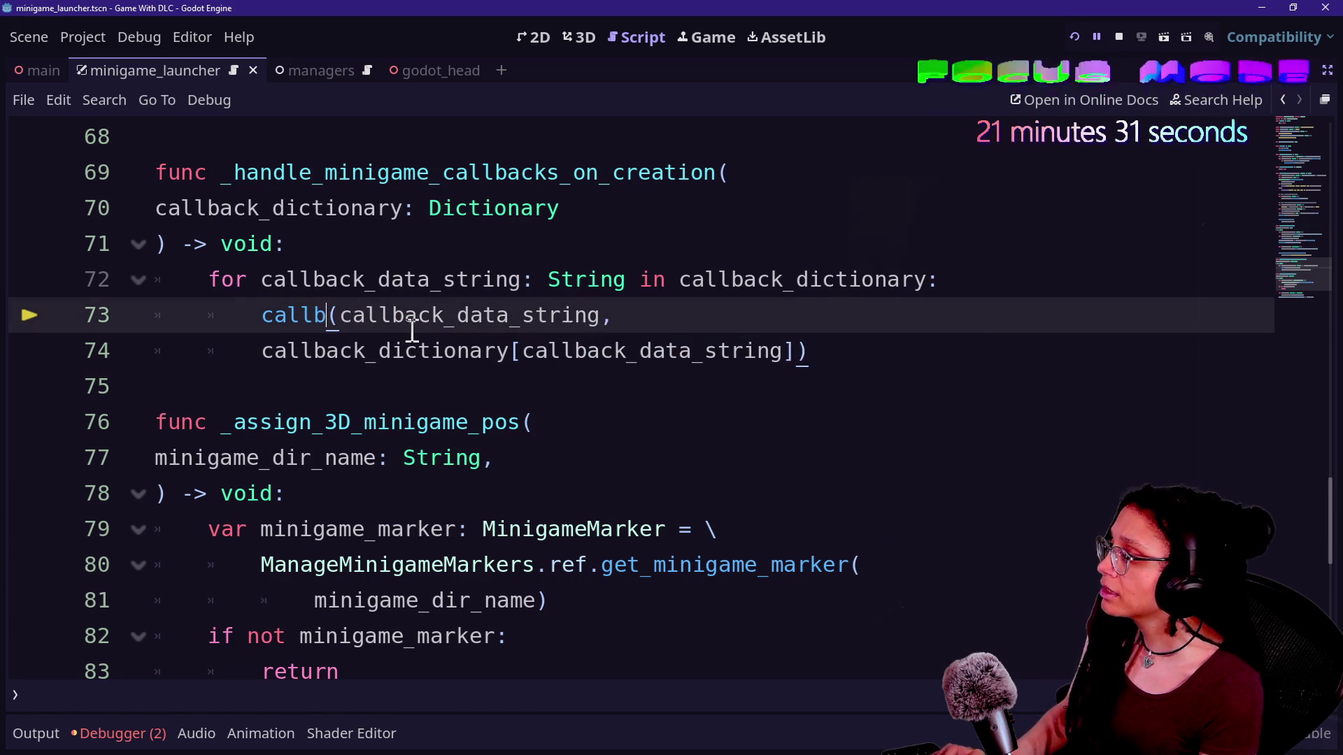
type("b")
key("BackSpace")
left_click(388, 245)
key("Return")
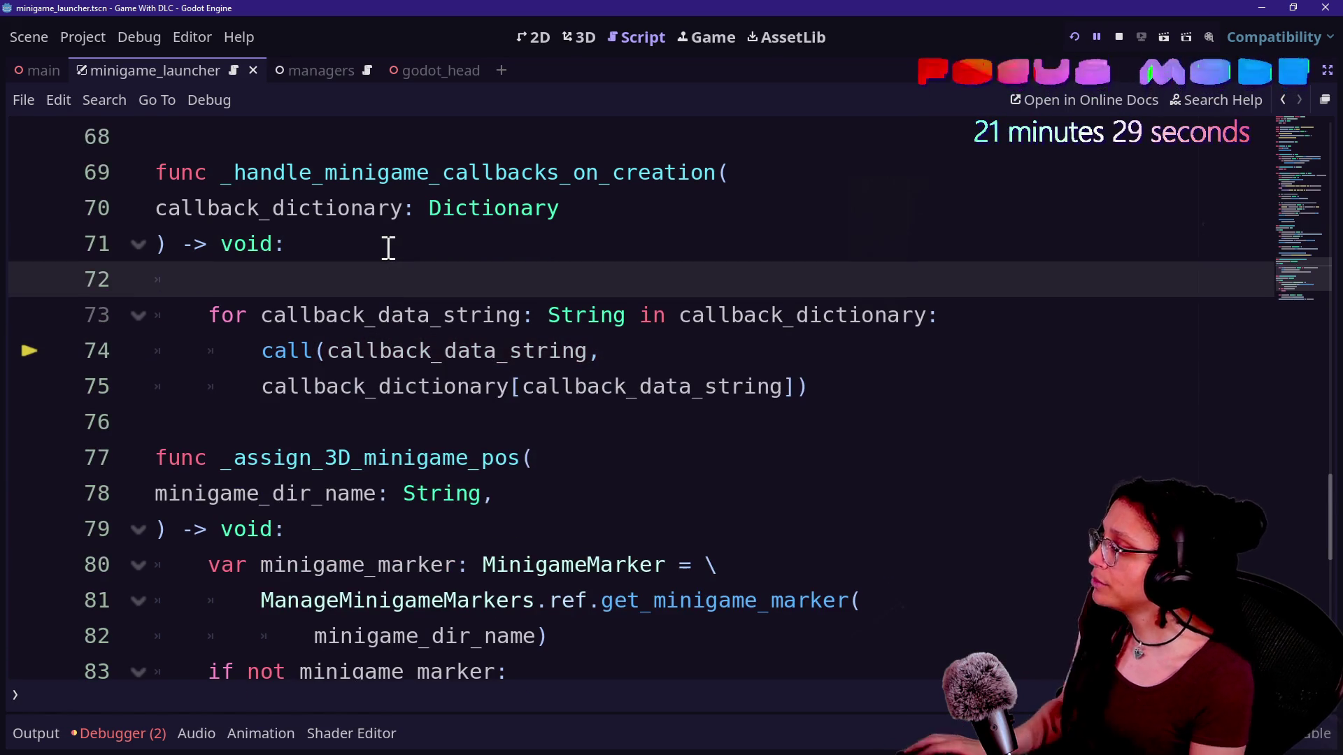
Start declaring a parameters variable typed Array[Variant] above the loop
type("var parameters:")
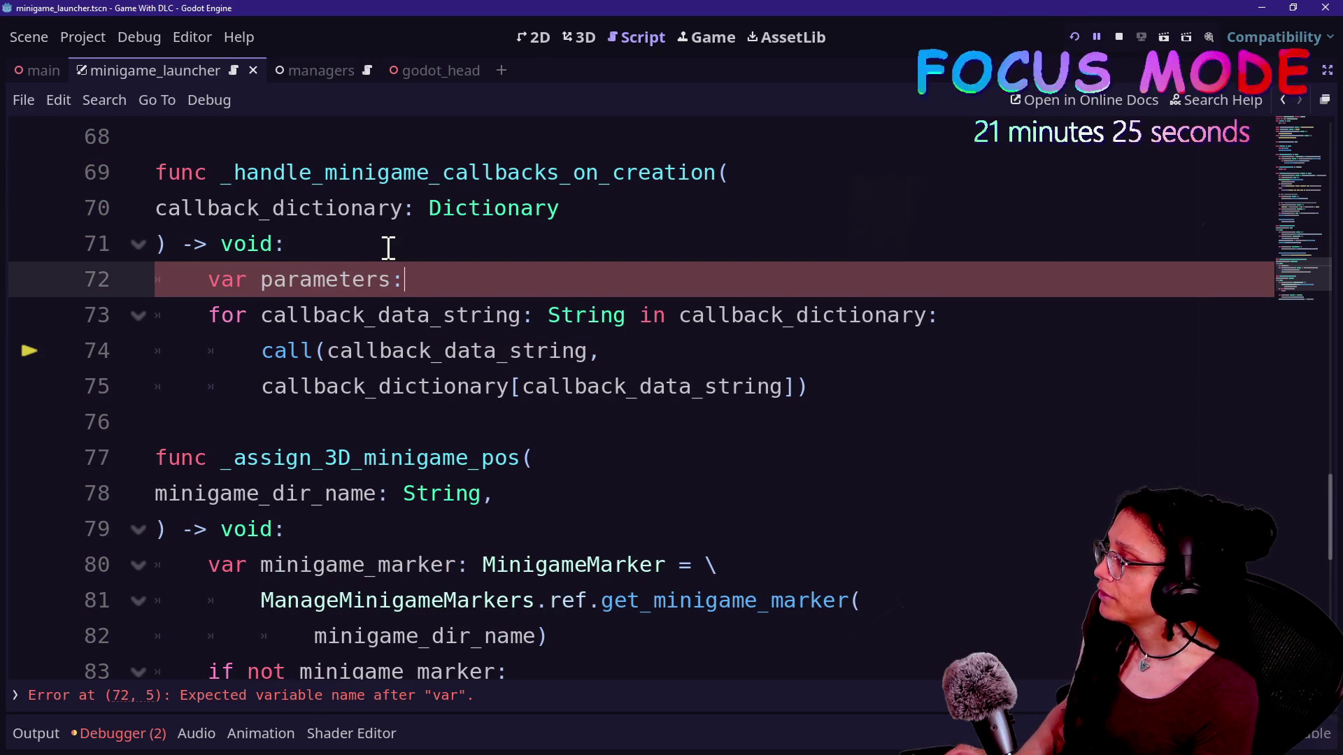
type("ay[")
key("BackSpace")
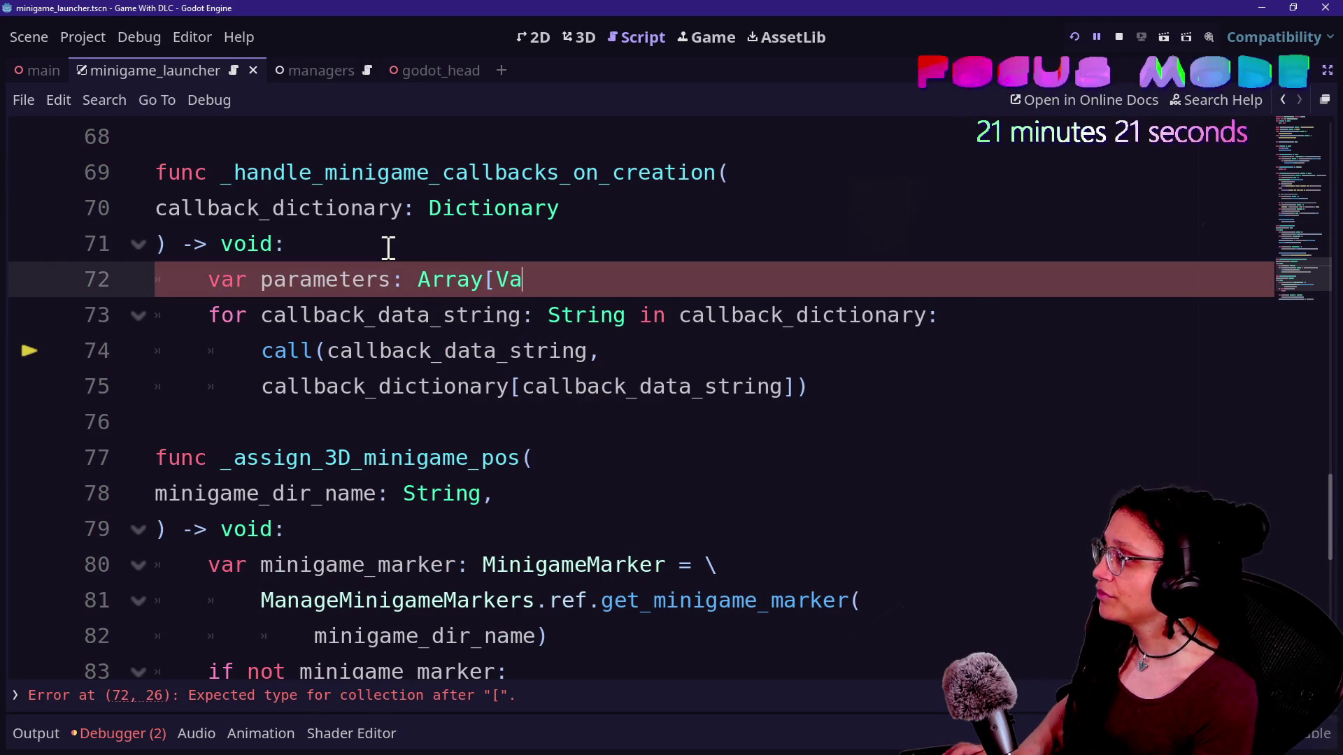
key("BackSpace")
key("BackSpace")
key("BackSpace")
type("i")
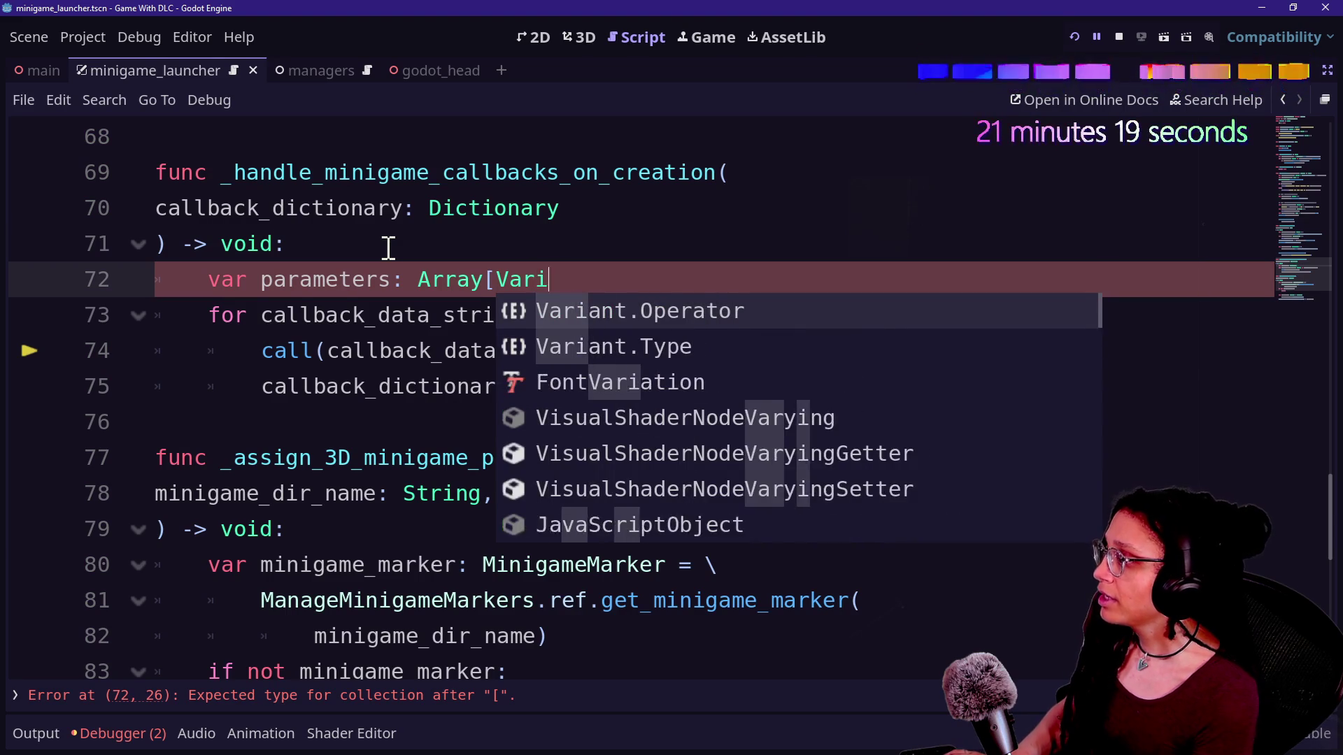
type("ant")
key("Return")
type("] =")
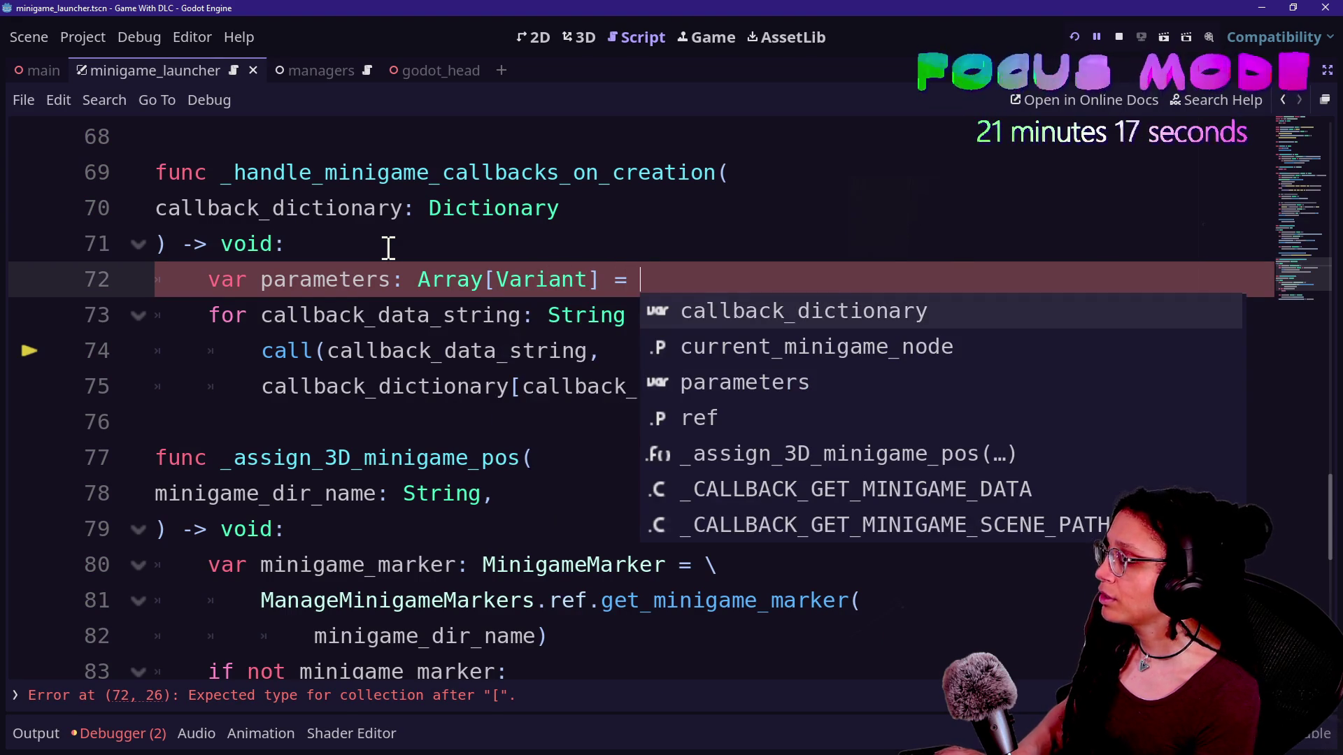
type("{")
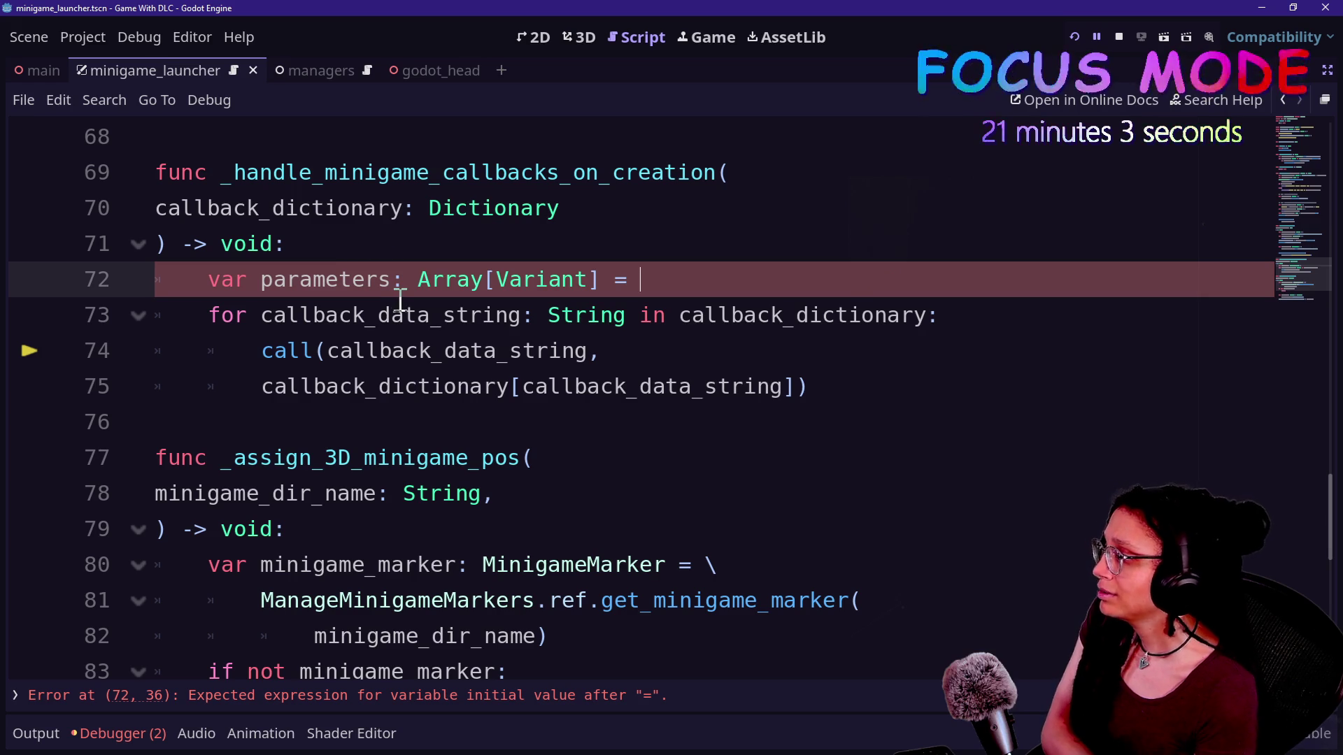
mouse_move(400, 301)
type("x")
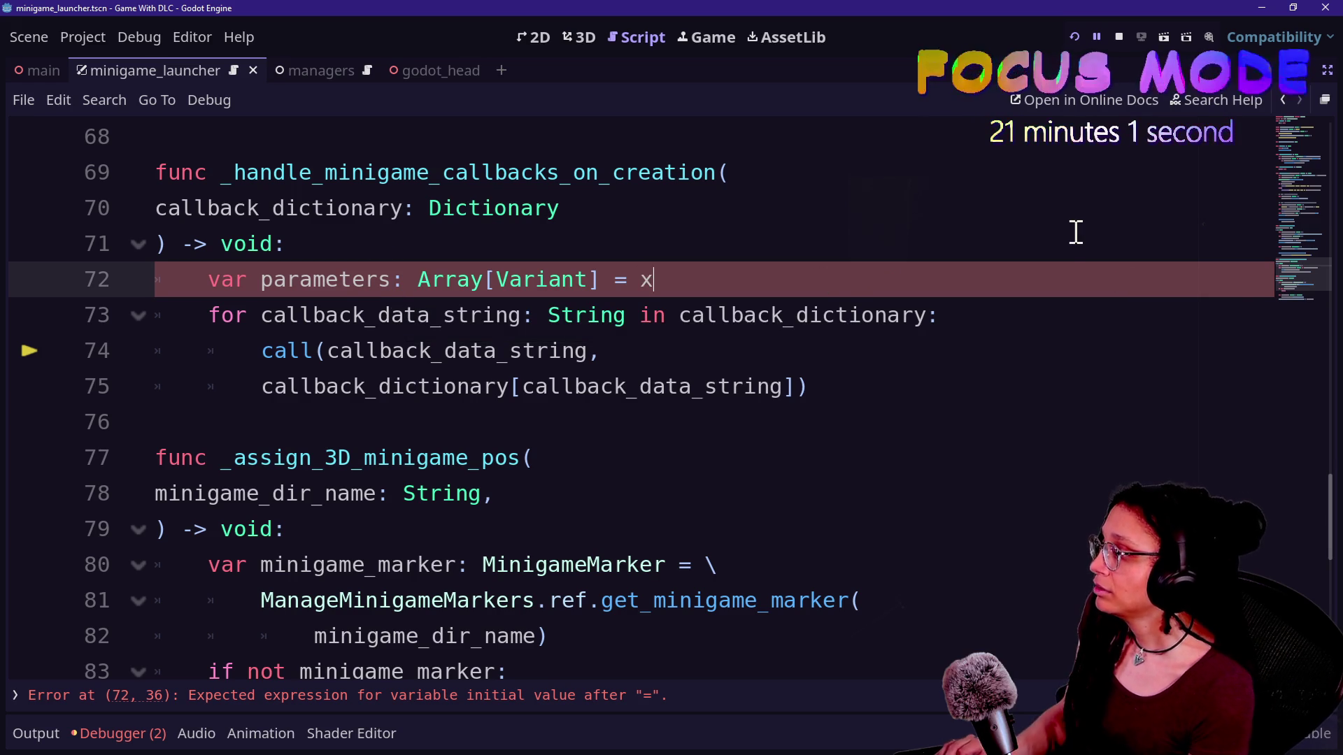
key("BackSpace")
type("call")
Move the callback_dictionary lookup into the parameters line and pass parameters as call's second argument
left_click(358, 386)
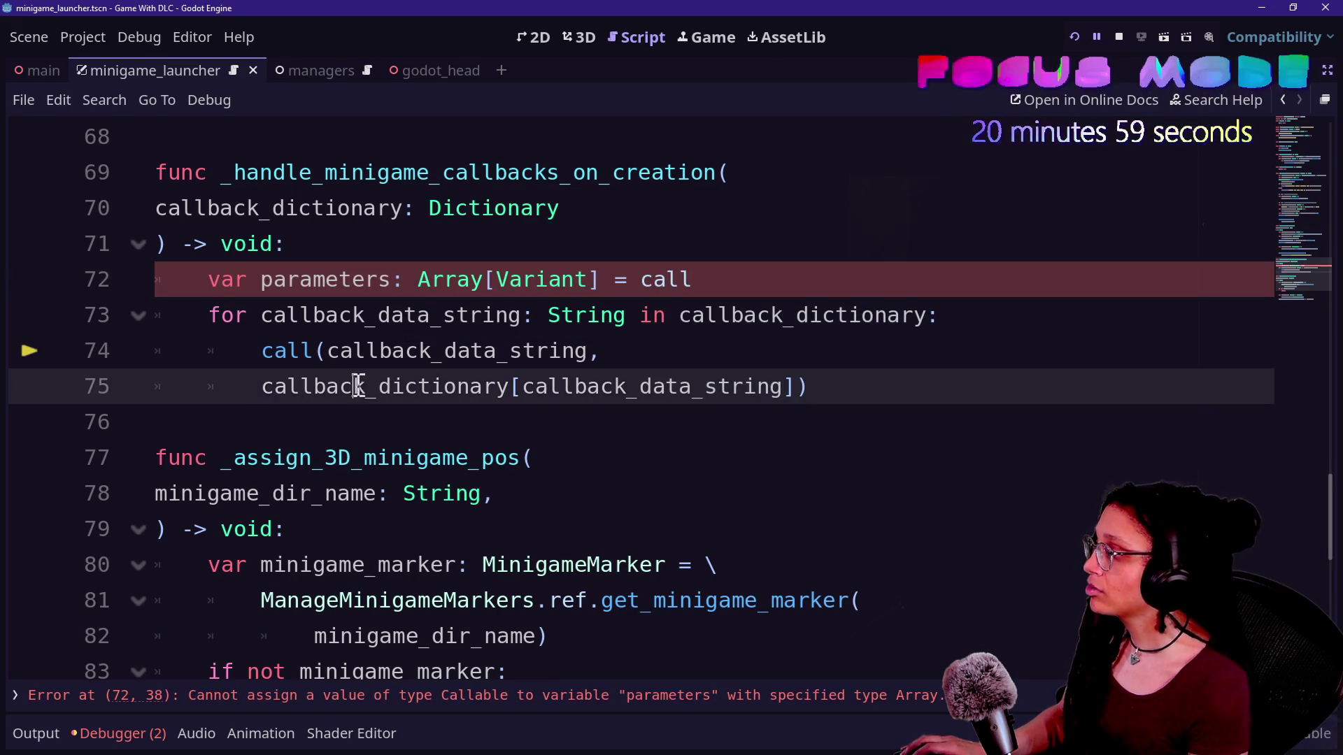
left_click_drag(248, 385, 789, 389)
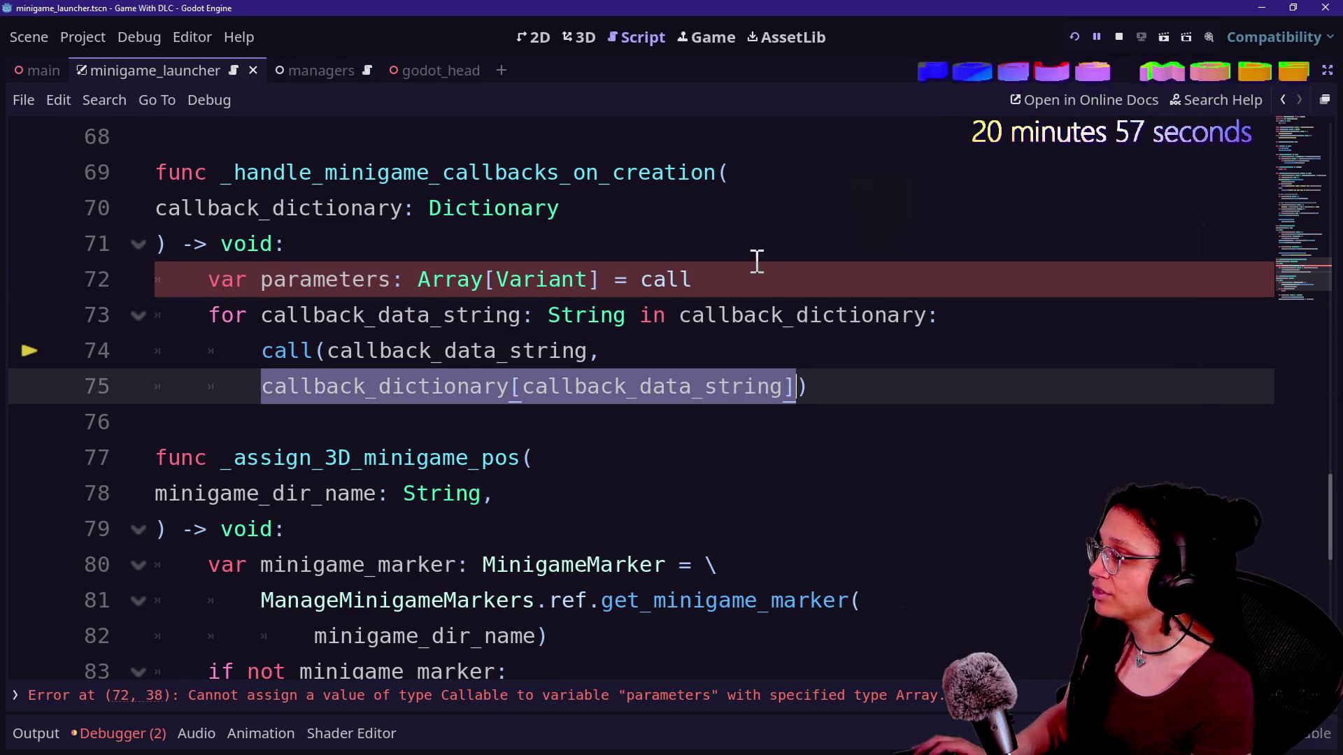
key("ctrl+x")
left_click(720, 274)
key("BackSpace")
key("BackSpace")
key("ctrl+v")
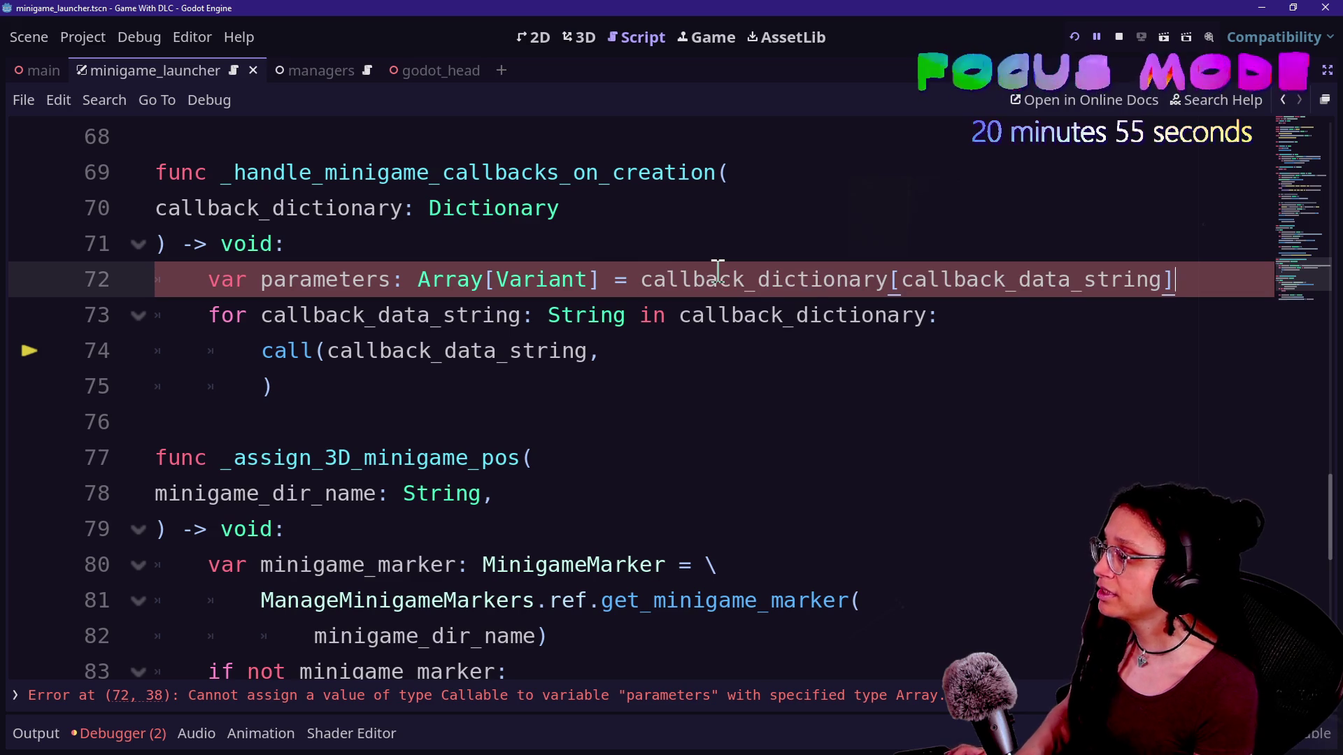
left_click(953, 280)
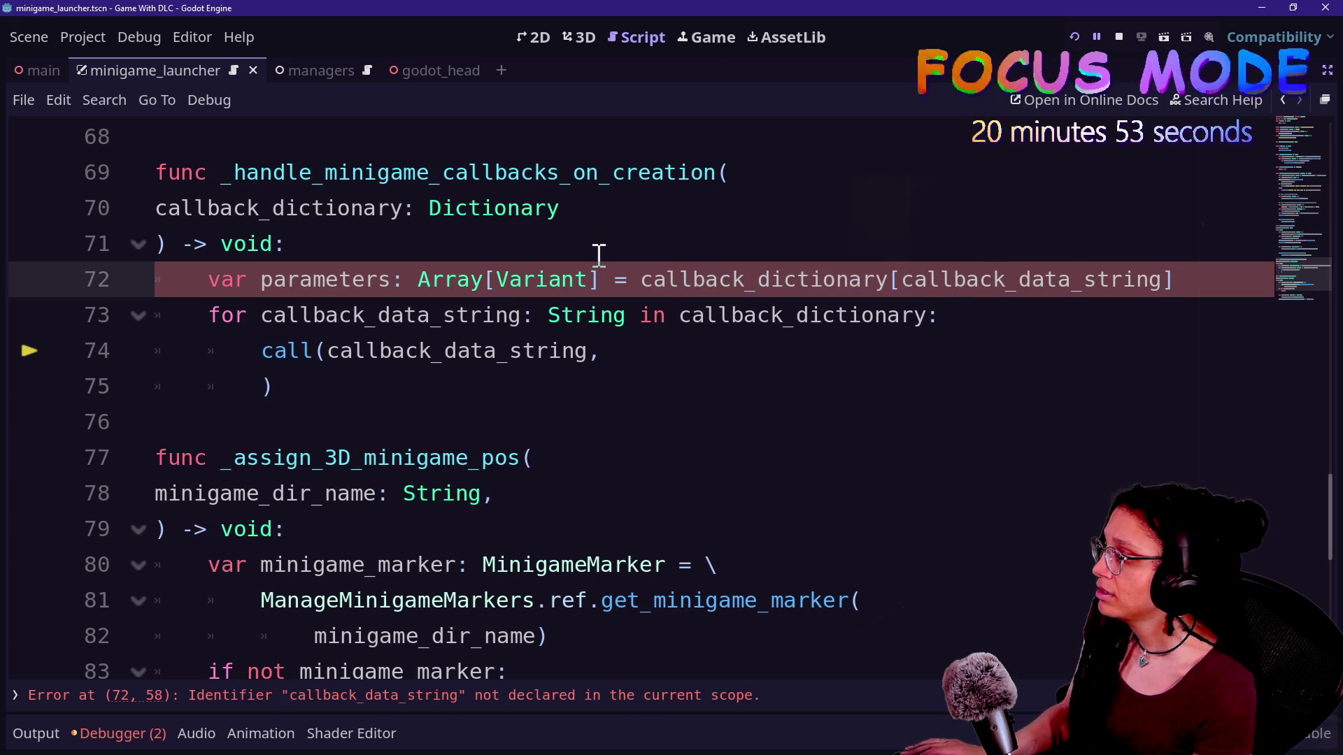
left_click(658, 353)
left_click(251, 389)
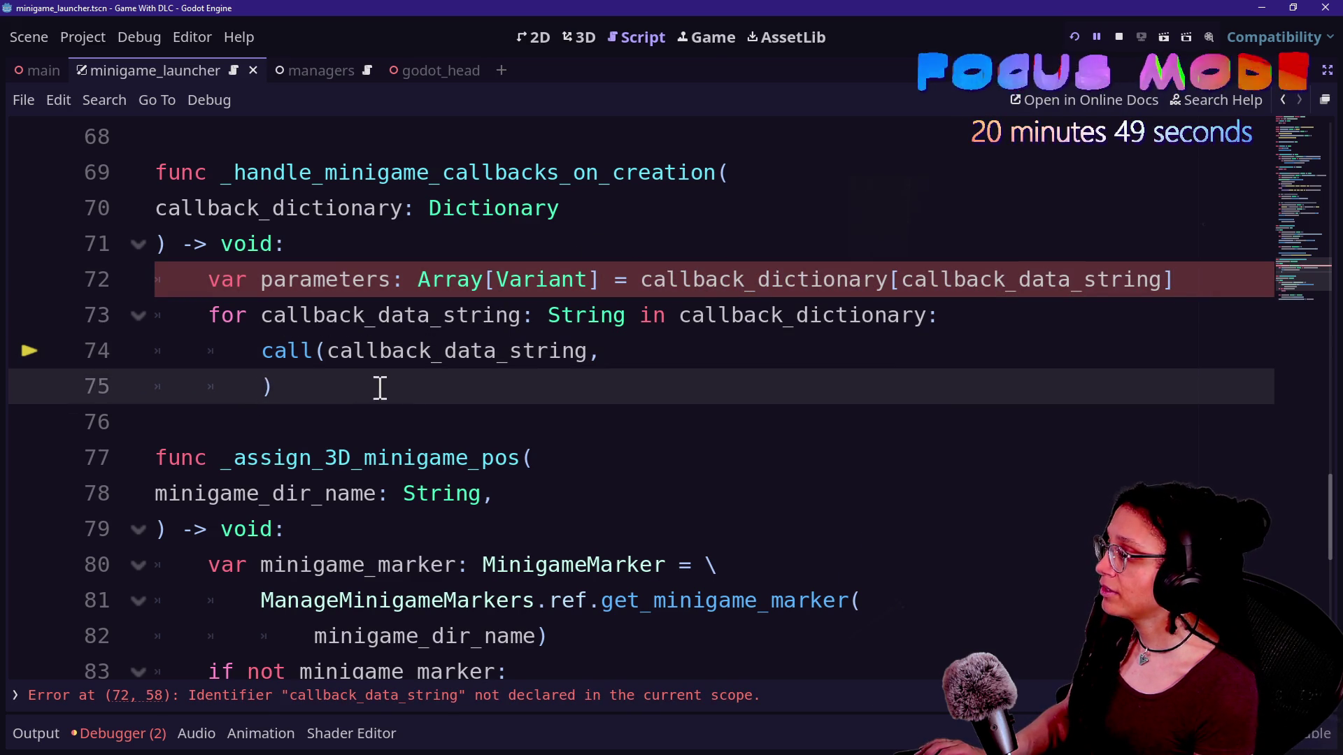
left_click(601, 350)
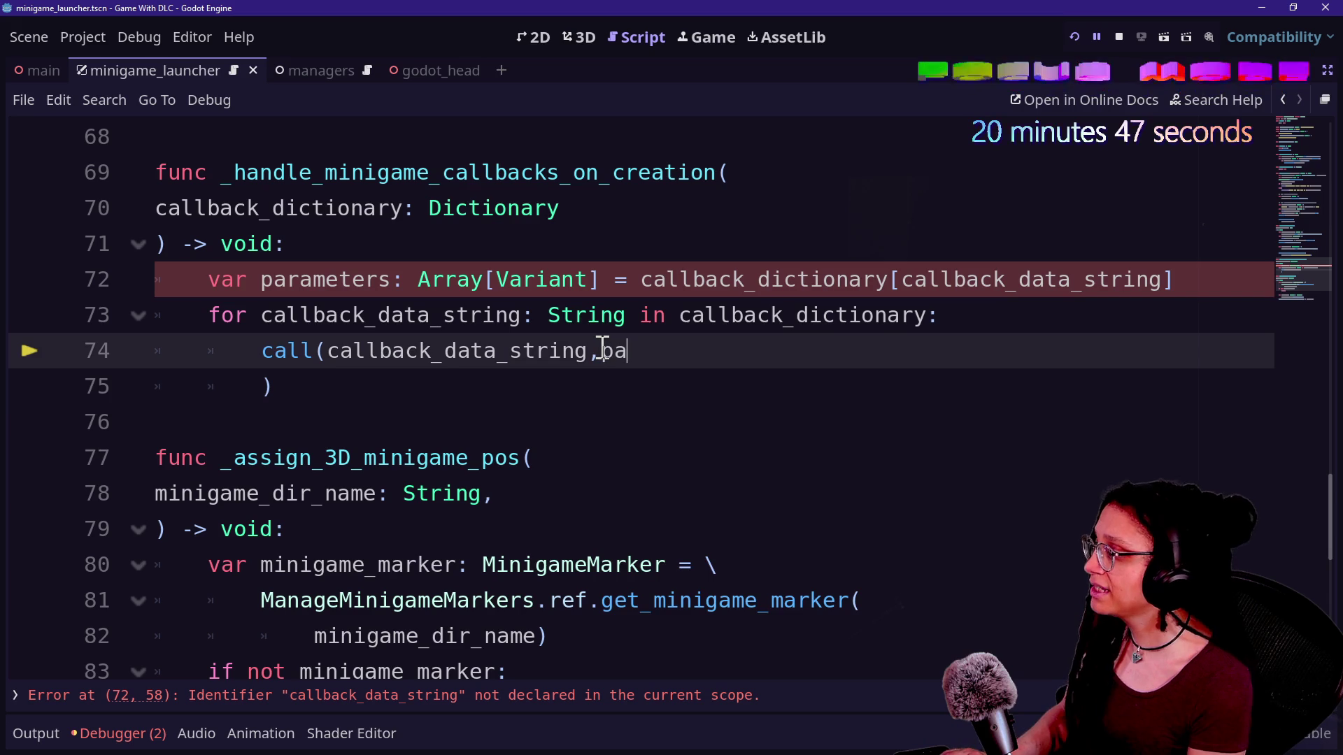
type("arameters")
Undo the parameters edits and delete the leftover 'var parameters' line
left_click(395, 343)
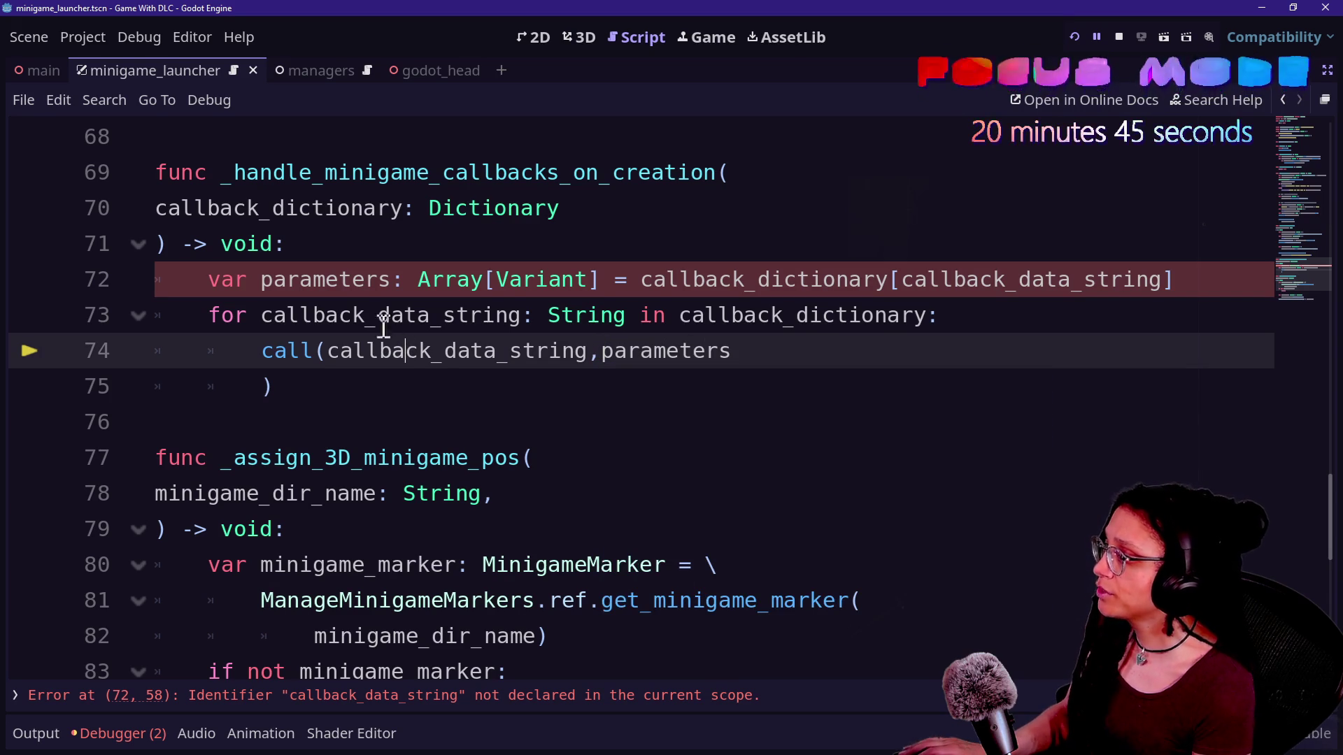
left_click_drag(373, 308, 354, 248)
left_click(455, 307)
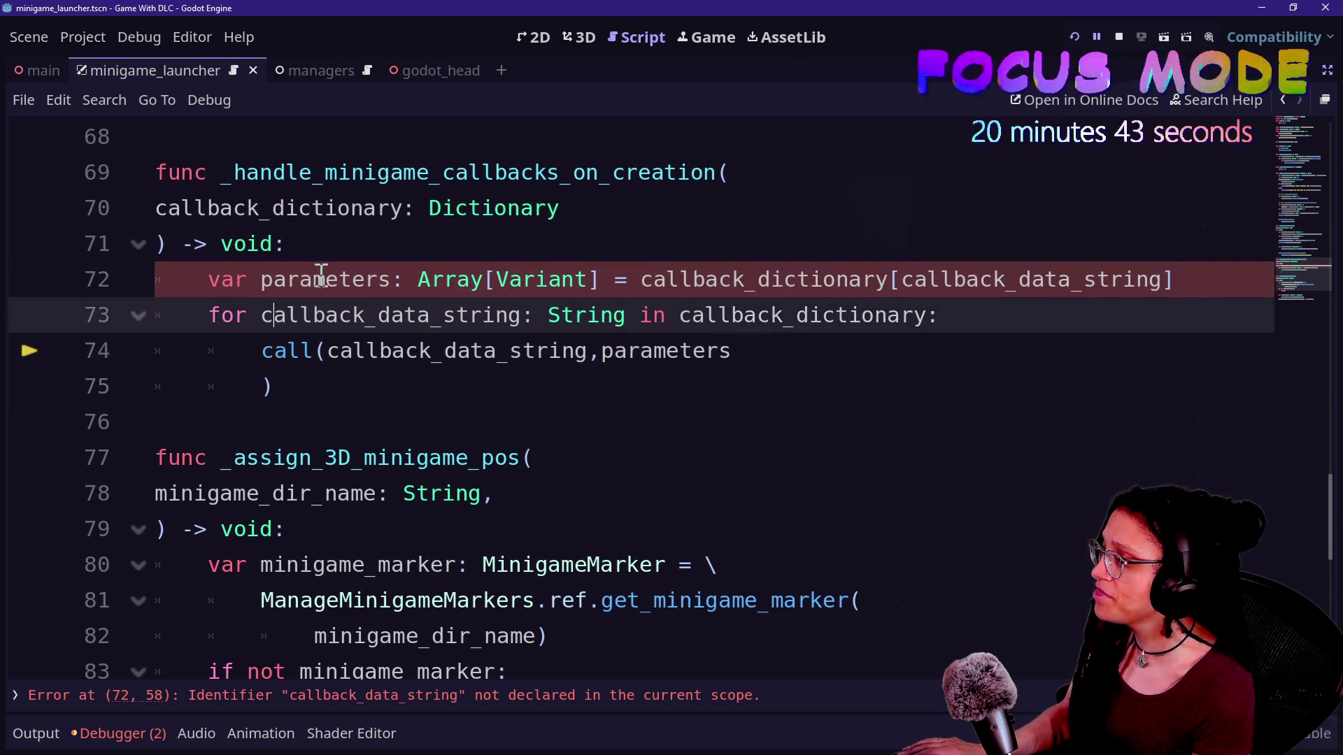
left_click(313, 279)
left_click(325, 245)
left_click_drag(251, 247, 717, 315)
left_click(717, 315)
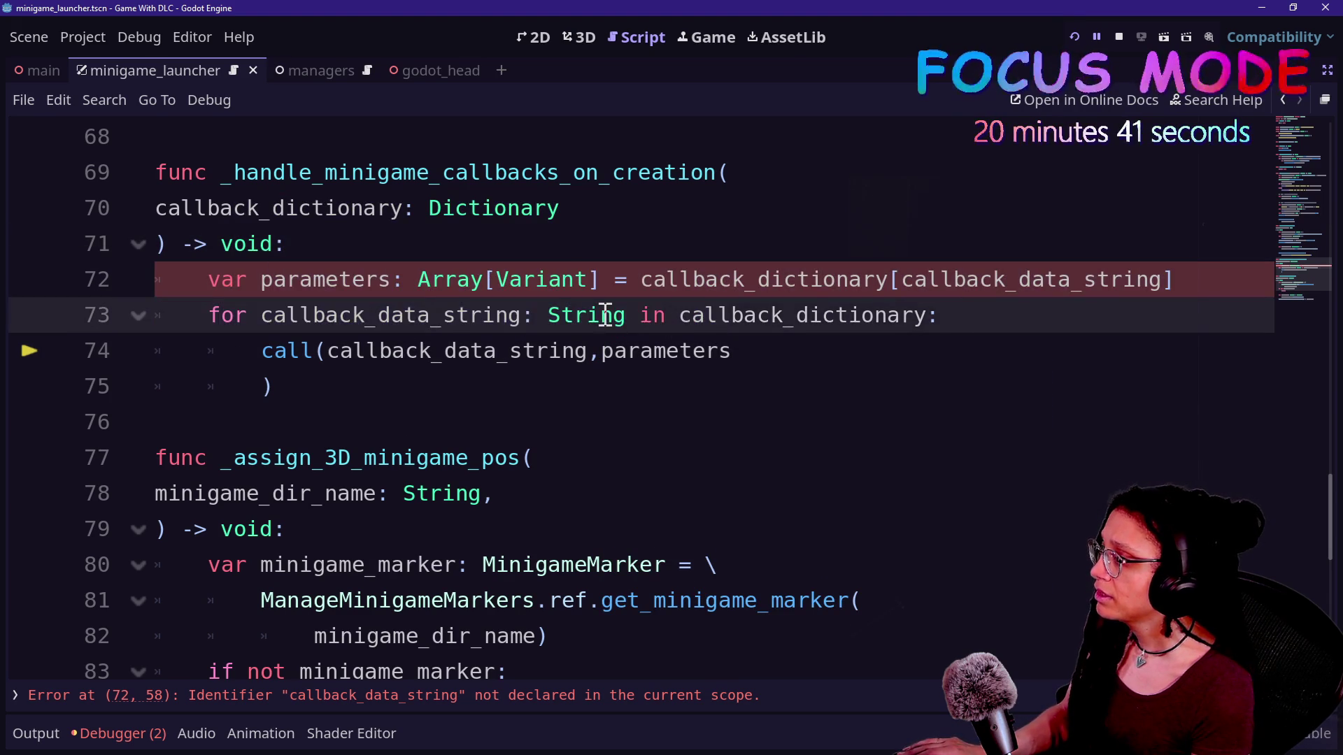
left_click(682, 314, "shift")
left_click(682, 315)
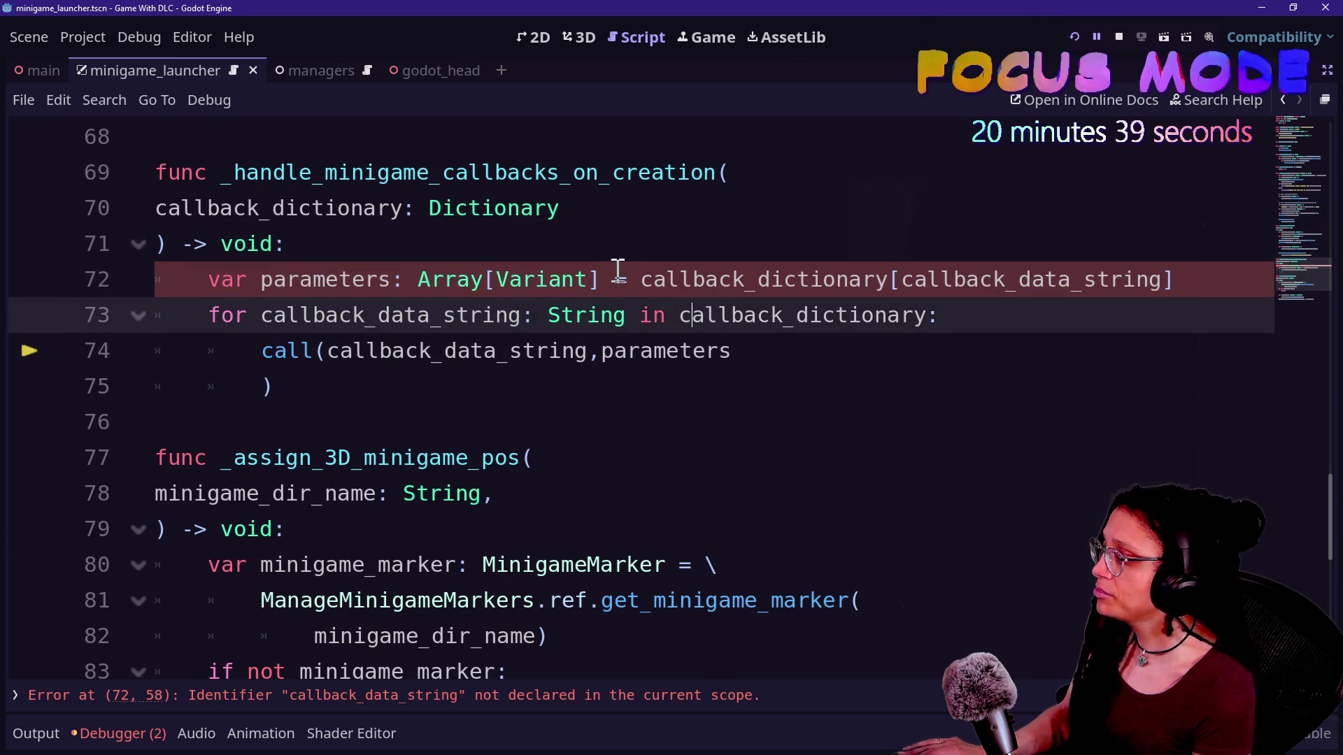
left_click(642, 281)
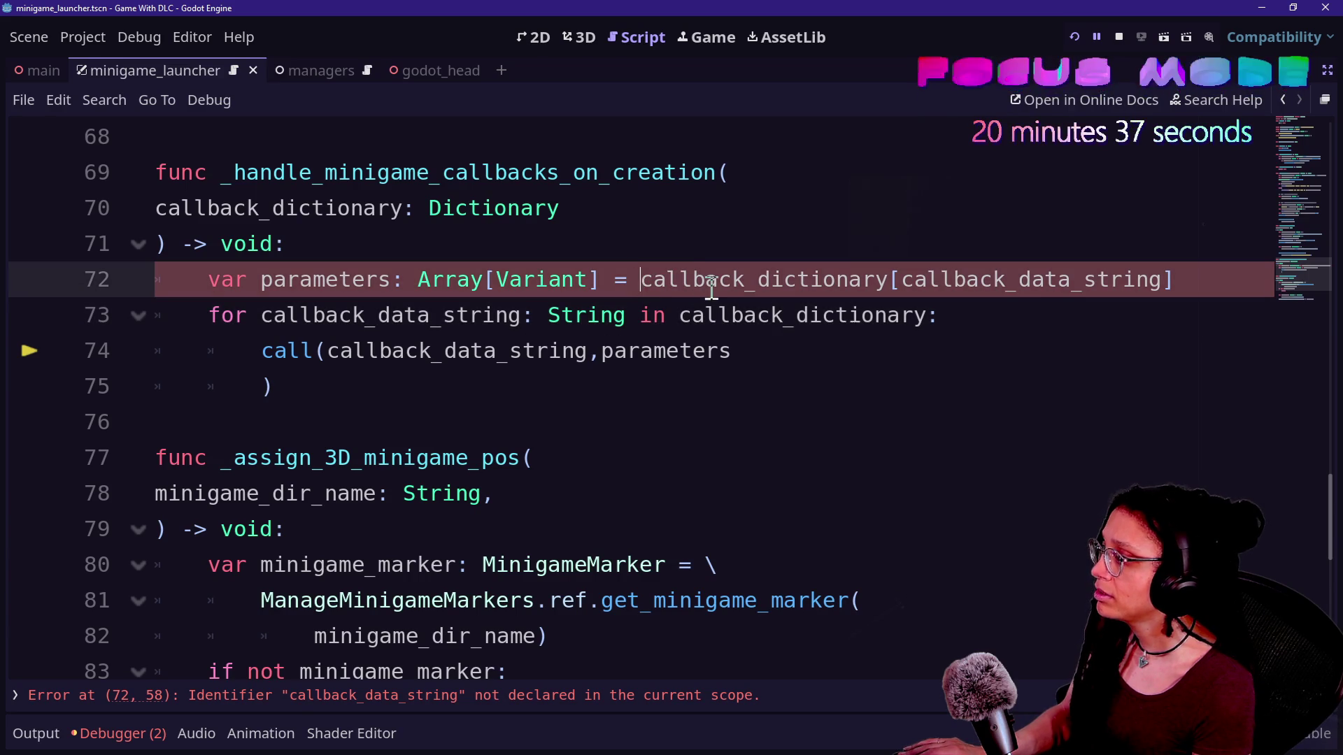
mouse_move(712, 288)
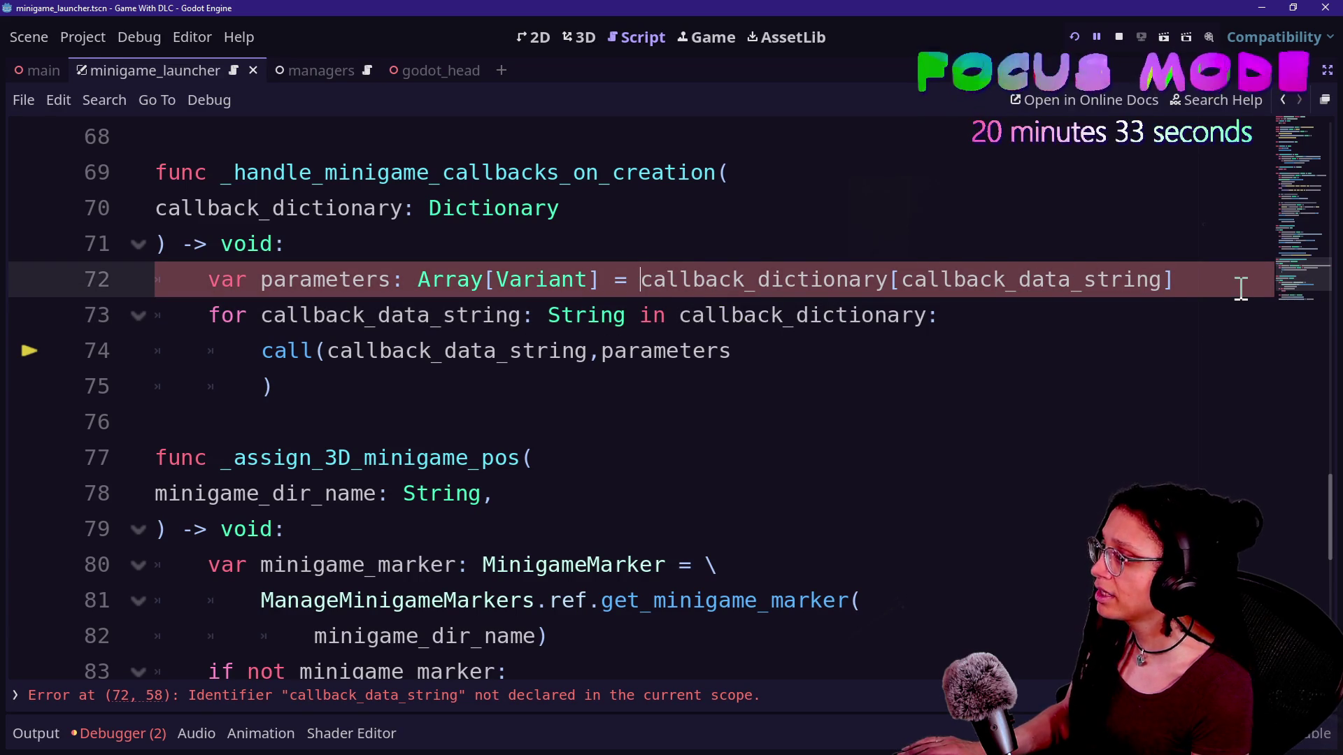
left_click_drag(1222, 264, 1222, 255)
key("ctrl+z")
key("ctrl+z")
key("ctrl+z")
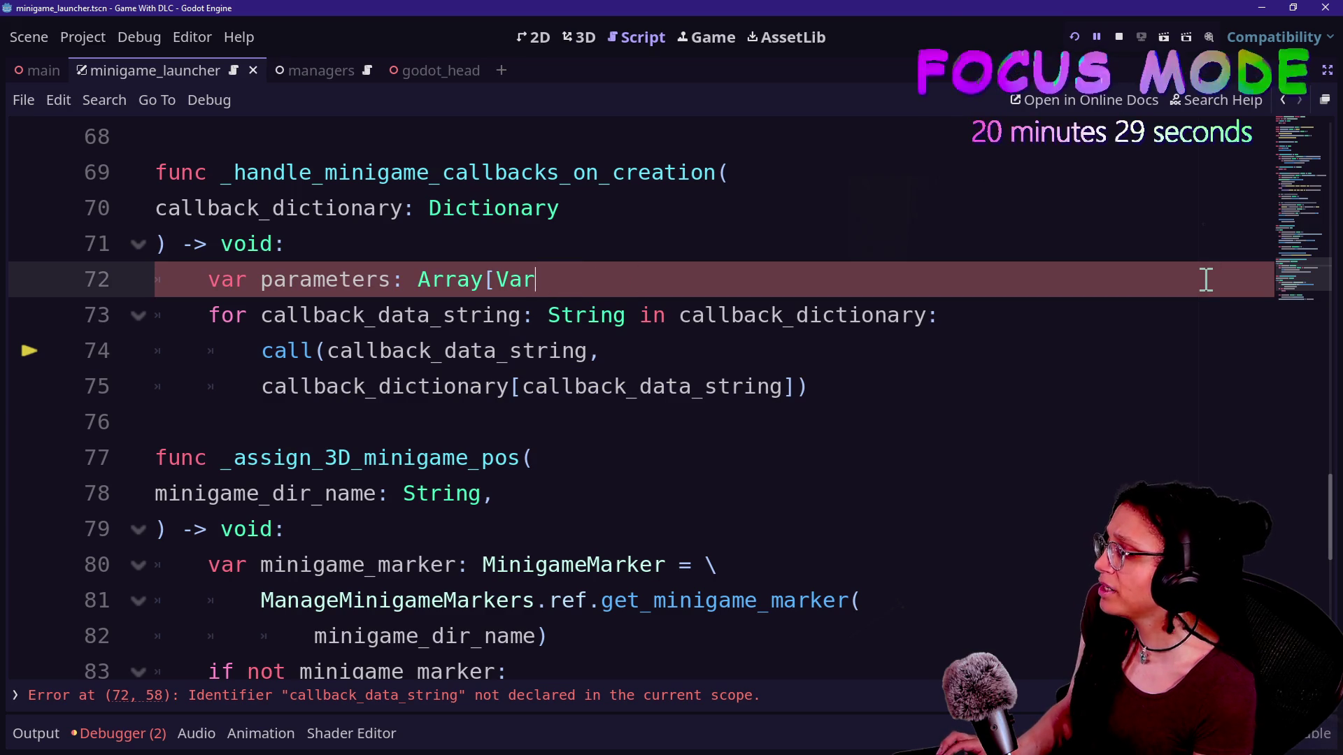
left_click_drag(632, 279, 627, 240)
key("BackSpace")
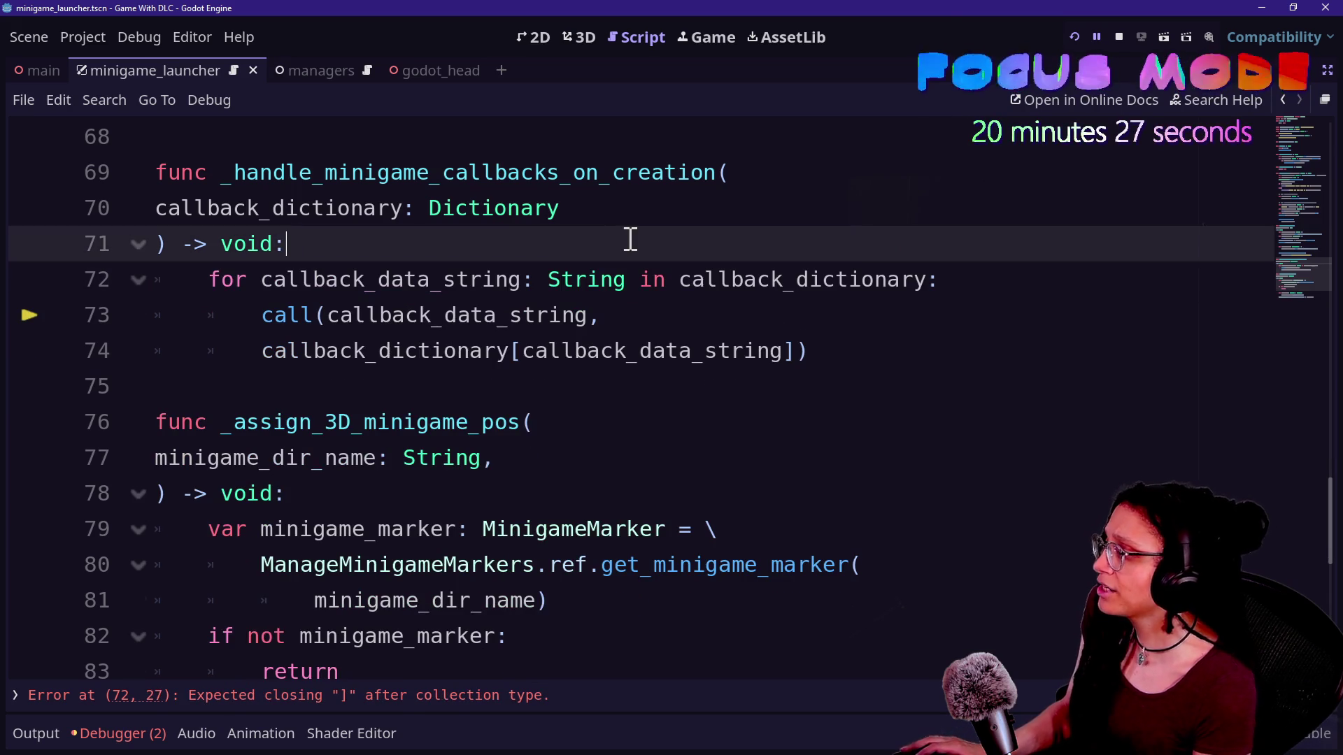
Change call to callv on line 73 and read callv's documentation tooltip
left_click(315, 314)
type("b")
key("BackSpace")
type("v")
left_click(441, 283)
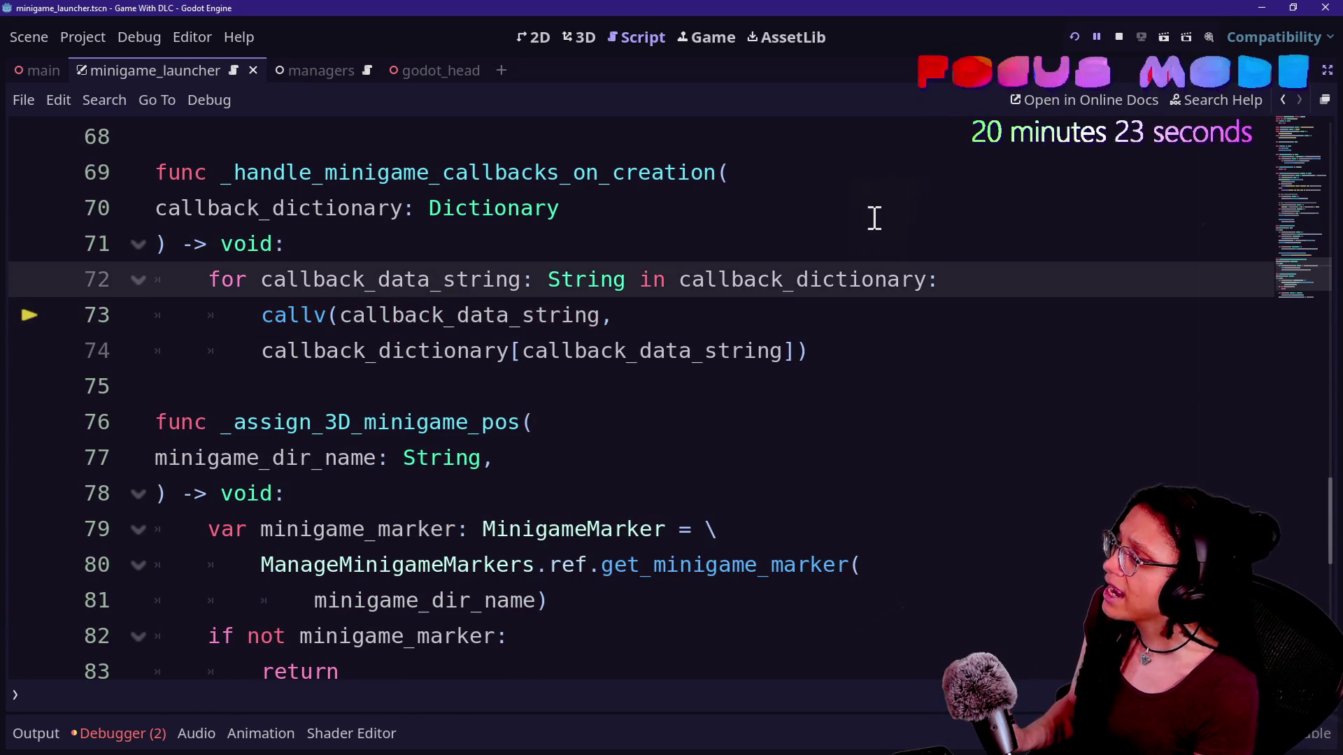
left_click(326, 316)
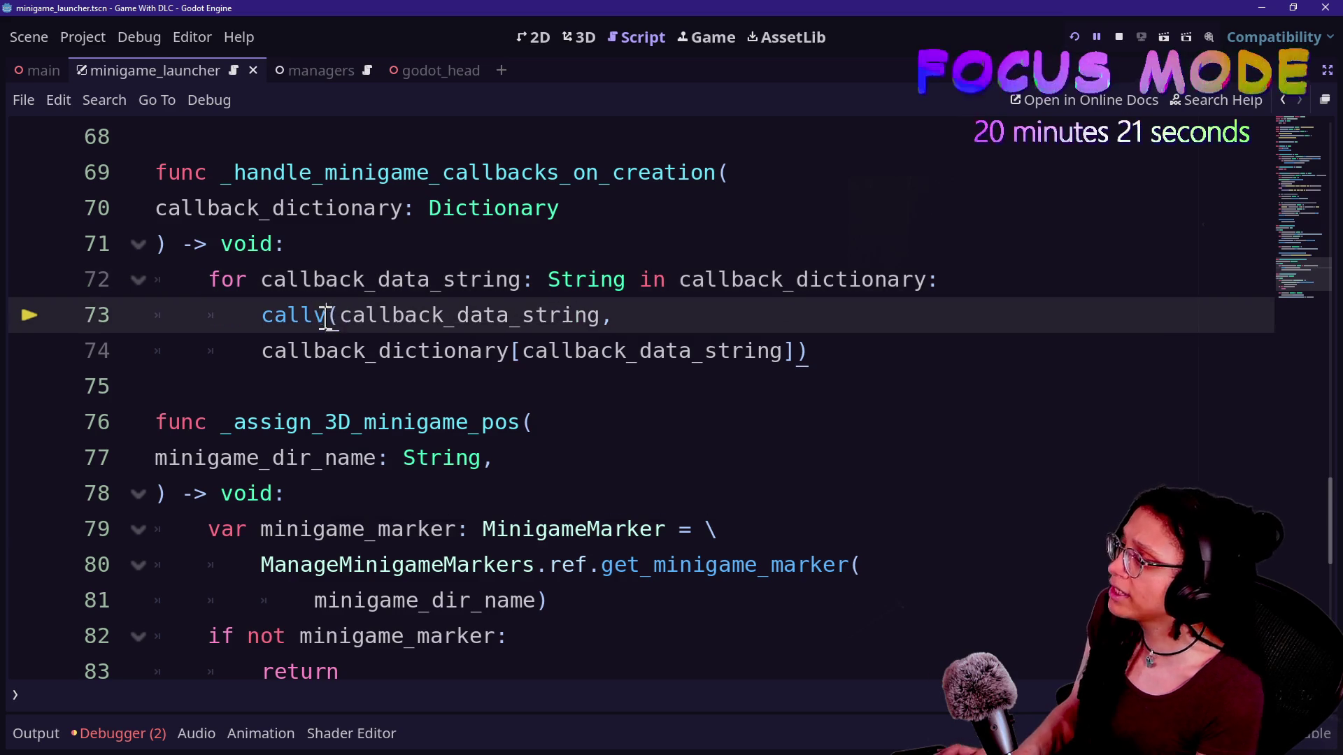
key("BackSpace")
type("v")
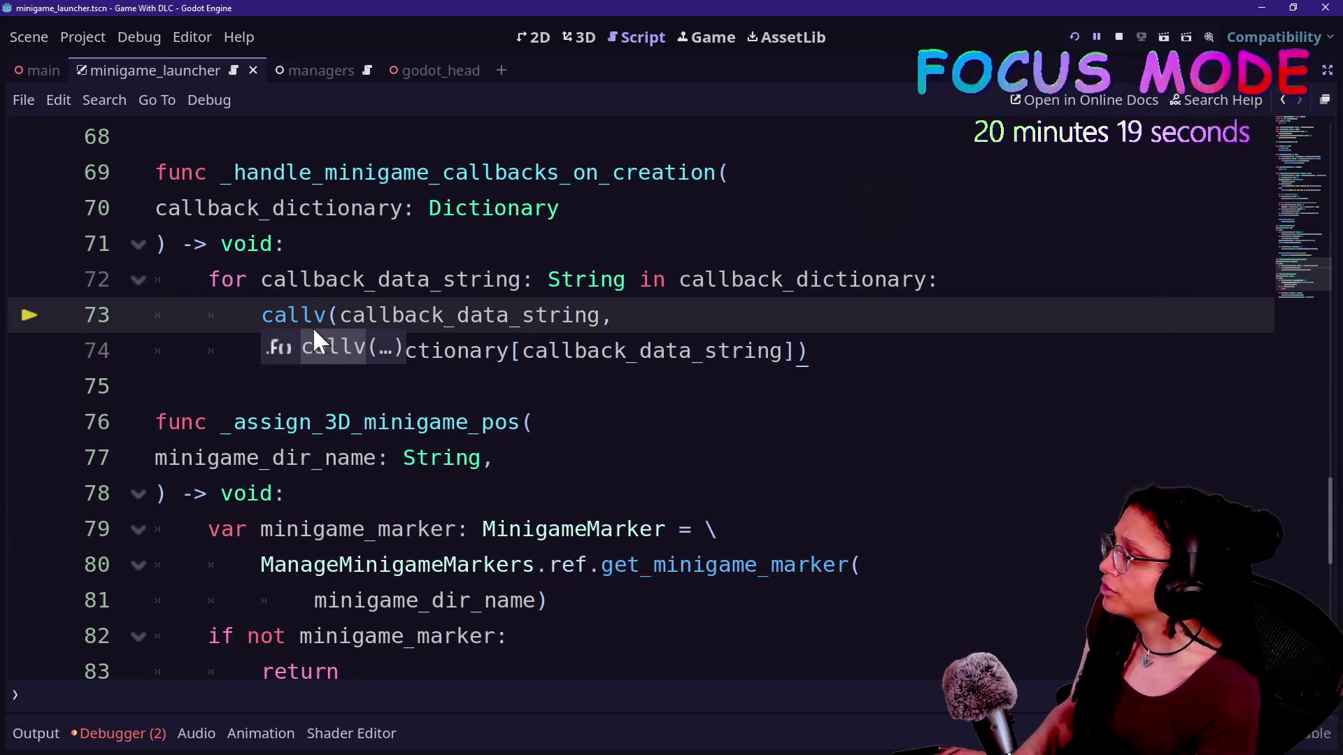
left_click(286, 311)
mouse_move(293, 308)
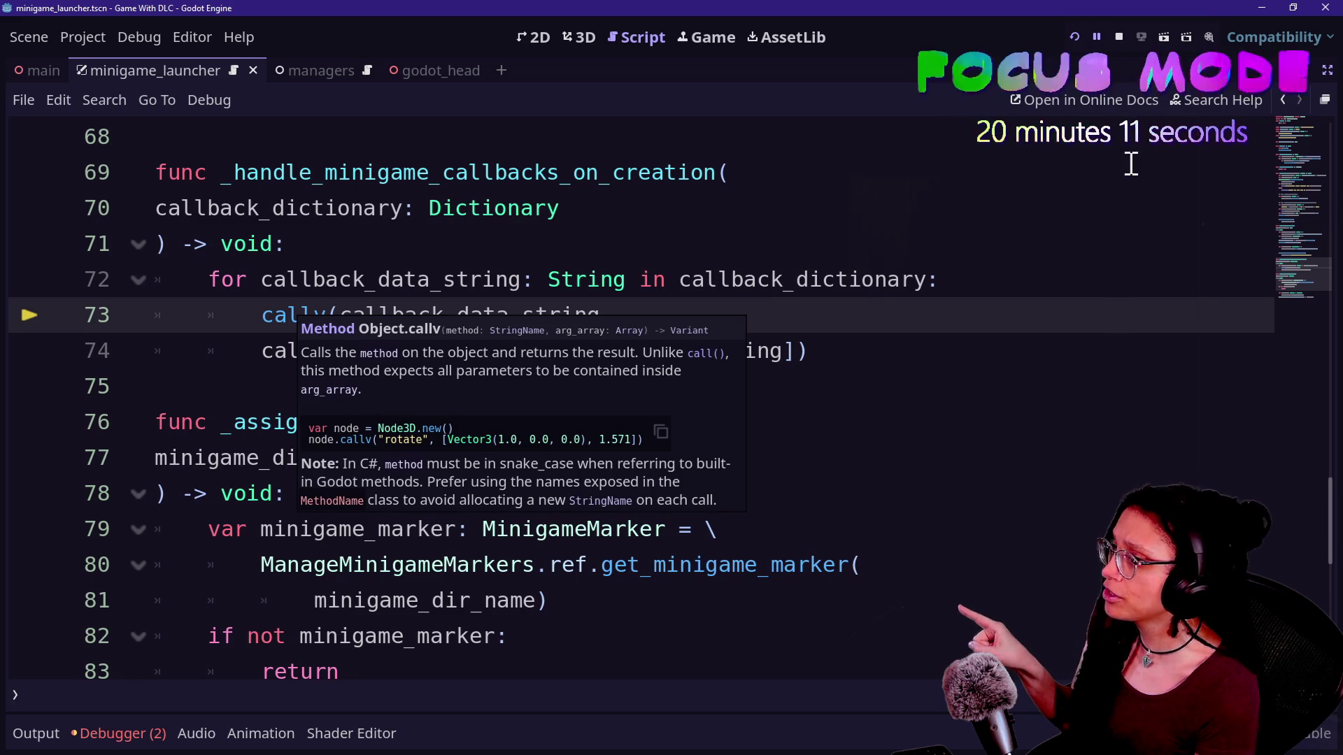
Run the project and read the error: _assign_3D_minigame_pos expects 1 argument, got 2
left_click(1072, 35)
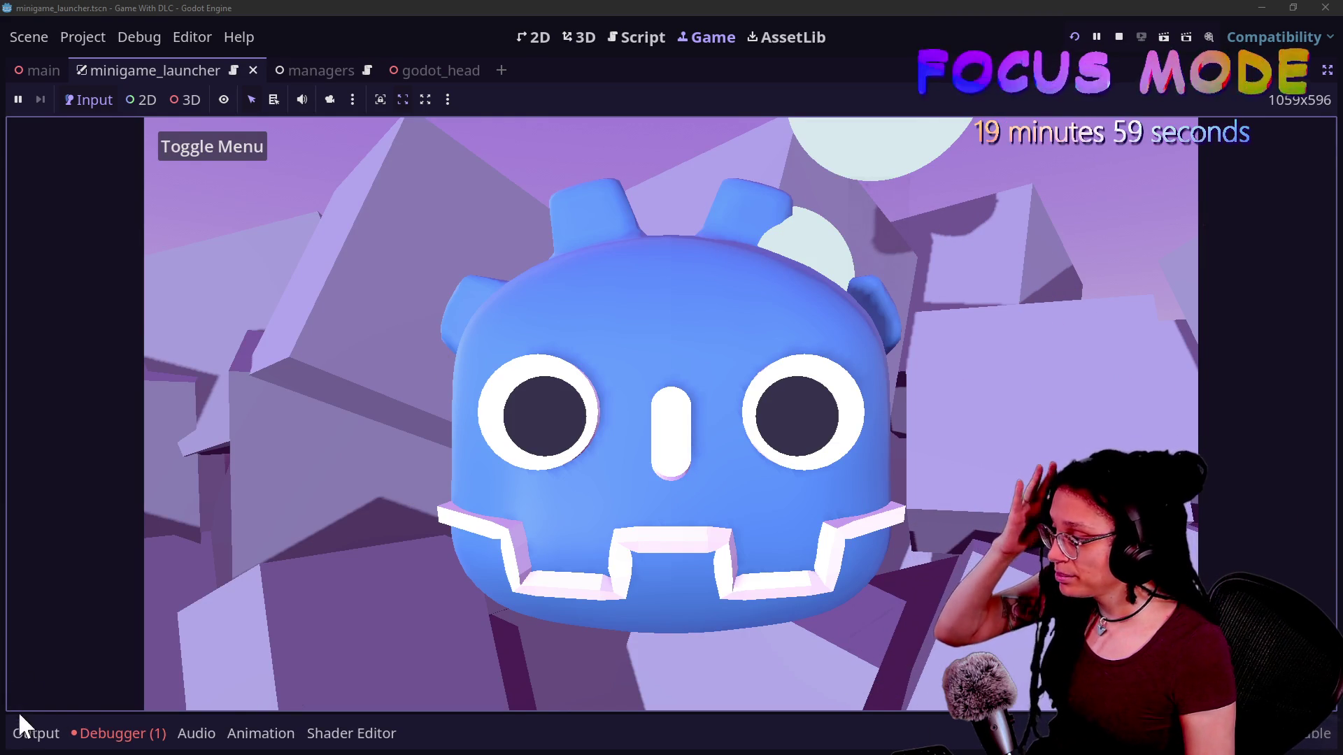
left_click(119, 733)
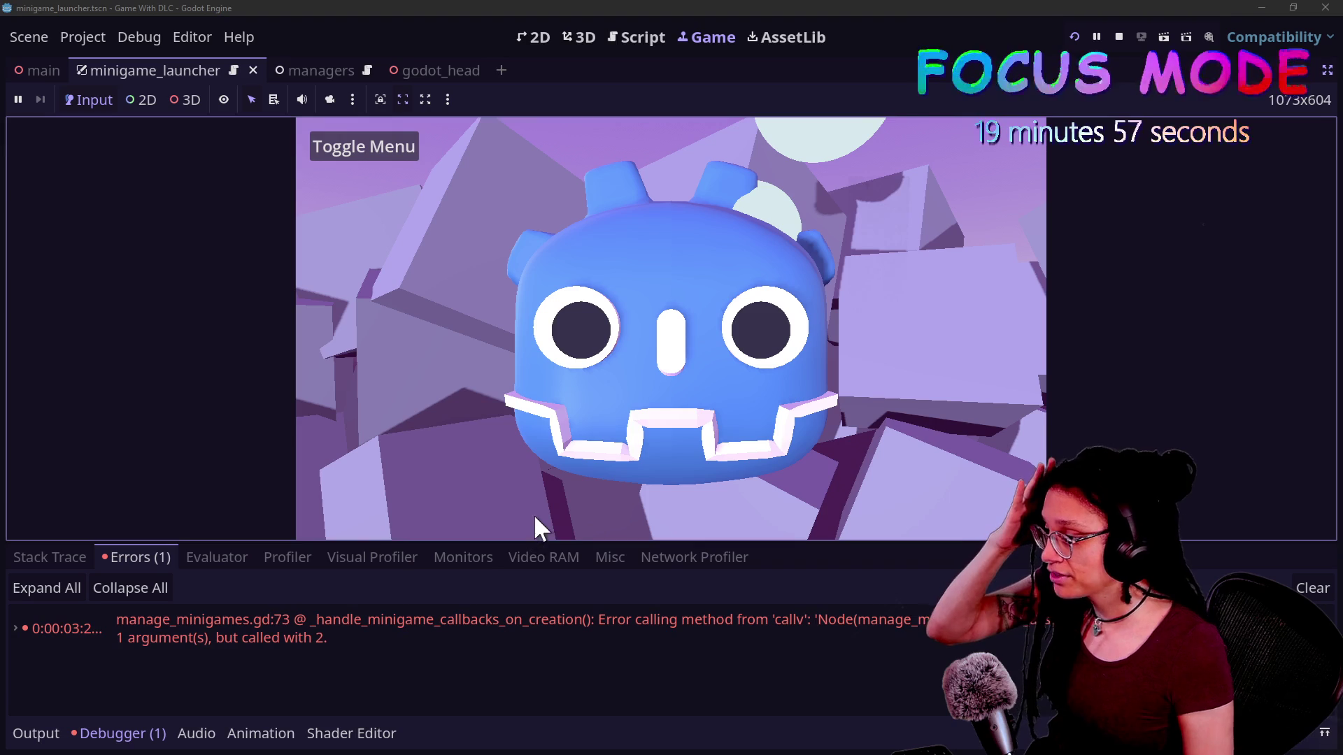
left_click_drag(519, 543, 518, 375)
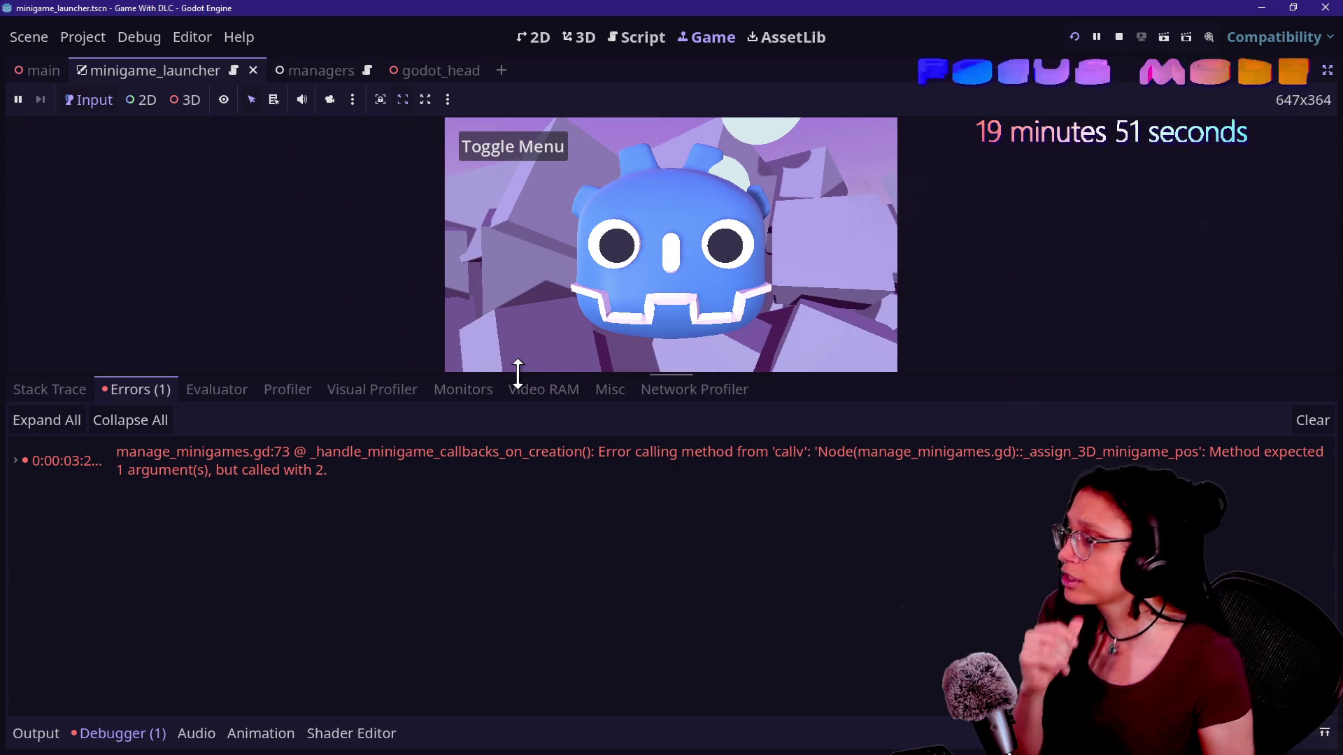
Stop the game, shrink the debugger panel, and go to the DLC project's thought_bubble script
left_click(1118, 36)
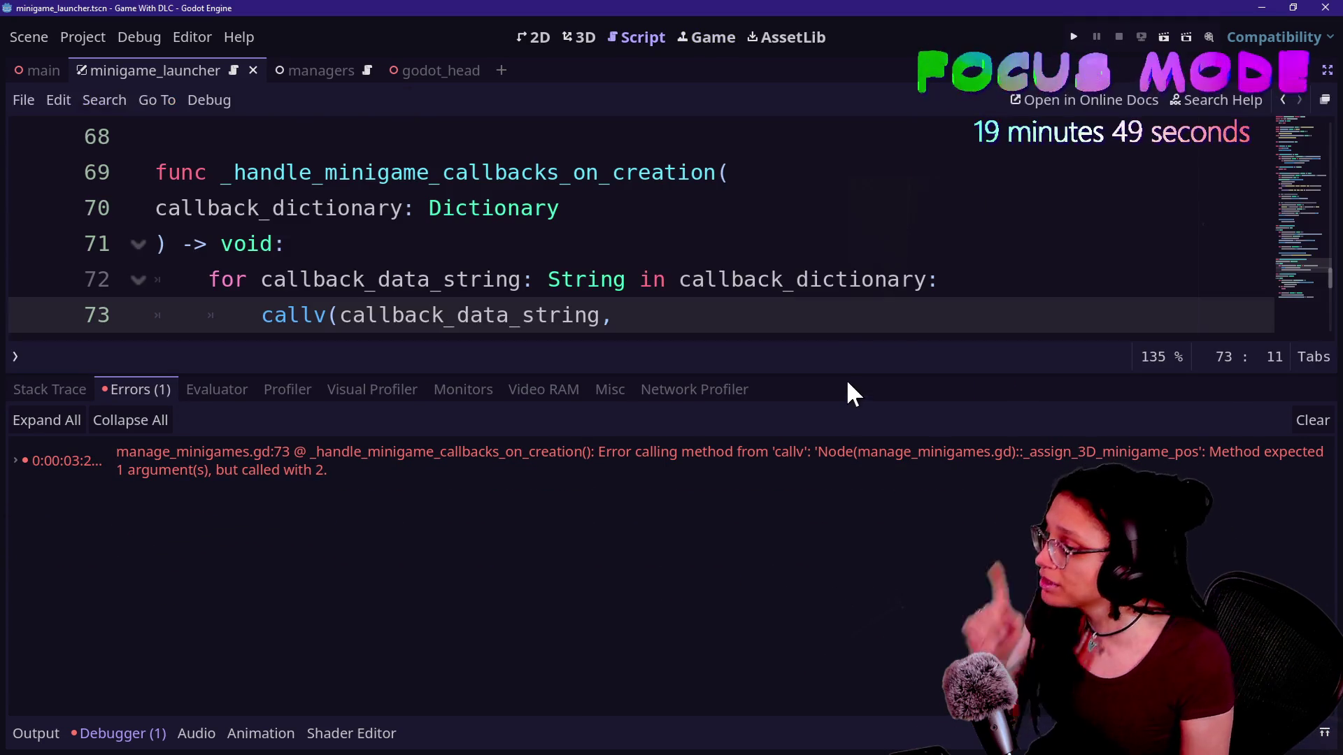
left_click_drag(845, 376, 852, 596)
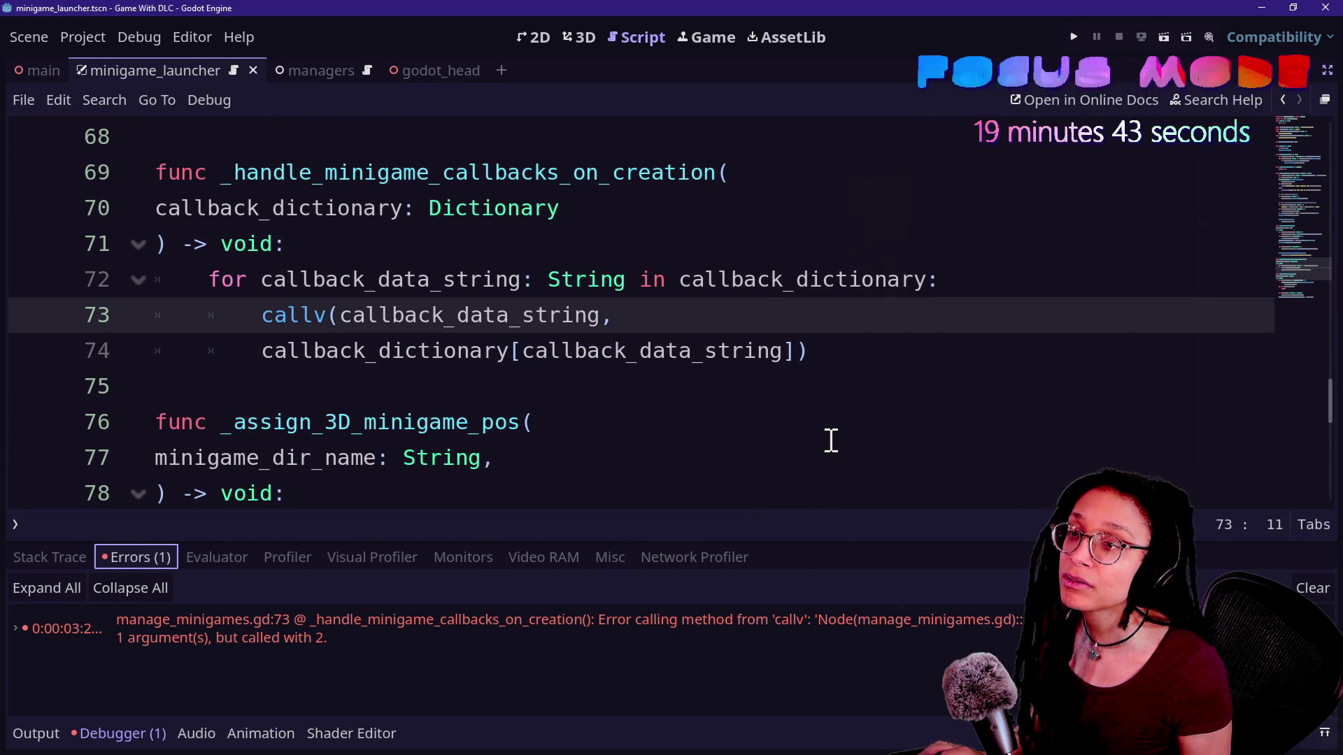
key("alt+Tab")
left_click(644, 269)
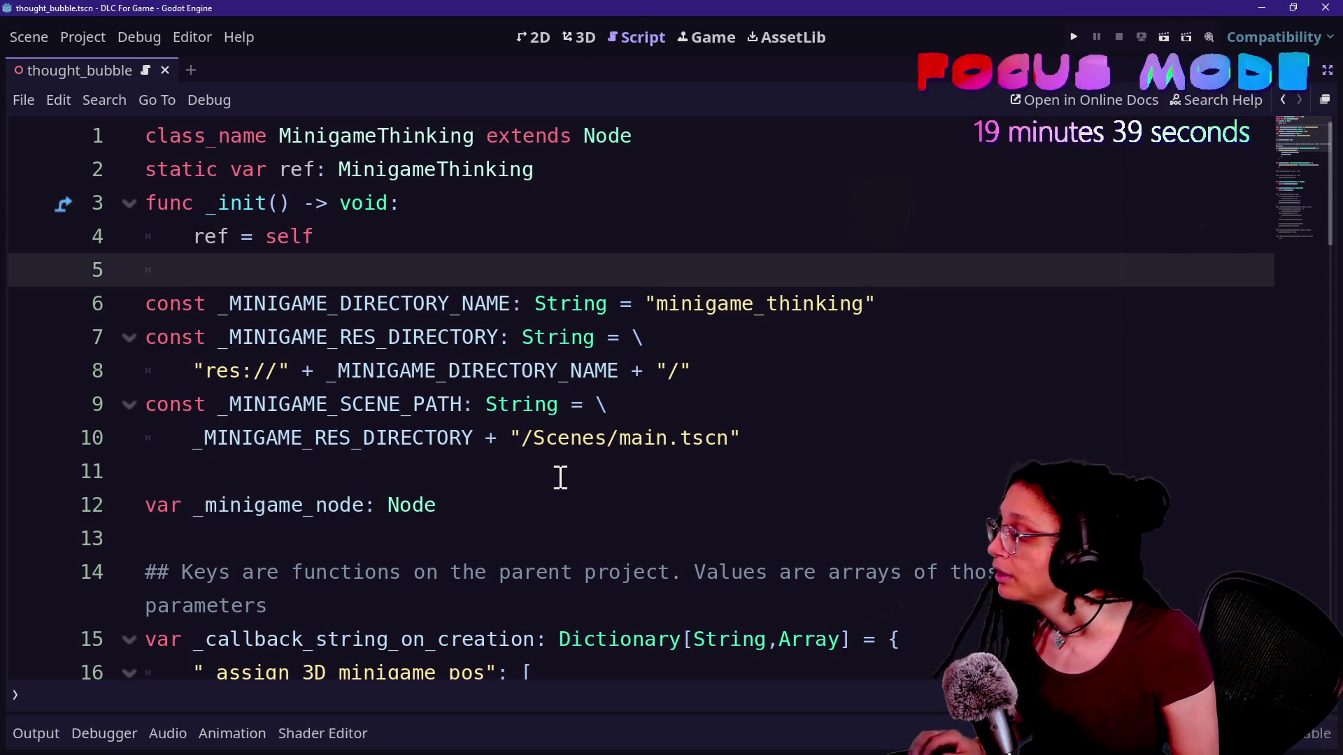
Browse the thought_bubble script, briefly showing and hiding the editor docks
scroll(560, 475, "down", 2)
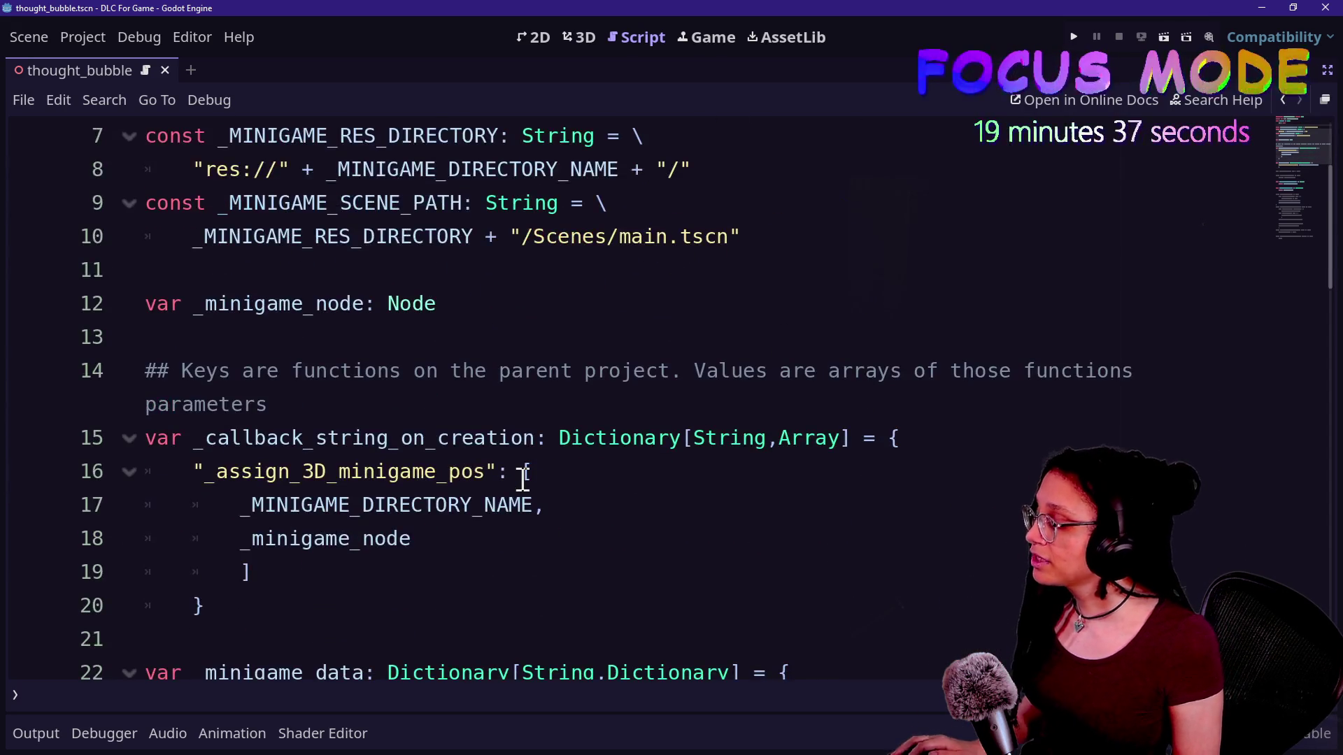
scroll(523, 479, "down", 2)
scroll(523, 480, "up", 4)
scroll(523, 479, "down", 6)
scroll(523, 480, "up", 4)
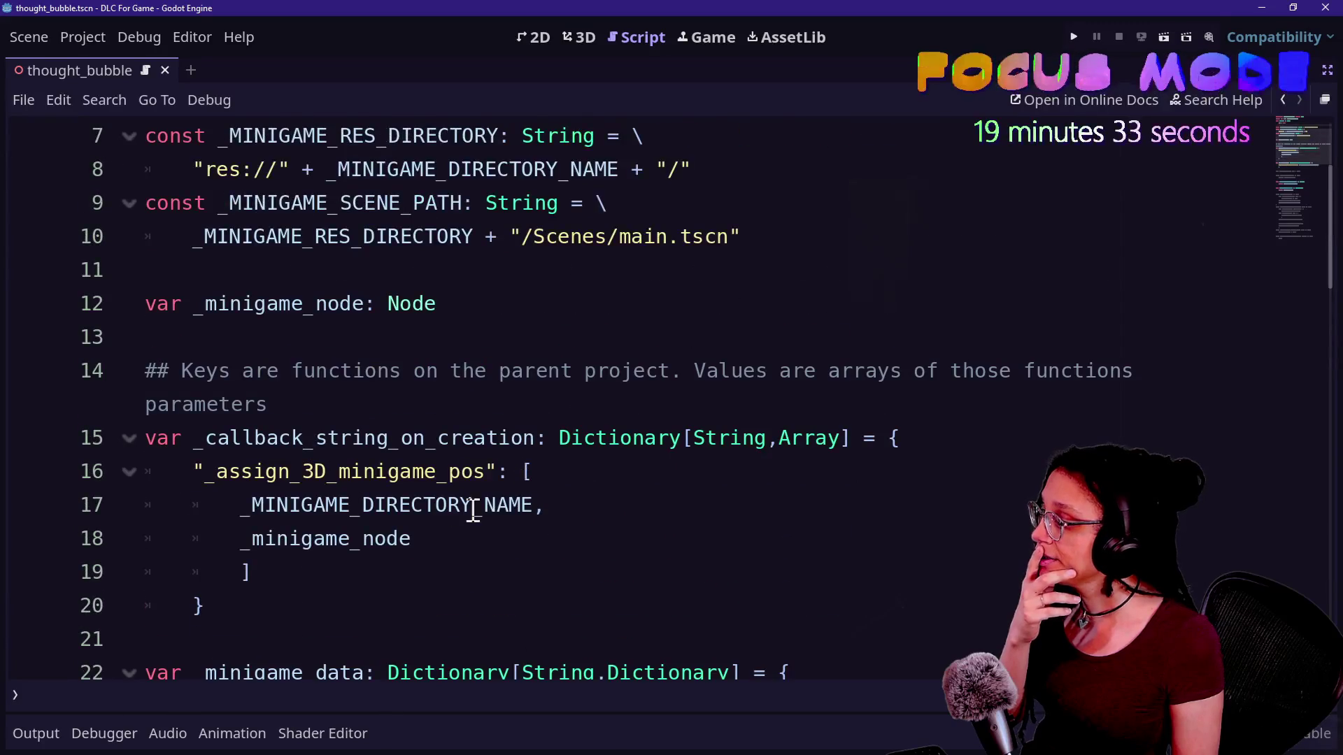
left_click(1326, 69)
left_click(1063, 100)
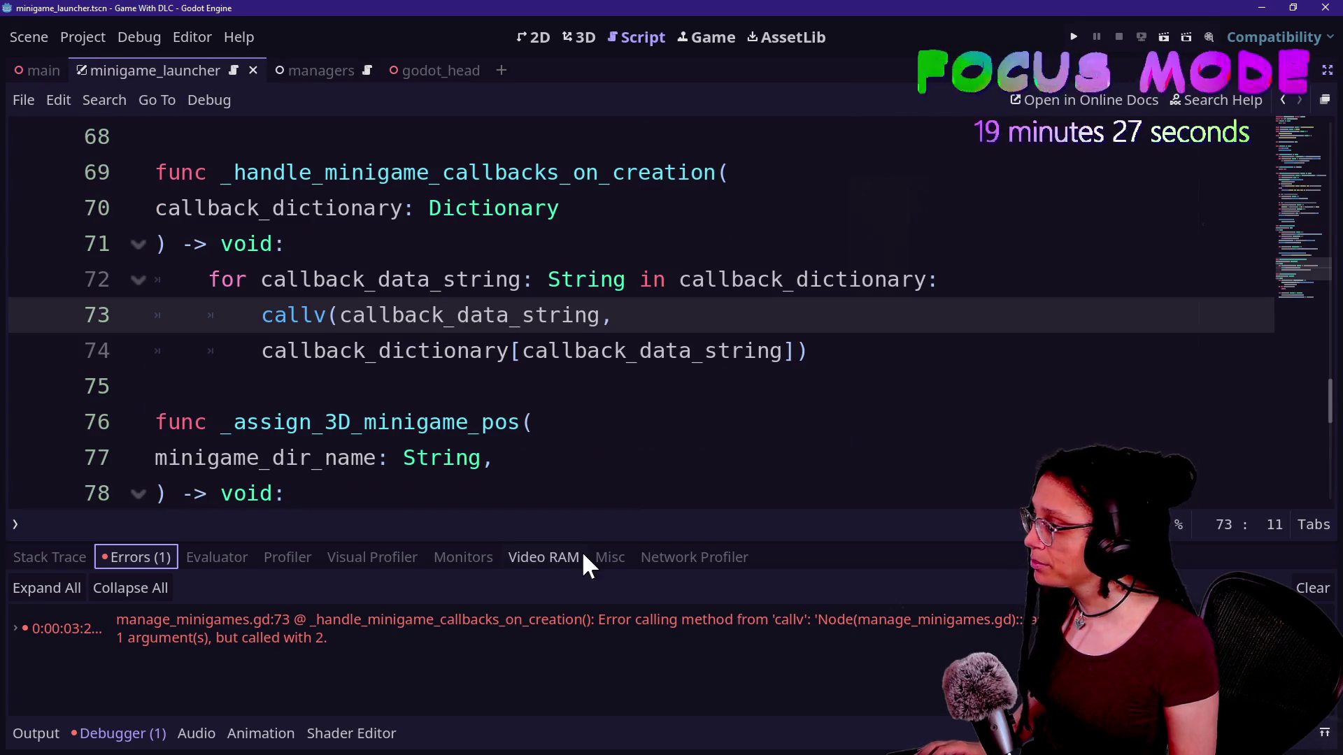
key("alt+Tab")
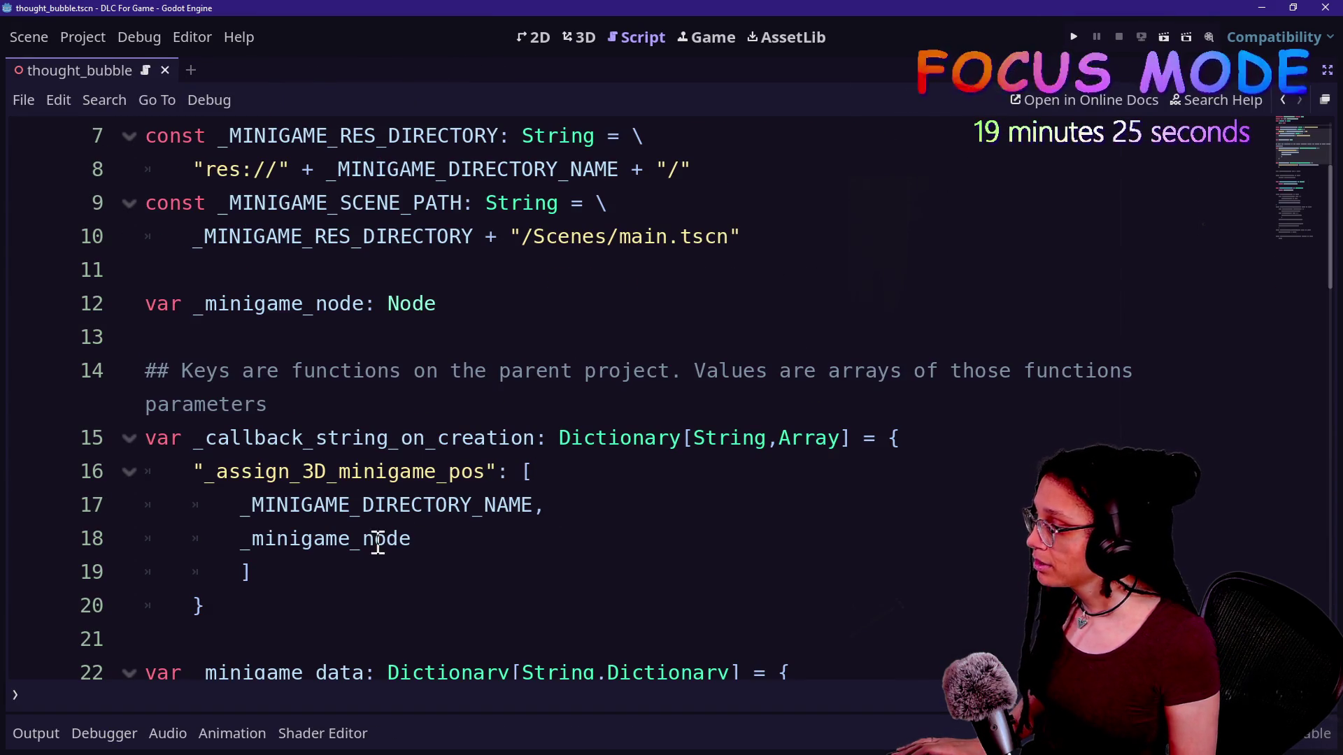
Remove _minigame_node from the callback array and its variable declaration, then save the script
mouse_move(240, 566)
left_mouse_down()
mouse_move(598, 531)
mouse_move(593, 503)
left_mouse_up()
key("BackSpace")
left_click(594, 503)
key("Return")
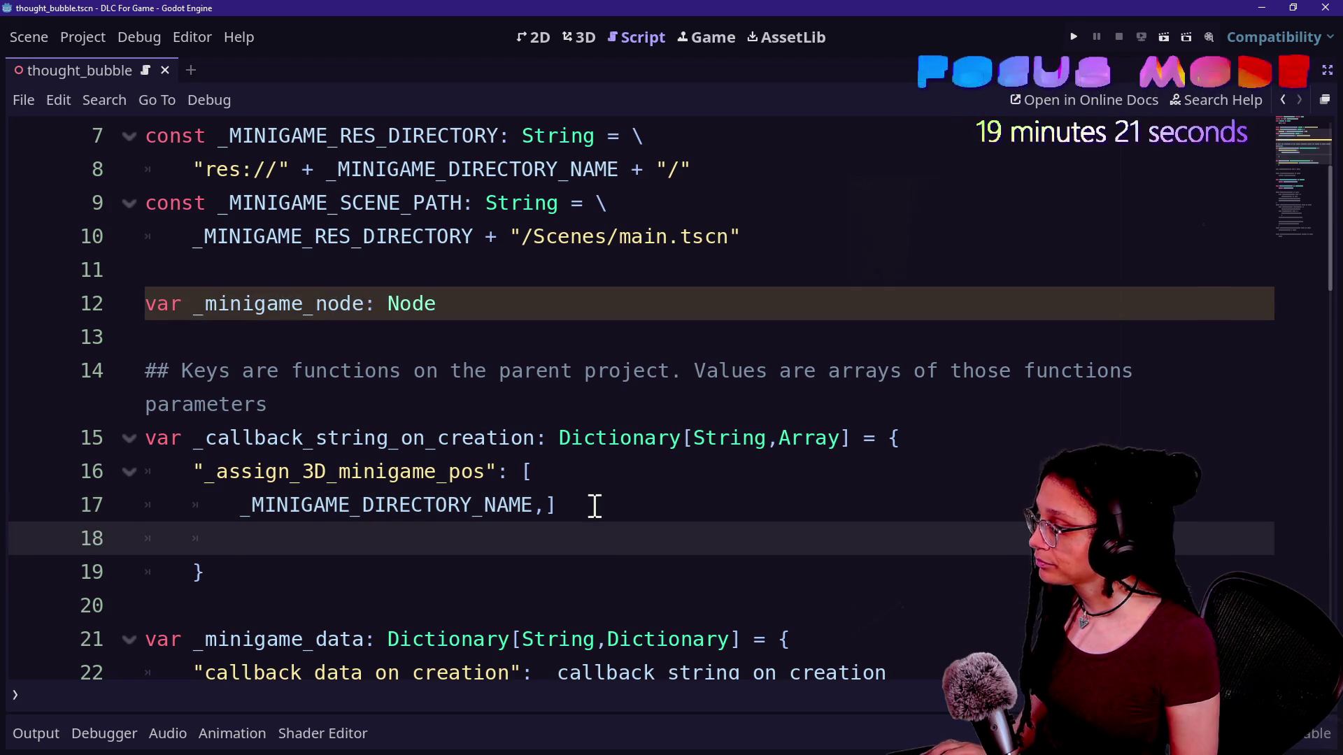
key("BackSpace")
key("Left")
key("Return")
key("ctrl+s")
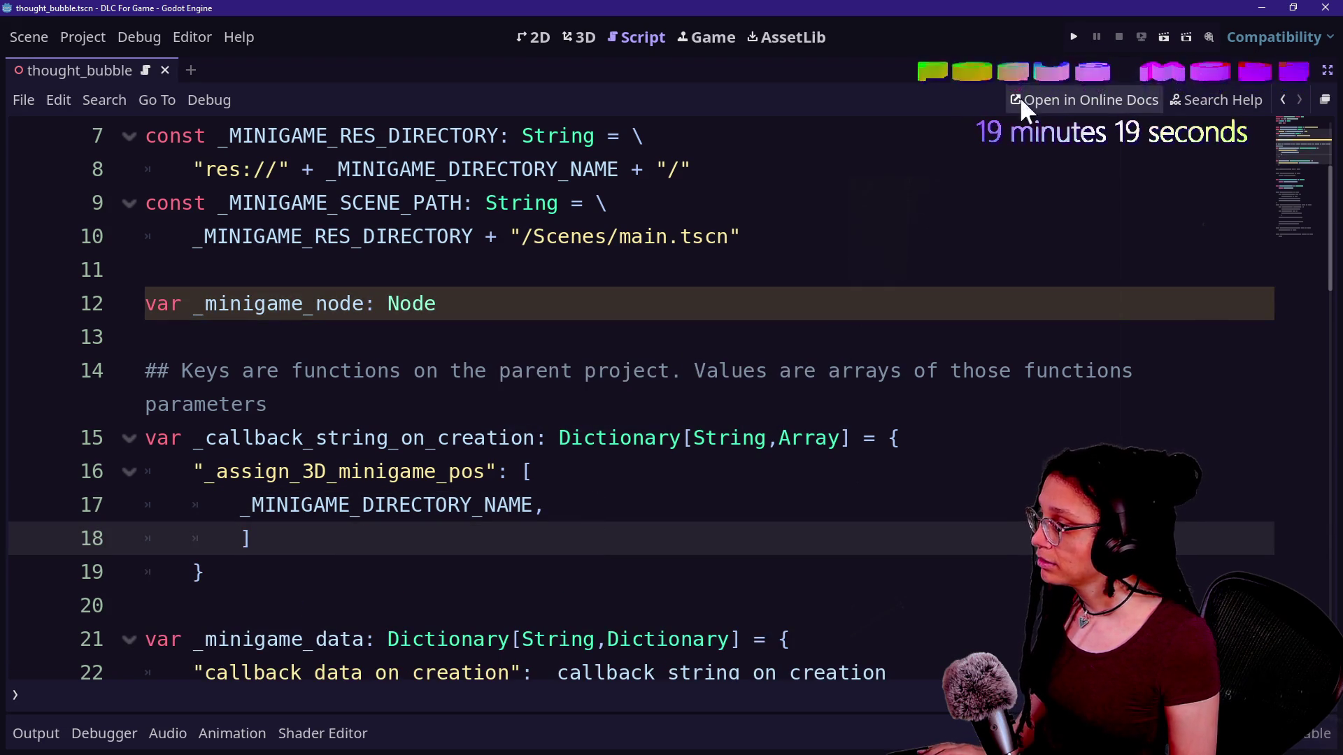
left_click_drag(803, 296, 809, 270)
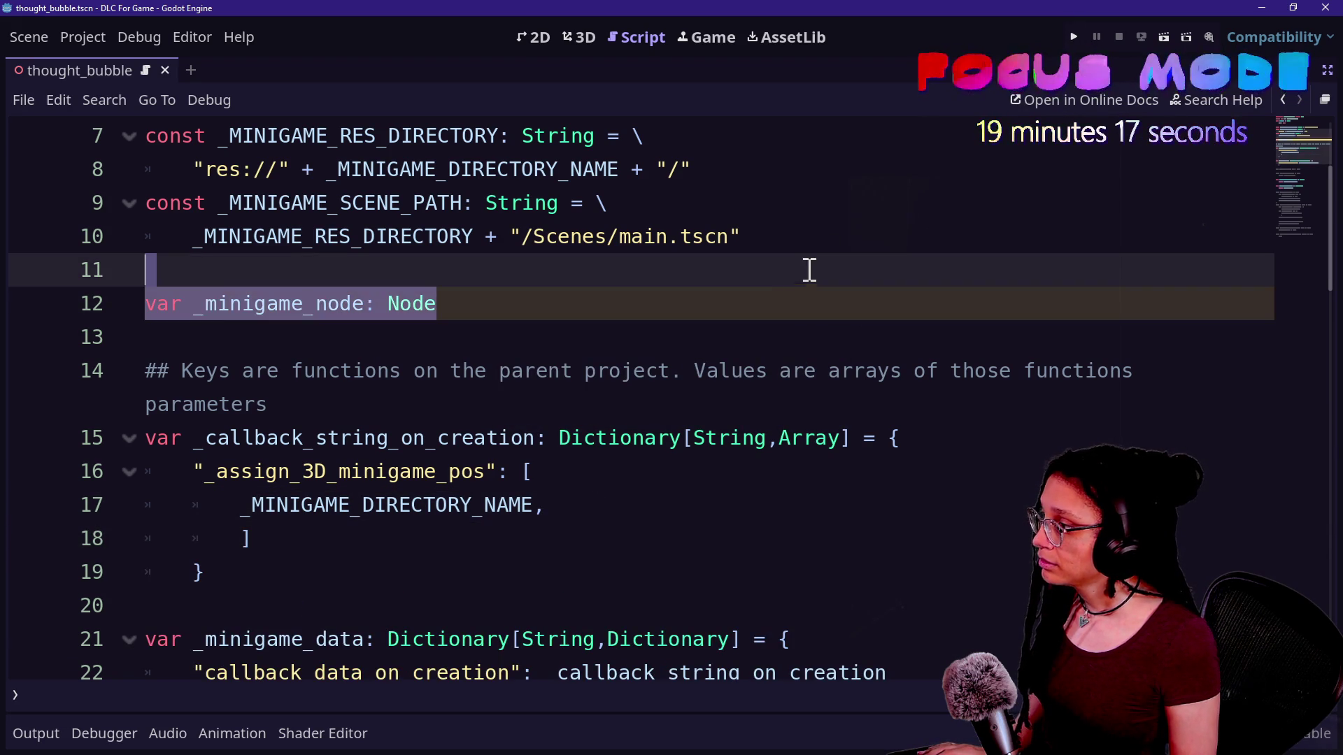
key("BackSpace")
key("BackSpace")
key("ctrl+s")
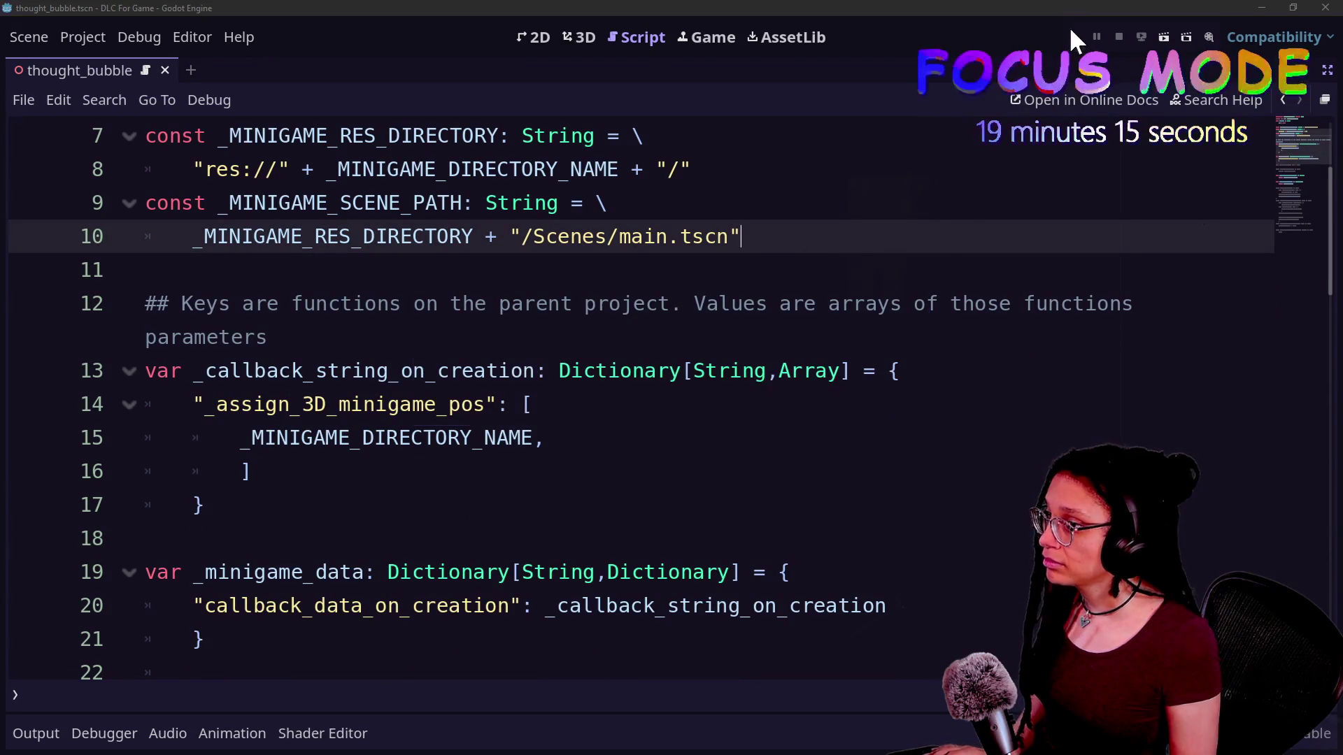
Attempt to run the DLC project, cancel the 'No main scene' warning, and open the Project menu
left_click(1072, 33)
left_click(636, 404)
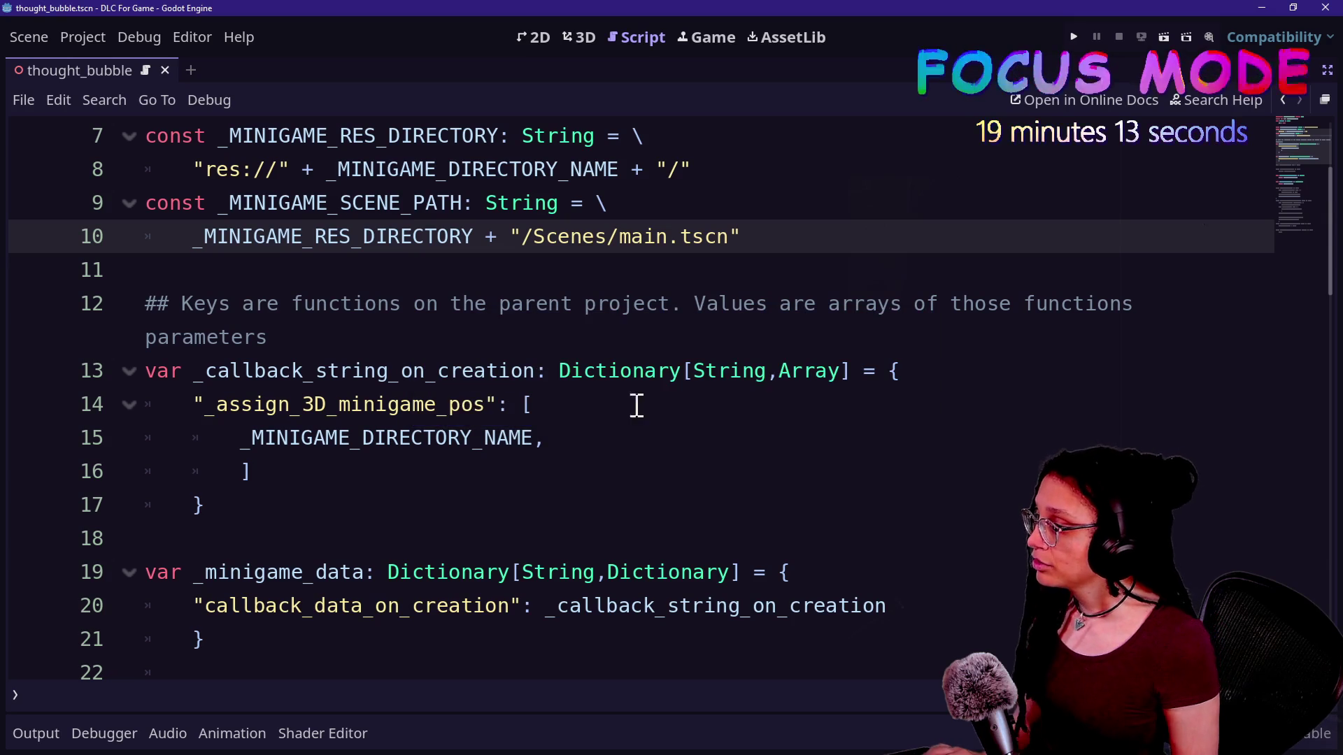
left_click(85, 35)
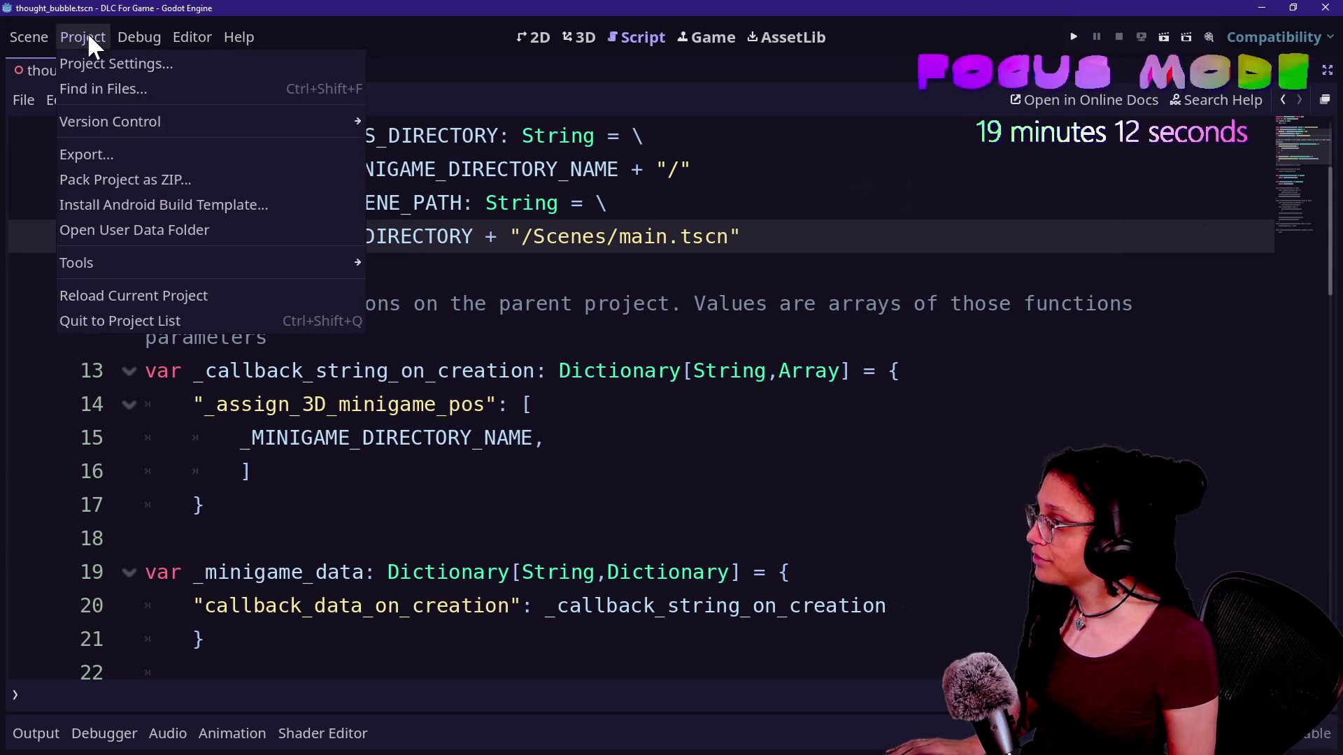
Export PCK/ZIP over the existing minigame_thinking.pck, confirm overwrite, and return to Game With DLC
left_click(135, 158)
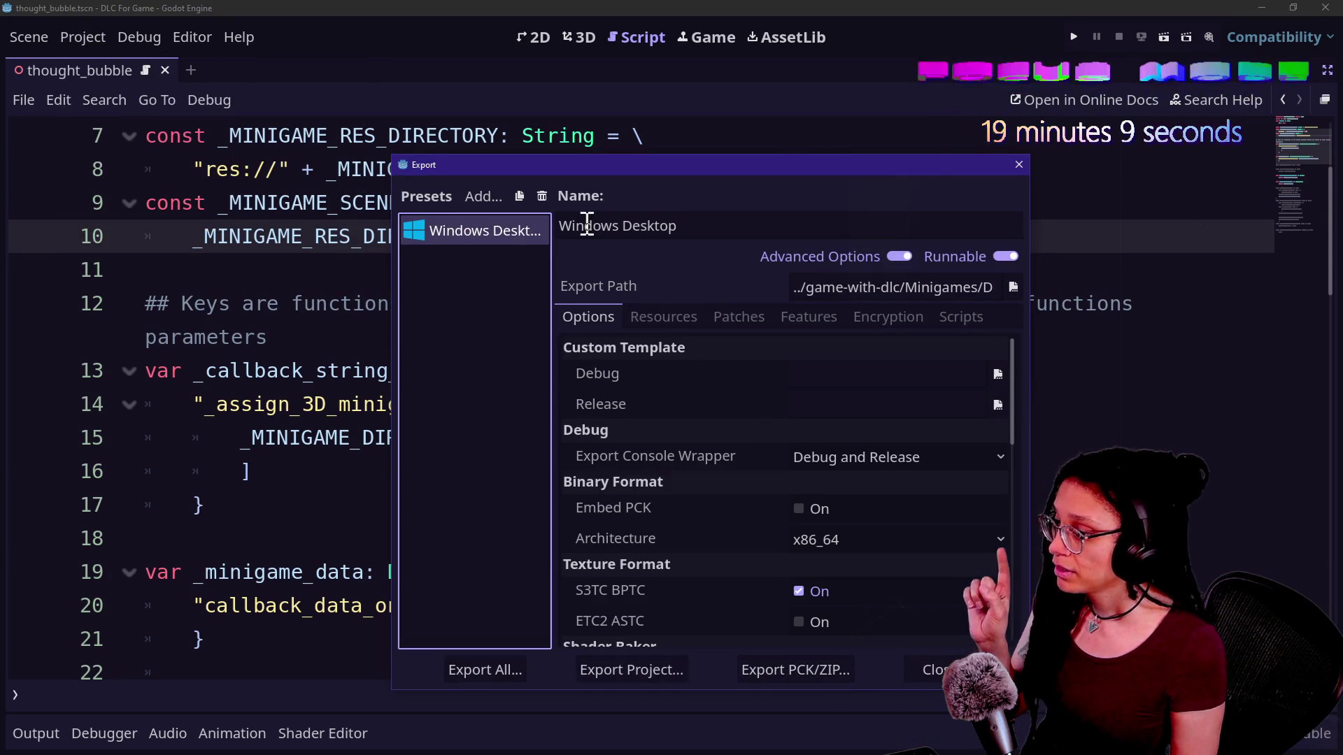
left_click(772, 670)
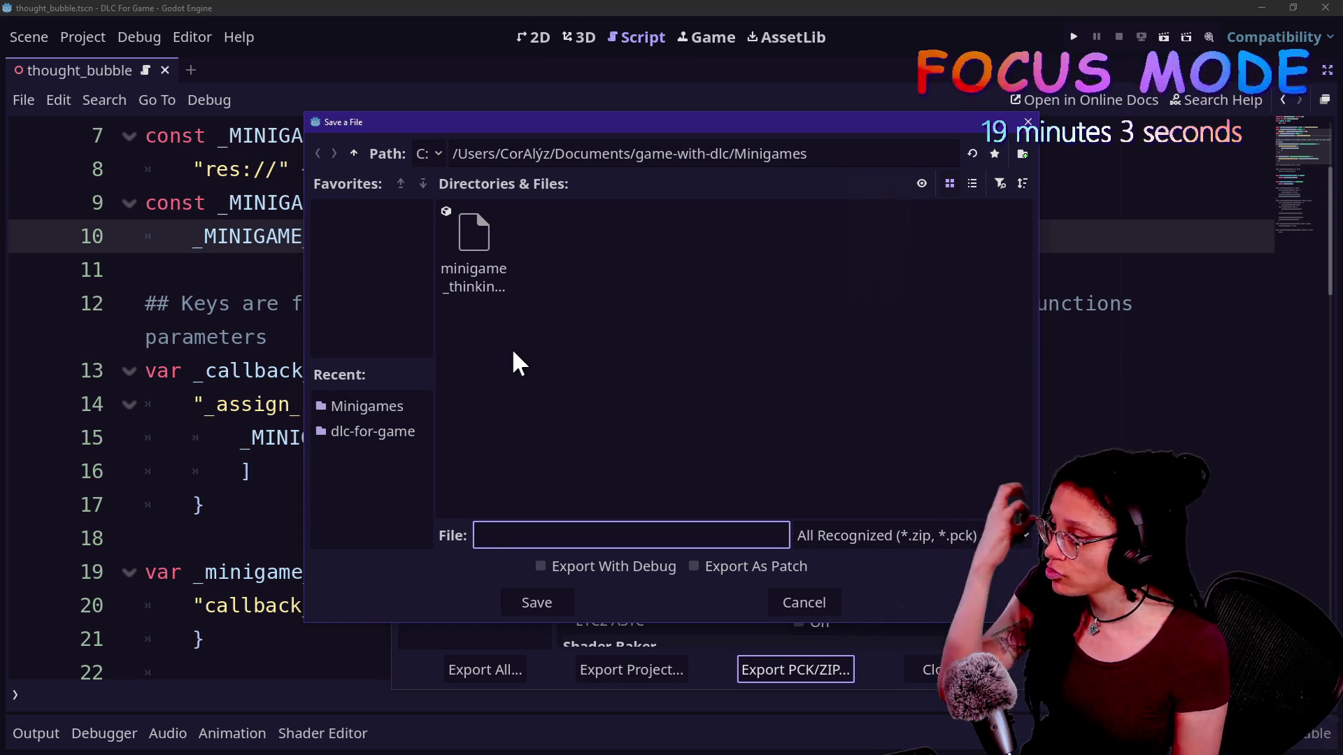
left_click(570, 603)
left_click(695, 387)
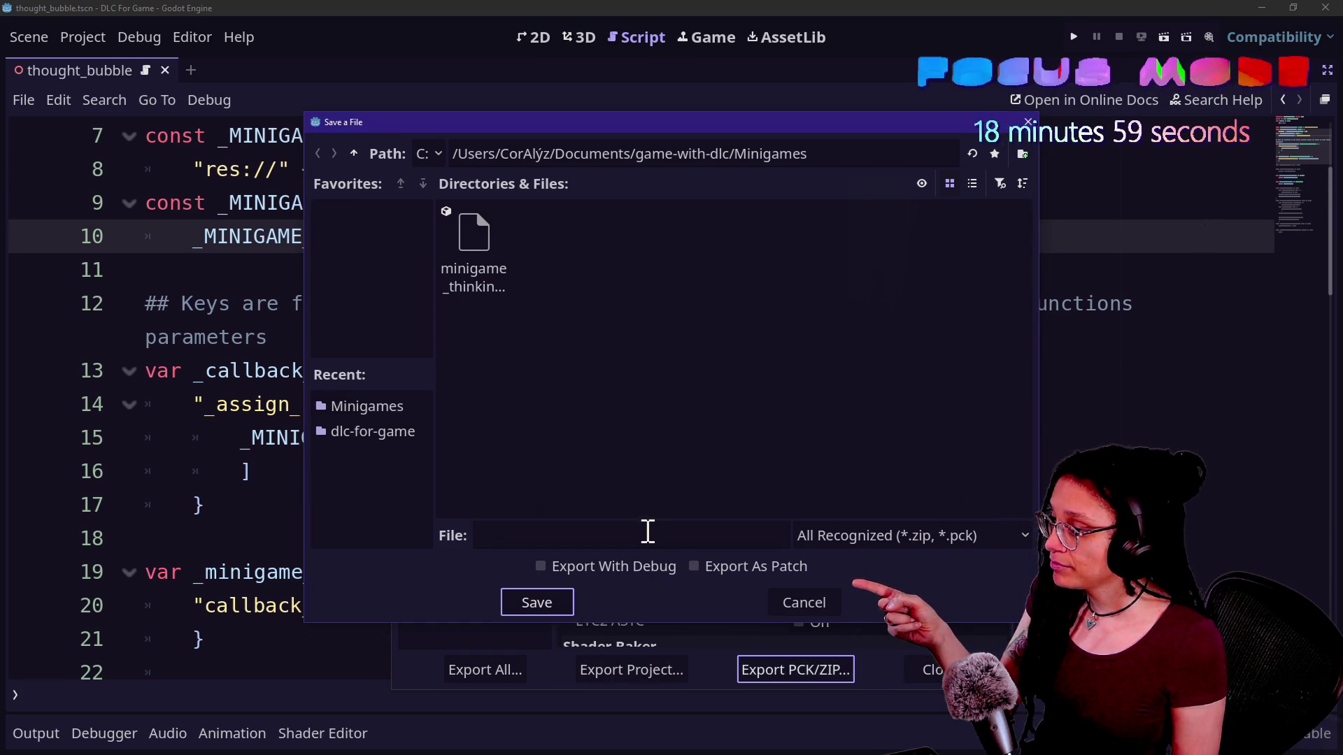
left_click(445, 238)
left_click(556, 591)
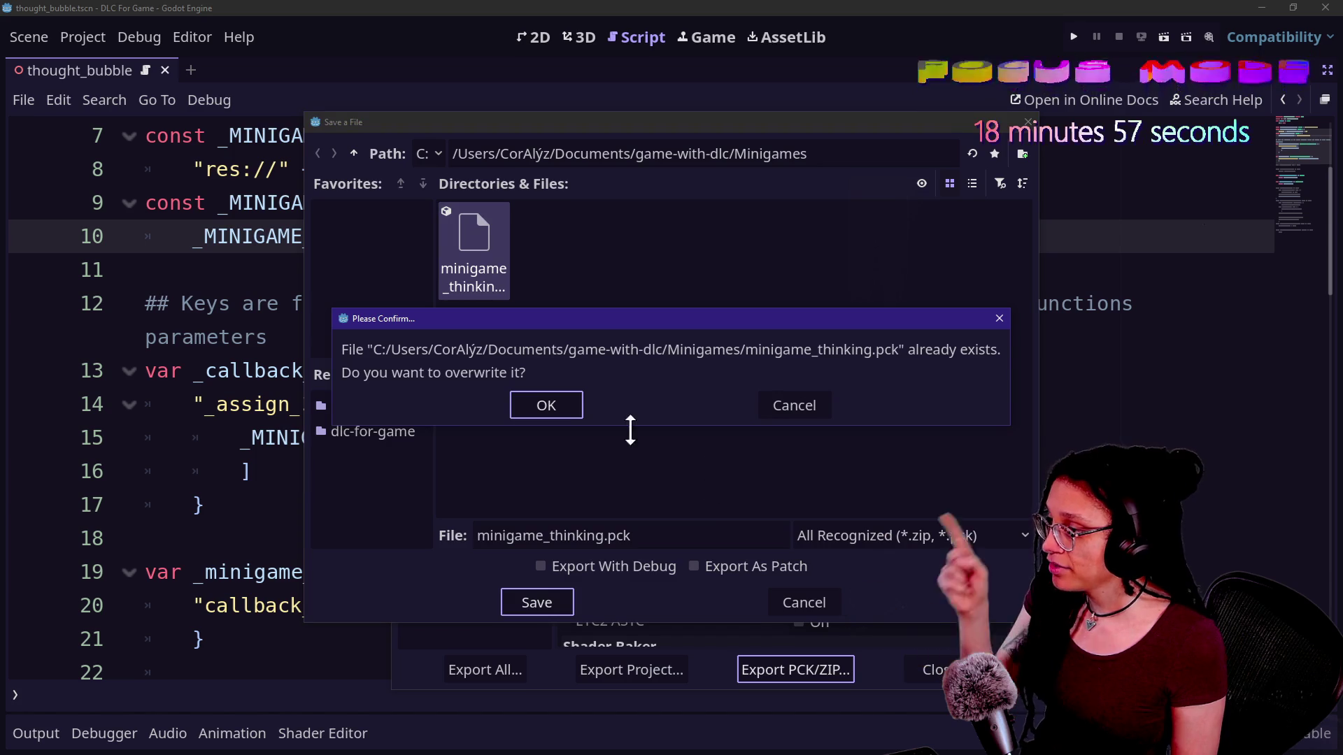
left_click(569, 414)
left_click(934, 668)
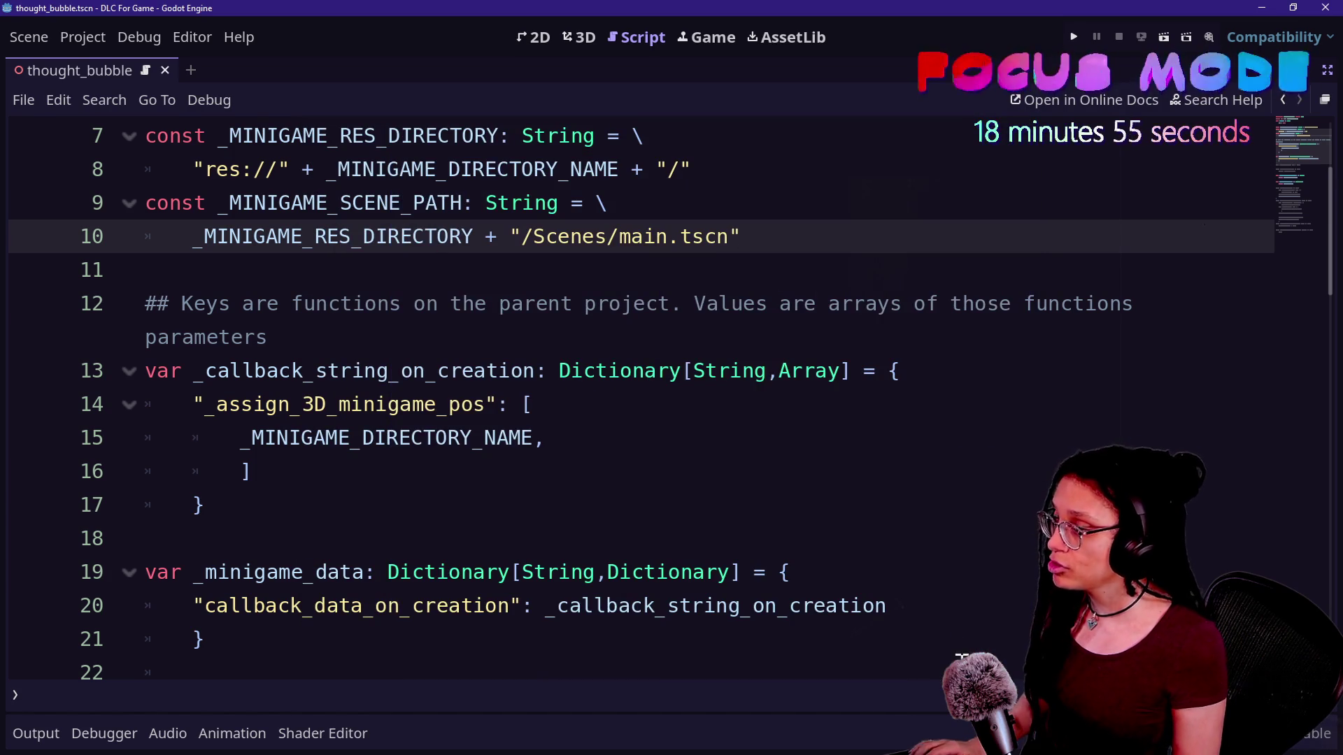
key("alt+Tab")
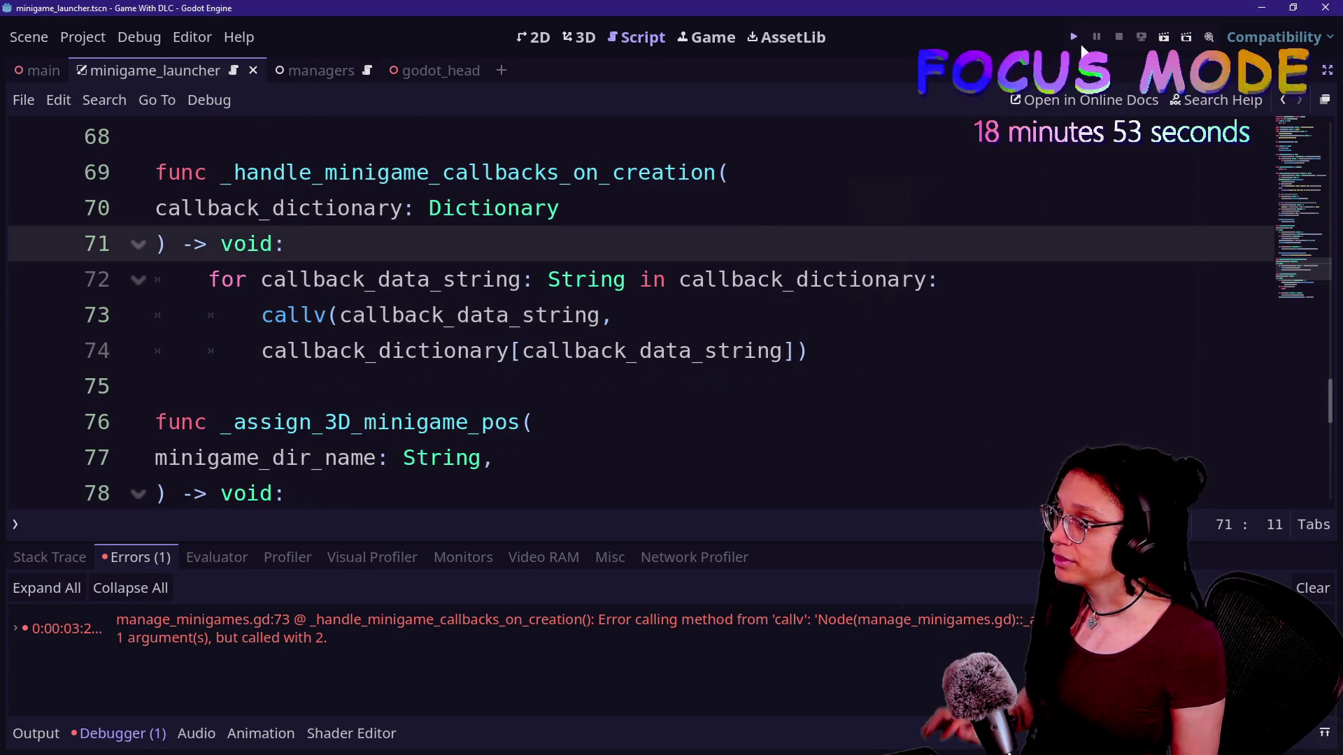
Run Game With DLC and jump to the invalid minigame_thinking marker error in manage_minigame_markers.gd line 22
left_click(1077, 40)
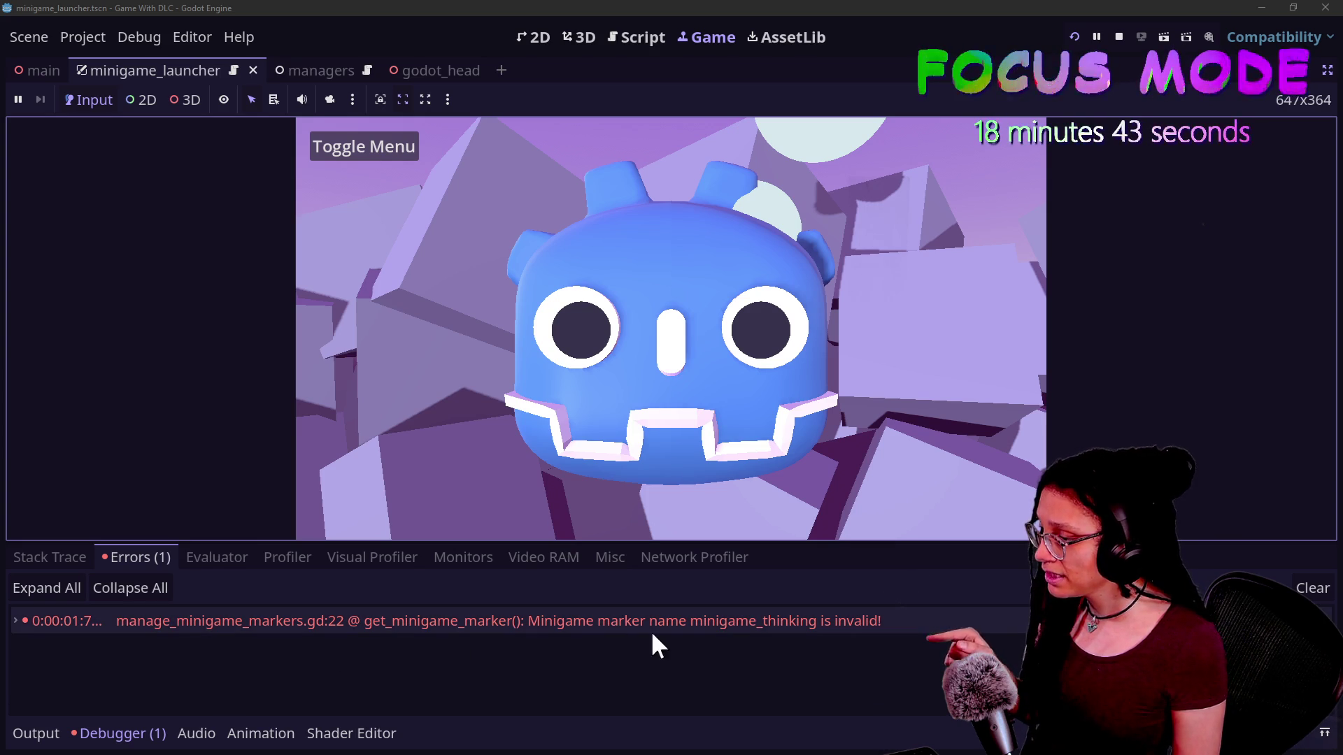
left_click(783, 622)
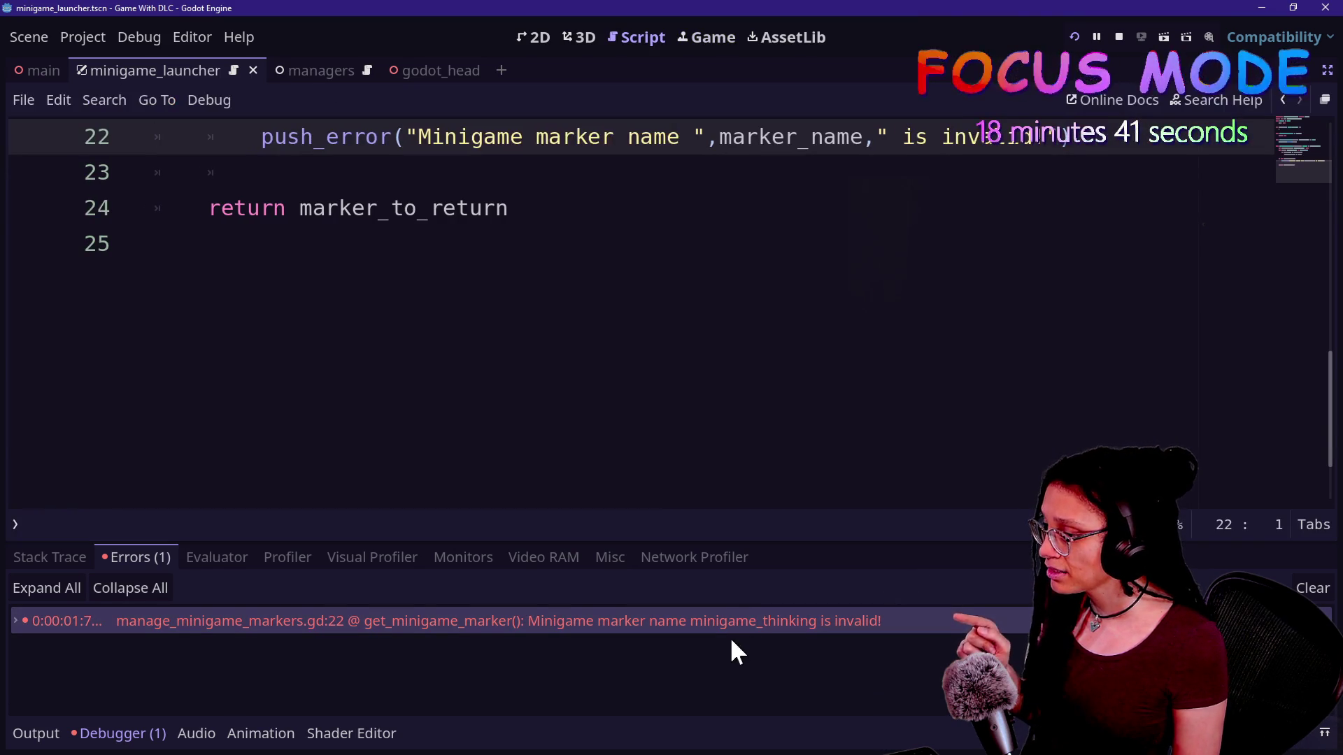
key("alt+Tab")
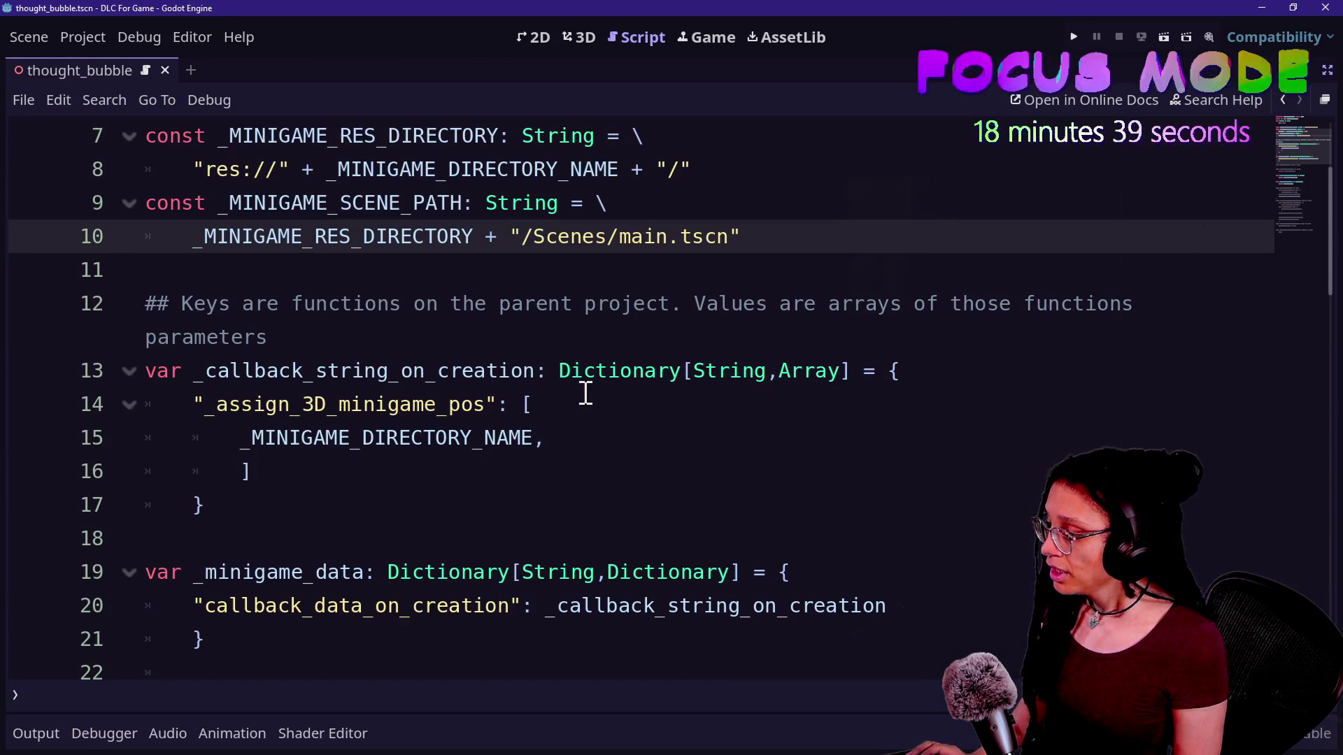
scroll(493, 306, "up", 2)
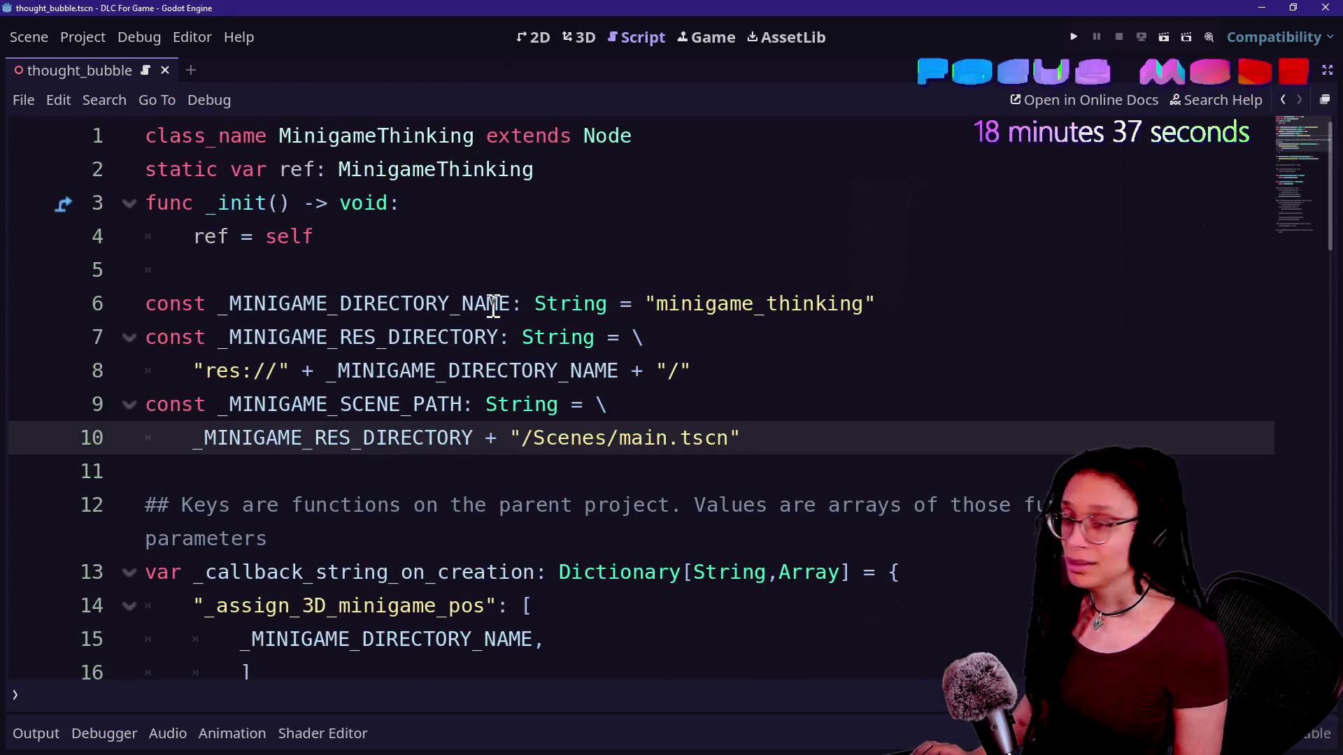
key("alt+Tab")
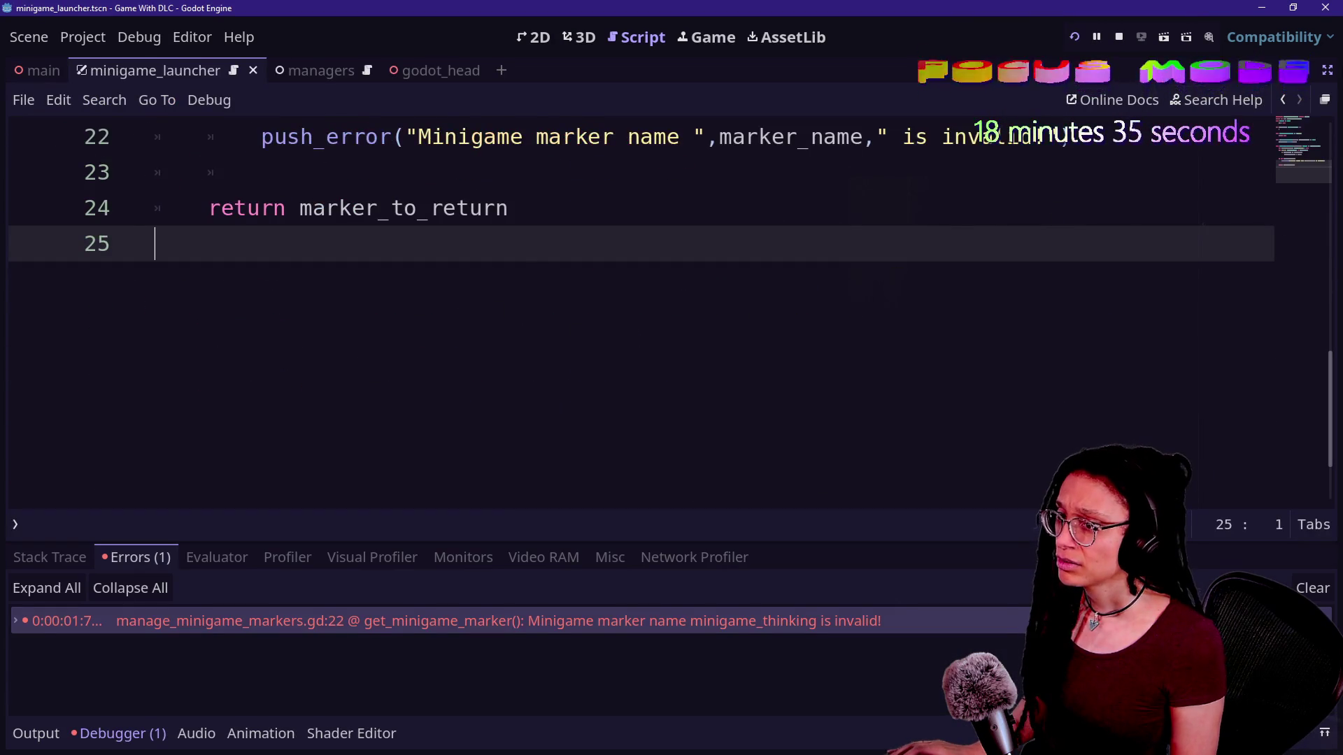
left_click(1325, 73)
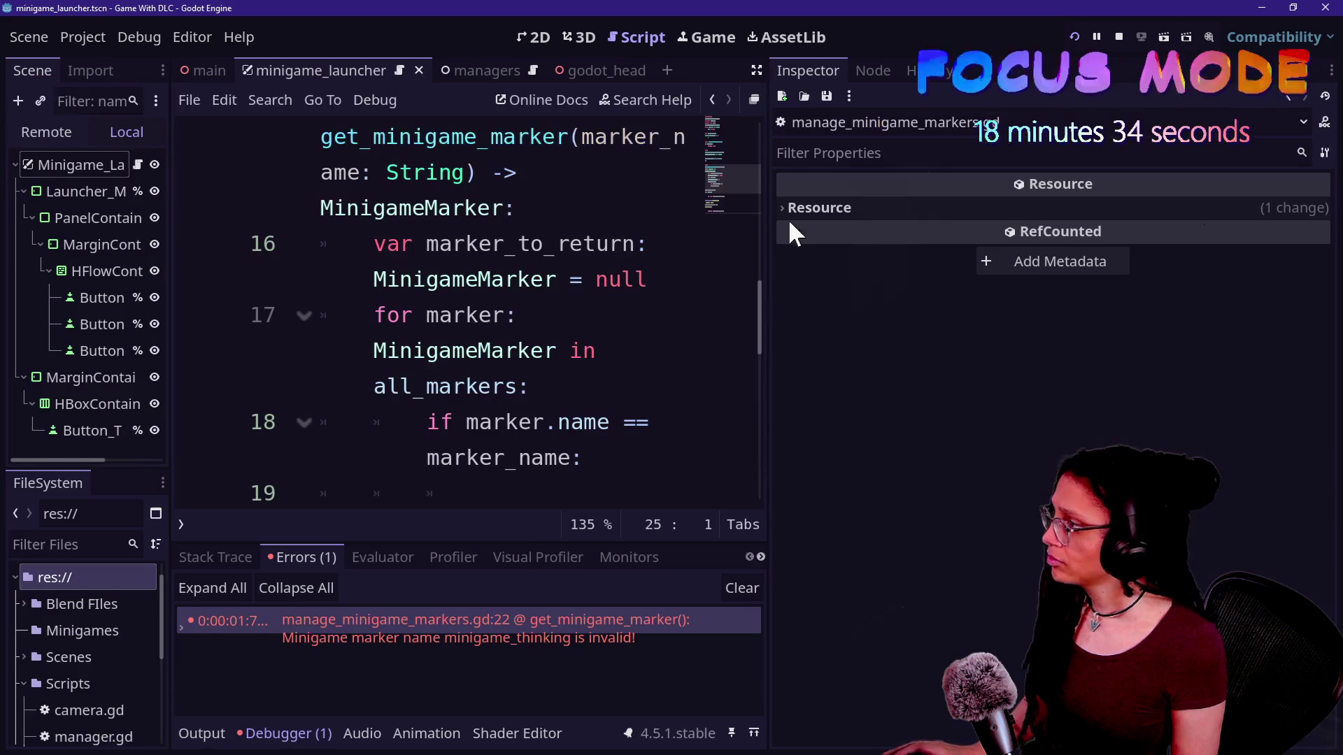
In the remote tree, find All Markers empty while Godot_HEAD > MinigameMarkers holds minigame_thinking
left_click(63, 130)
left_click_drag(169, 128, 441, 217)
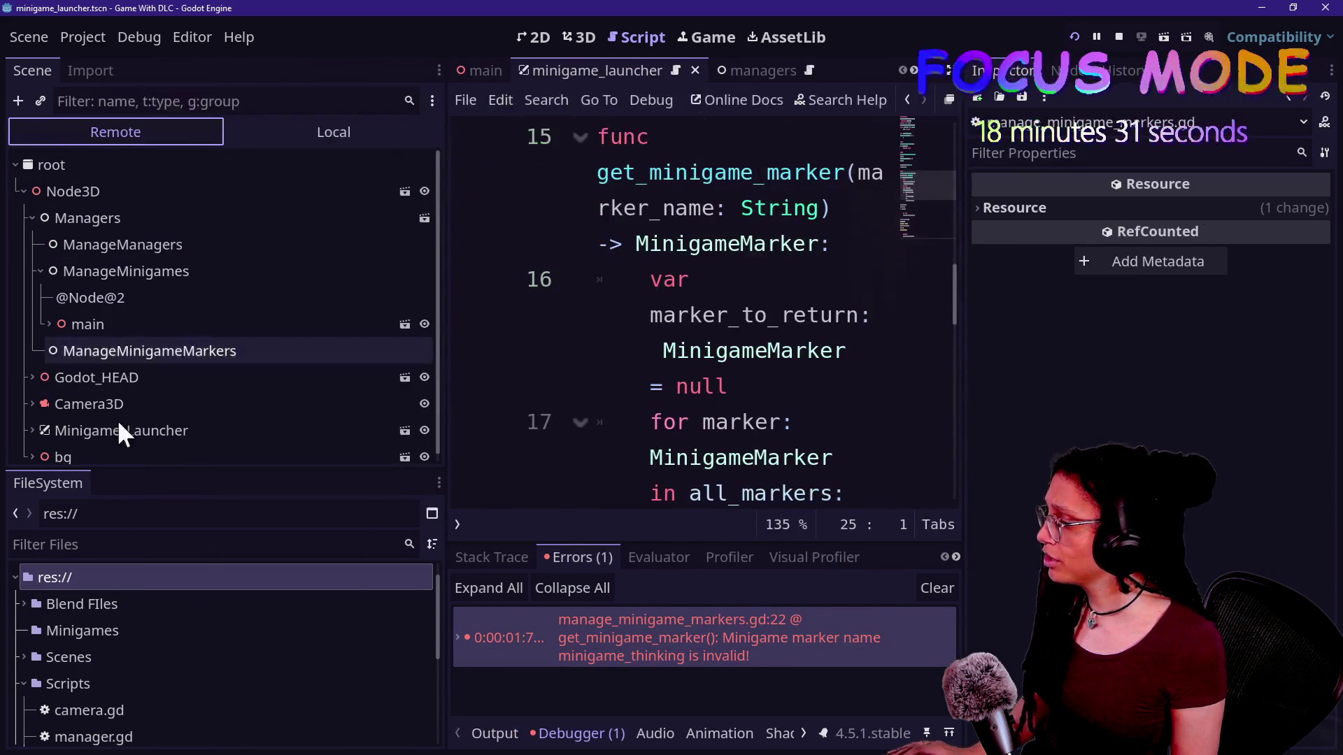
scroll(135, 371, "down", 1)
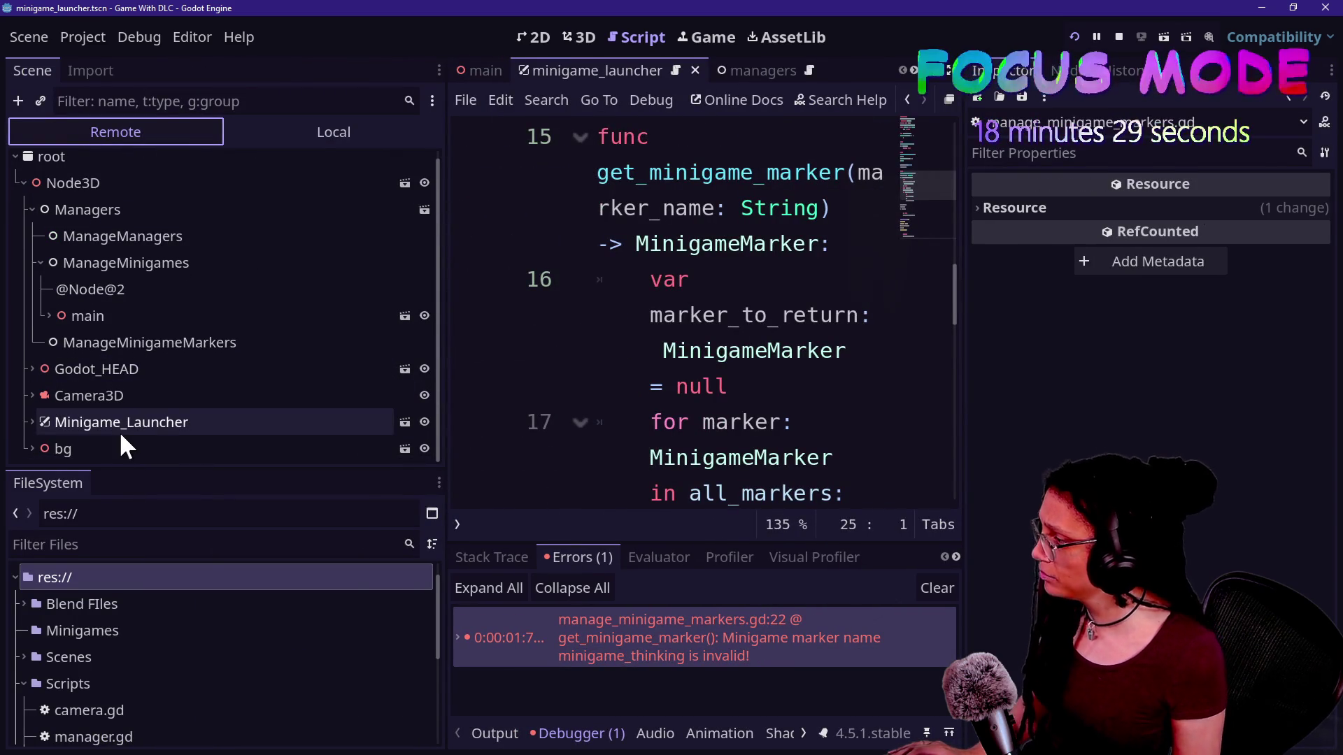
left_click(47, 342)
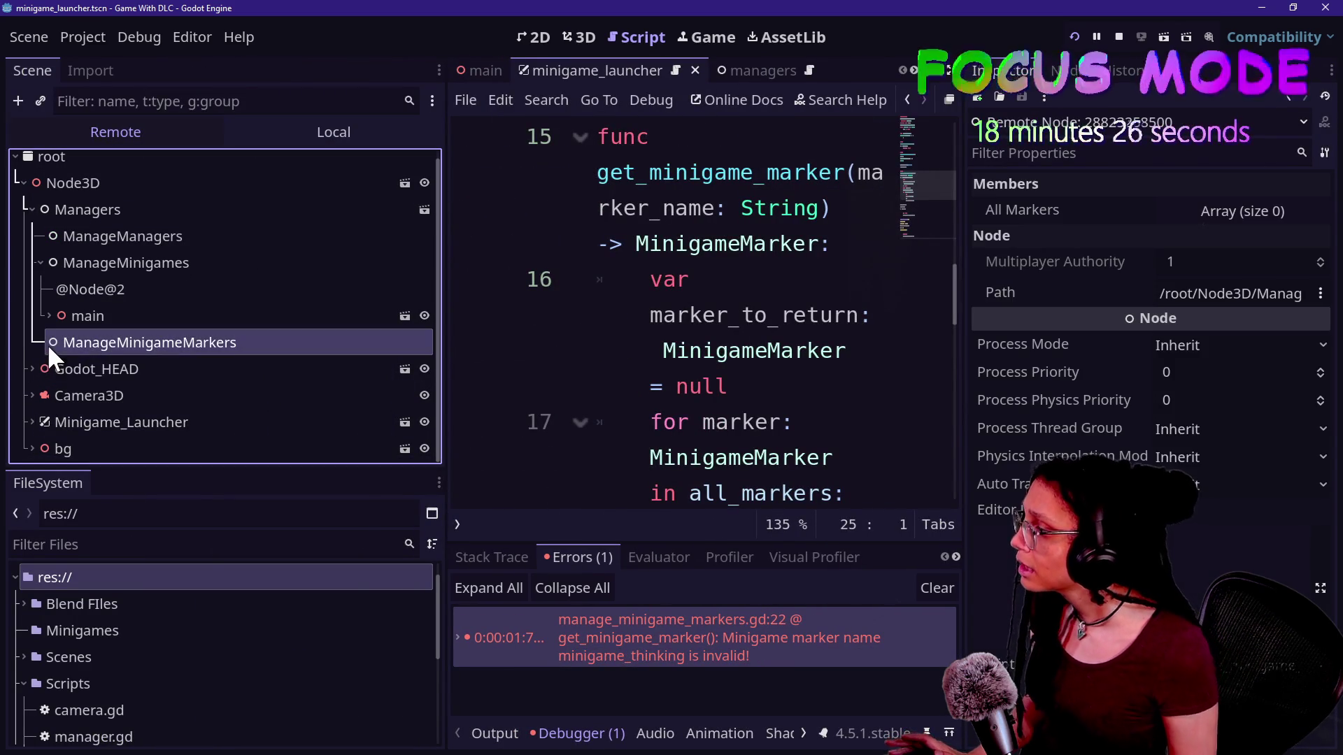
left_click(1211, 214)
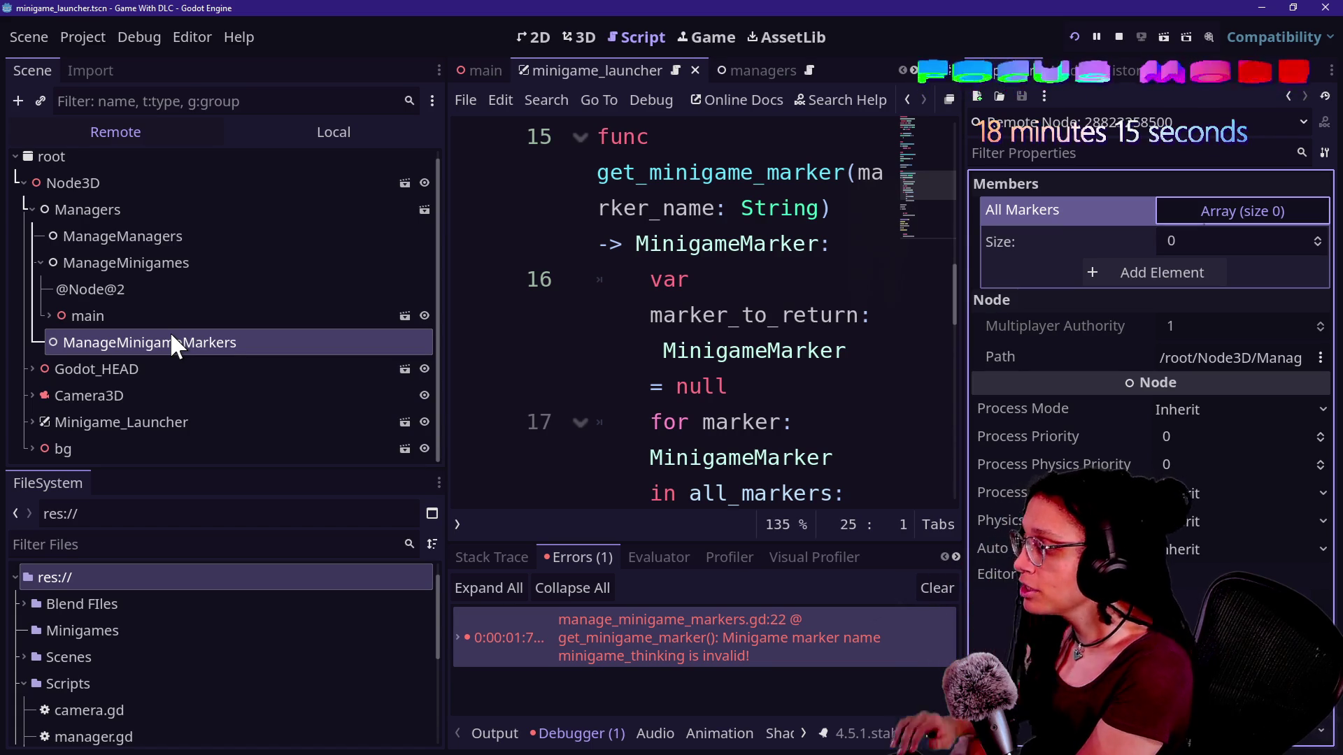
left_click(28, 369)
left_click(115, 422)
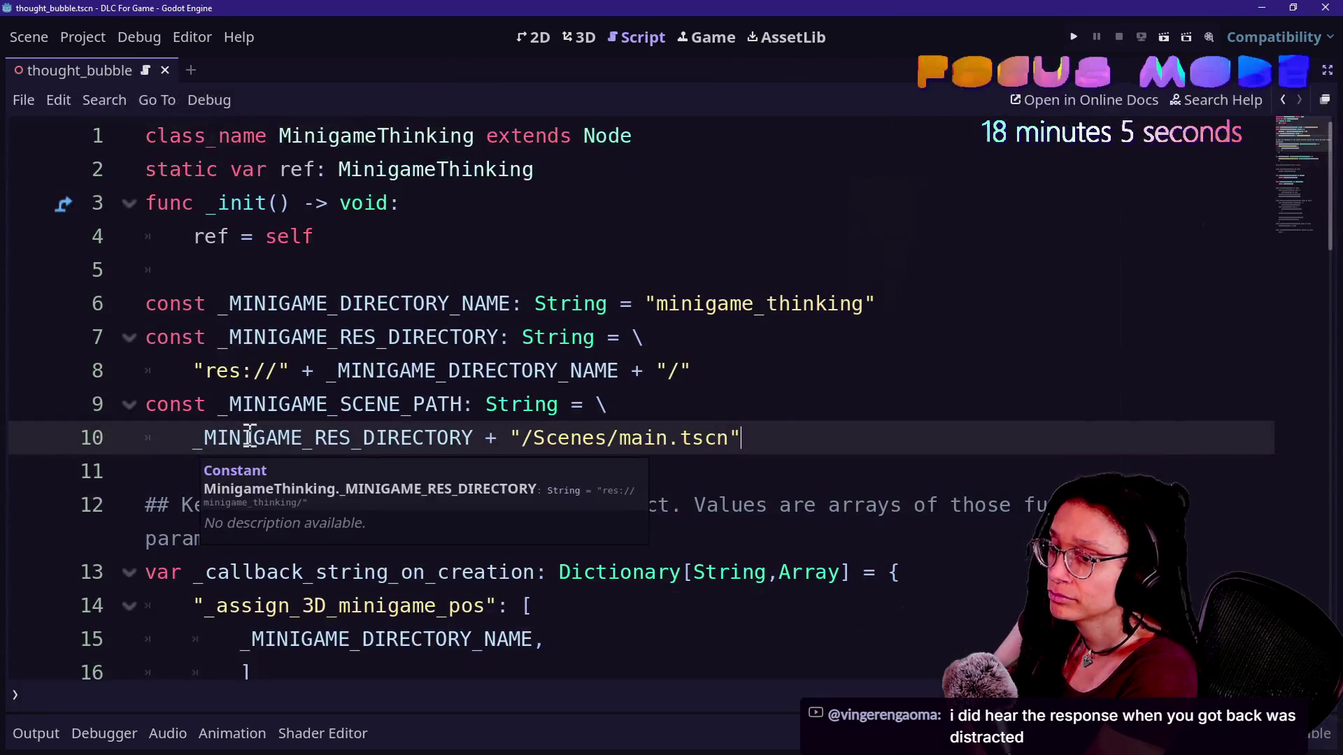
Try the quick resource search in the DLC script, then show the side docks again
left_click(483, 364)
left_click(482, 339)
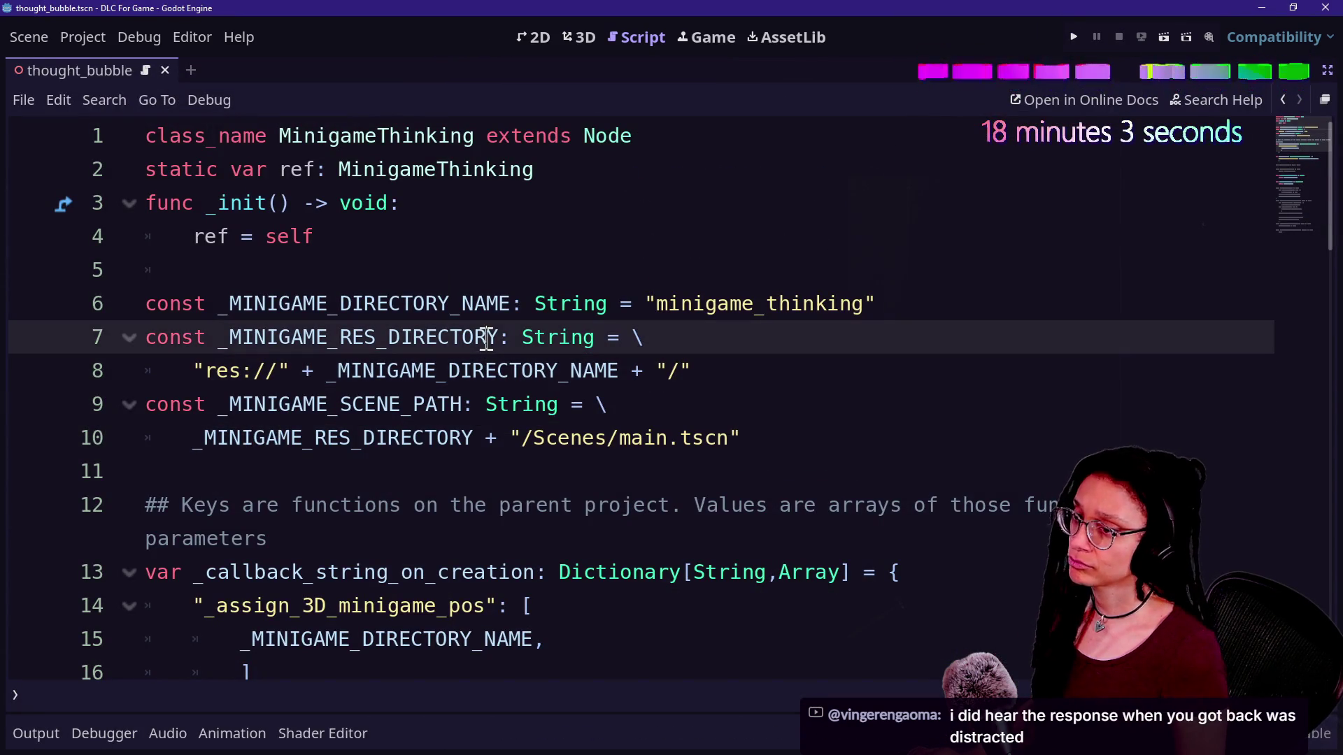
left_click(591, 268)
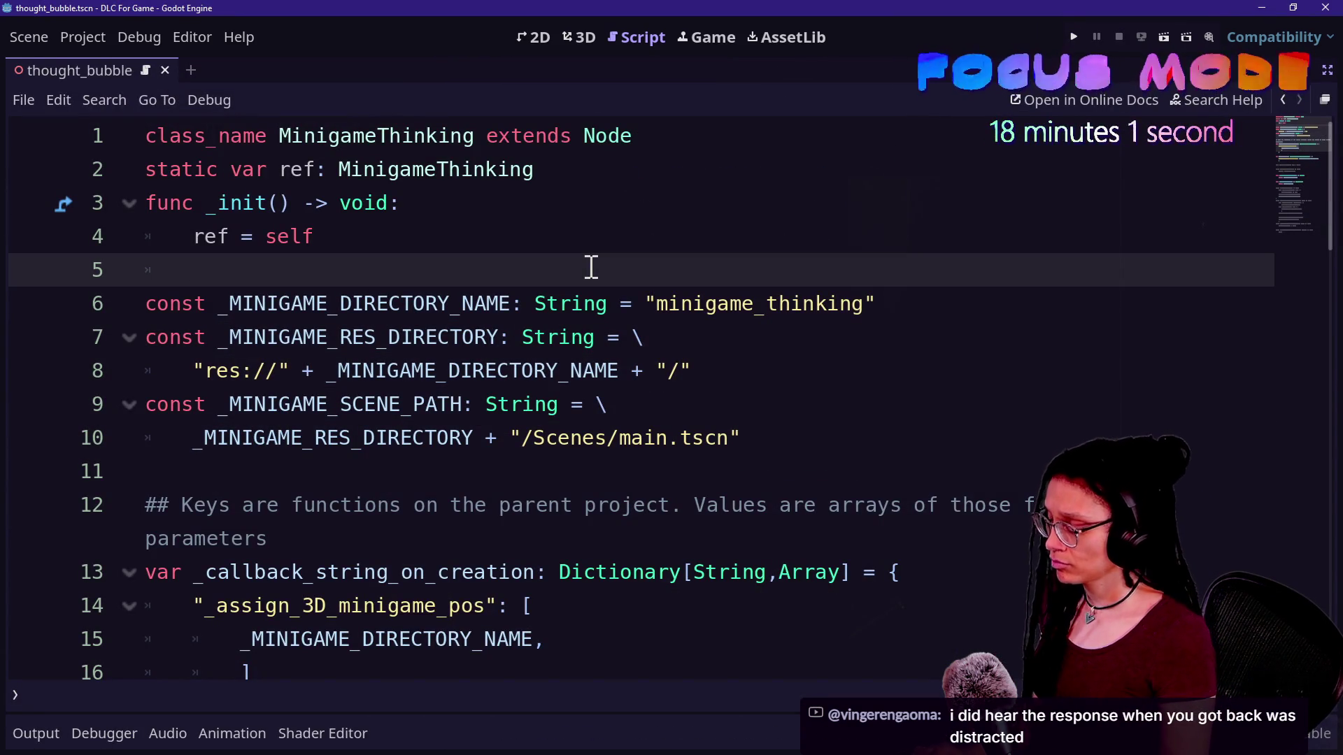
key("alt+shift+o")
key("Escape")
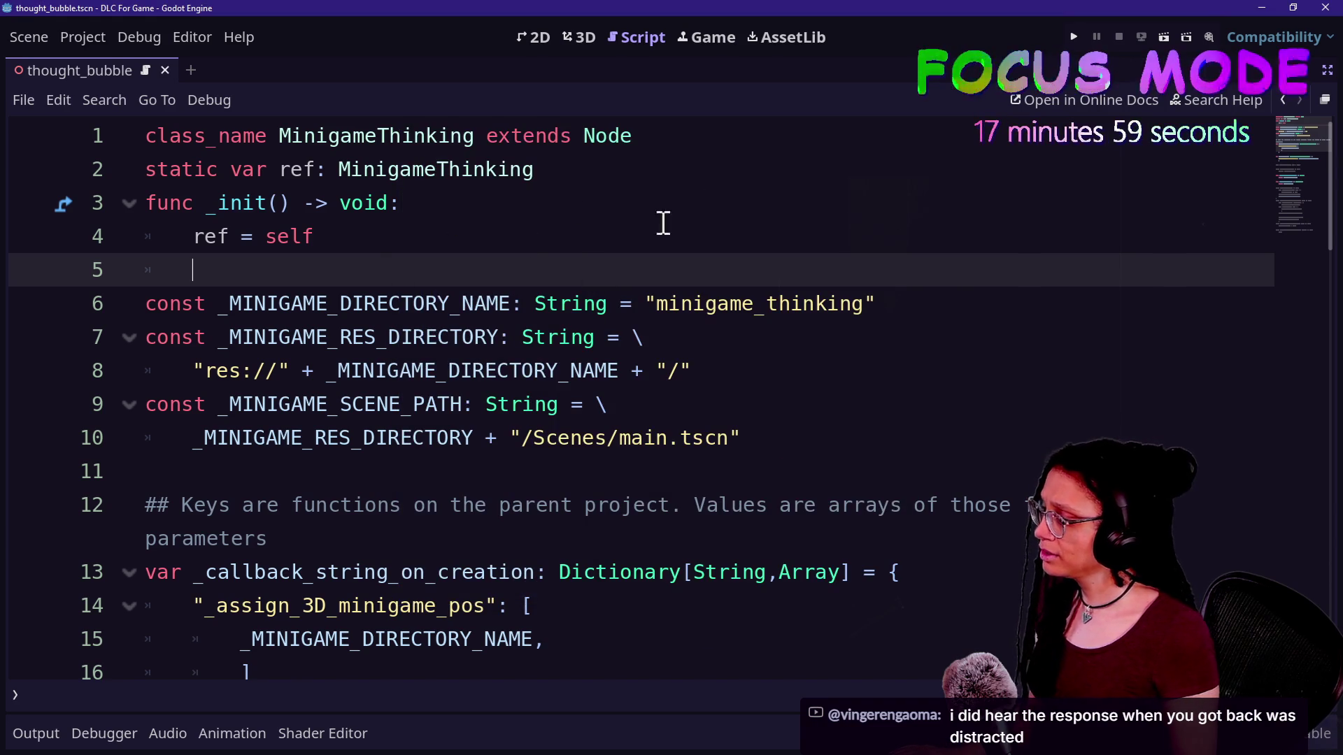
key("alt+shift+o")
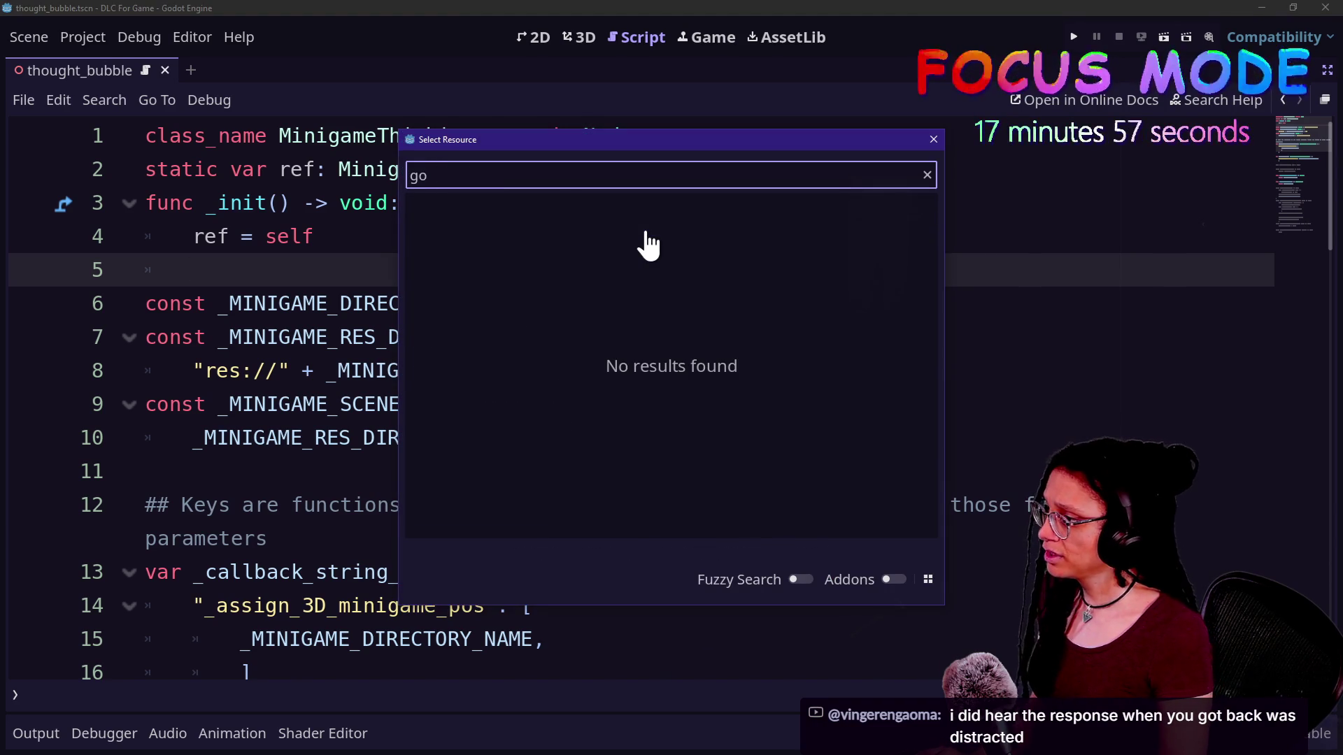
key("BackSpace")
key("BackSpace")
key("Escape")
key("ctrl+shift+F11")
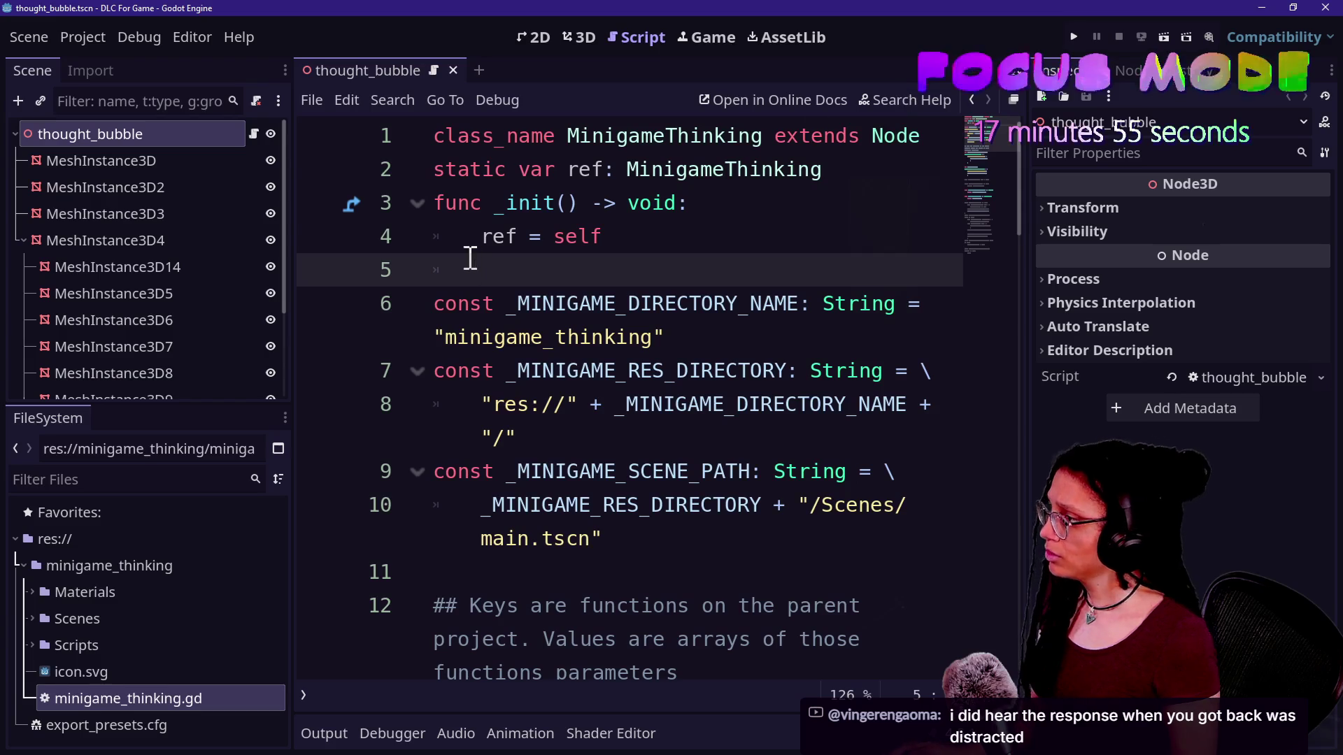
Search quick resources for 'godo', close the search, and switch to the Game With DLC window
key("alt+shift+o")
type("godo")
key("BackSpace")
key("BackSpace")
key("BackSpace")
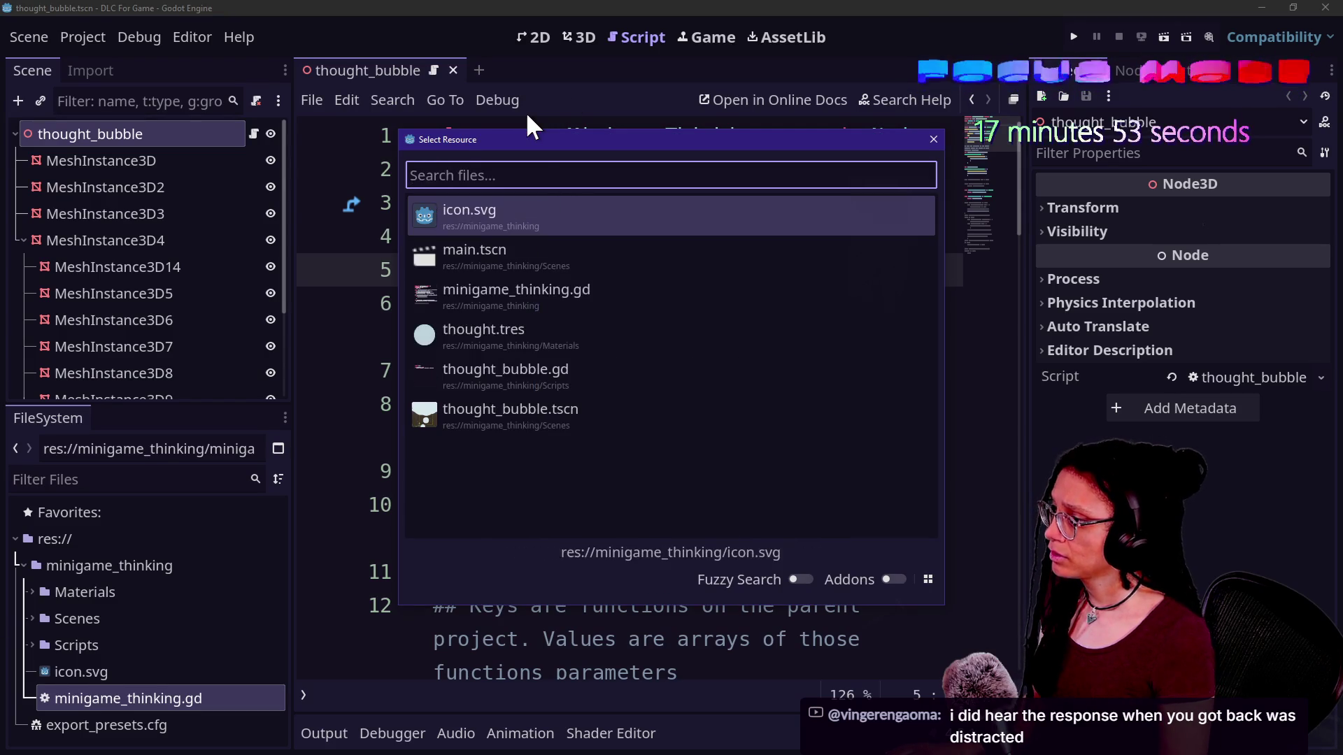
key("Escape")
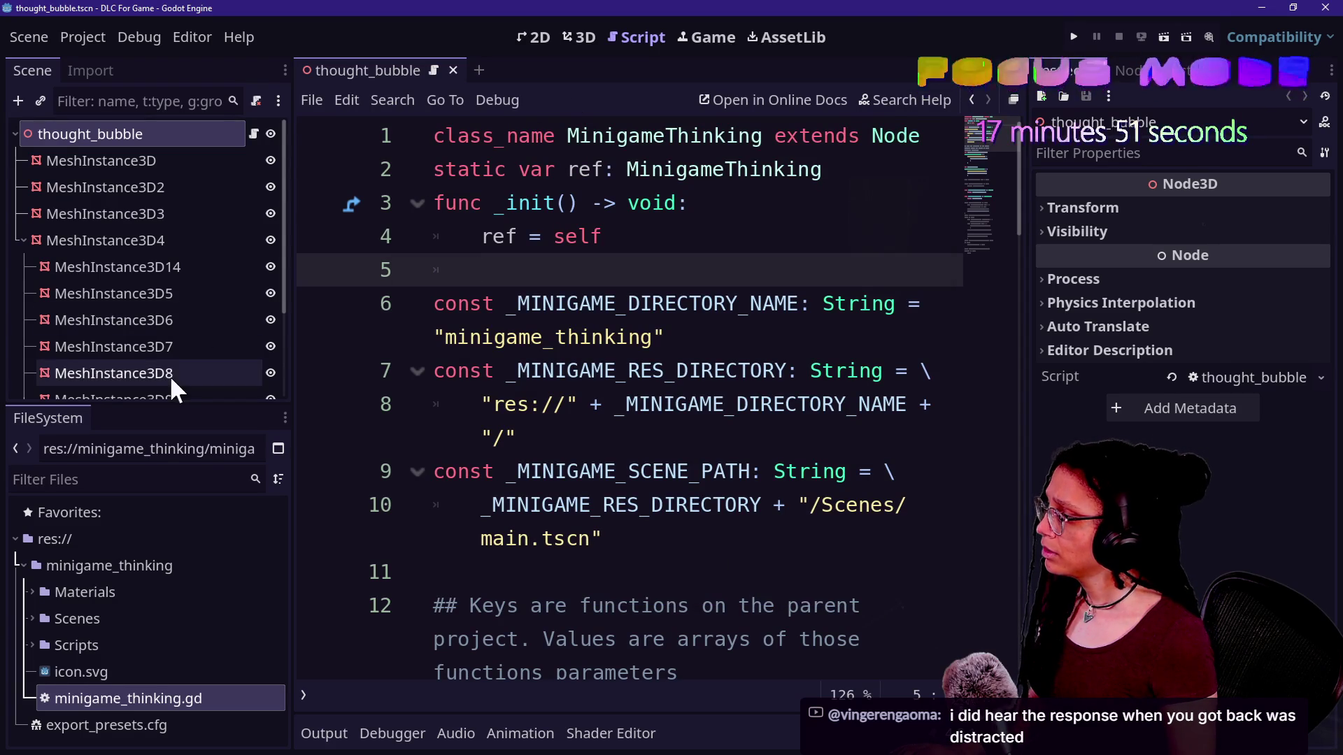
key("alt+Tab")
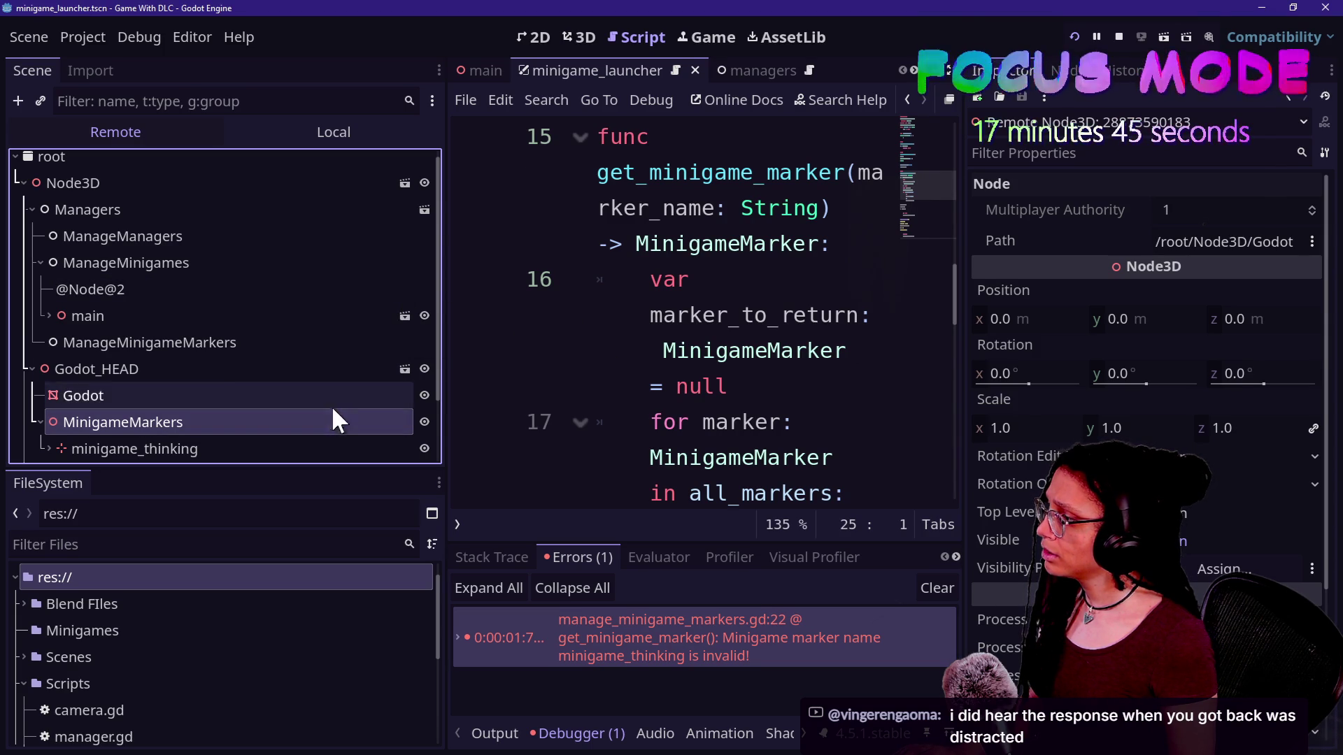
Open the minigame_thinking marker's script from the godot_head scene in a full-width editor
left_click(242, 133)
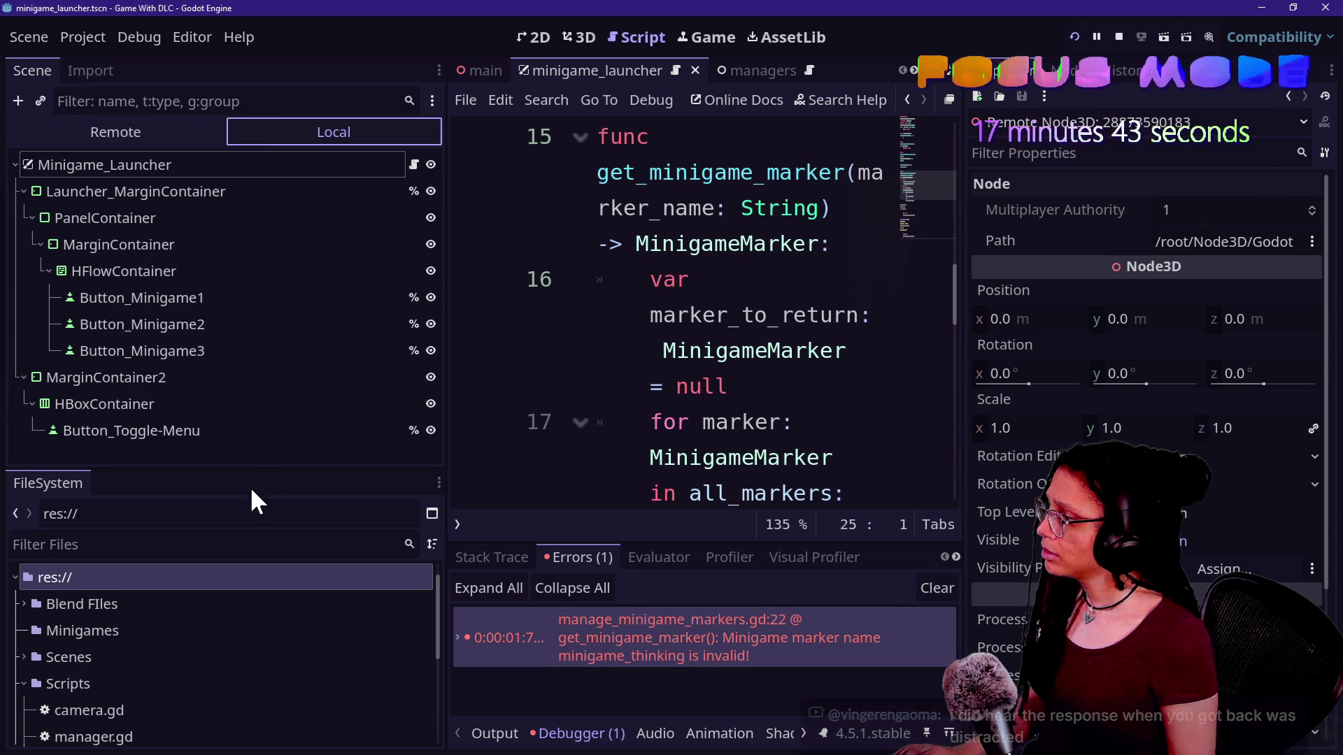
scroll(737, 63, "down", 1)
left_click(742, 64)
left_click(798, 70)
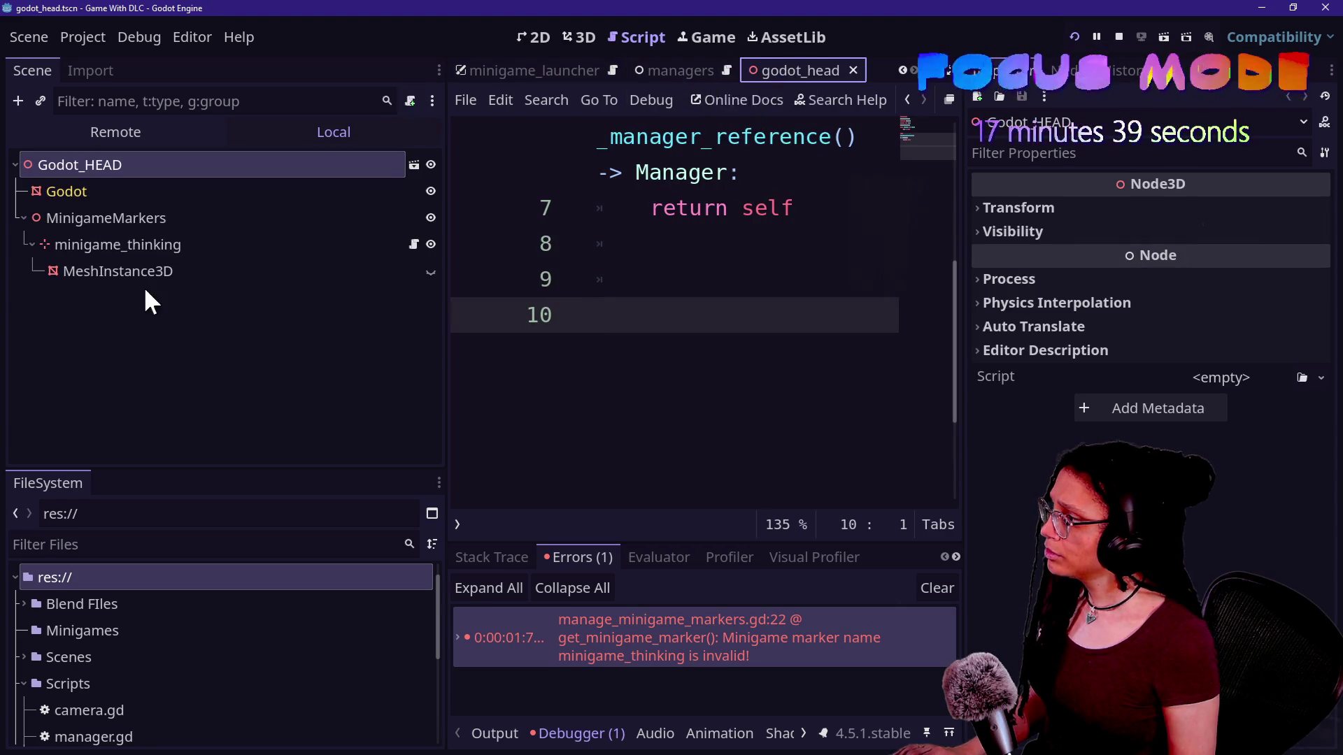
left_click(413, 244)
left_click(602, 210)
key("ctrl+shift+F11")
scroll(608, 280, "up", 2)
key("ctrl+j")
Add print("Manager ", manager.name, " is ready!") atop _on_manager_ready and reload the running game
mouse_move(287, 279)
left_mouse_down()
mouse_move(456, 276)
mouse_move(612, 315)
left_mouse_up()
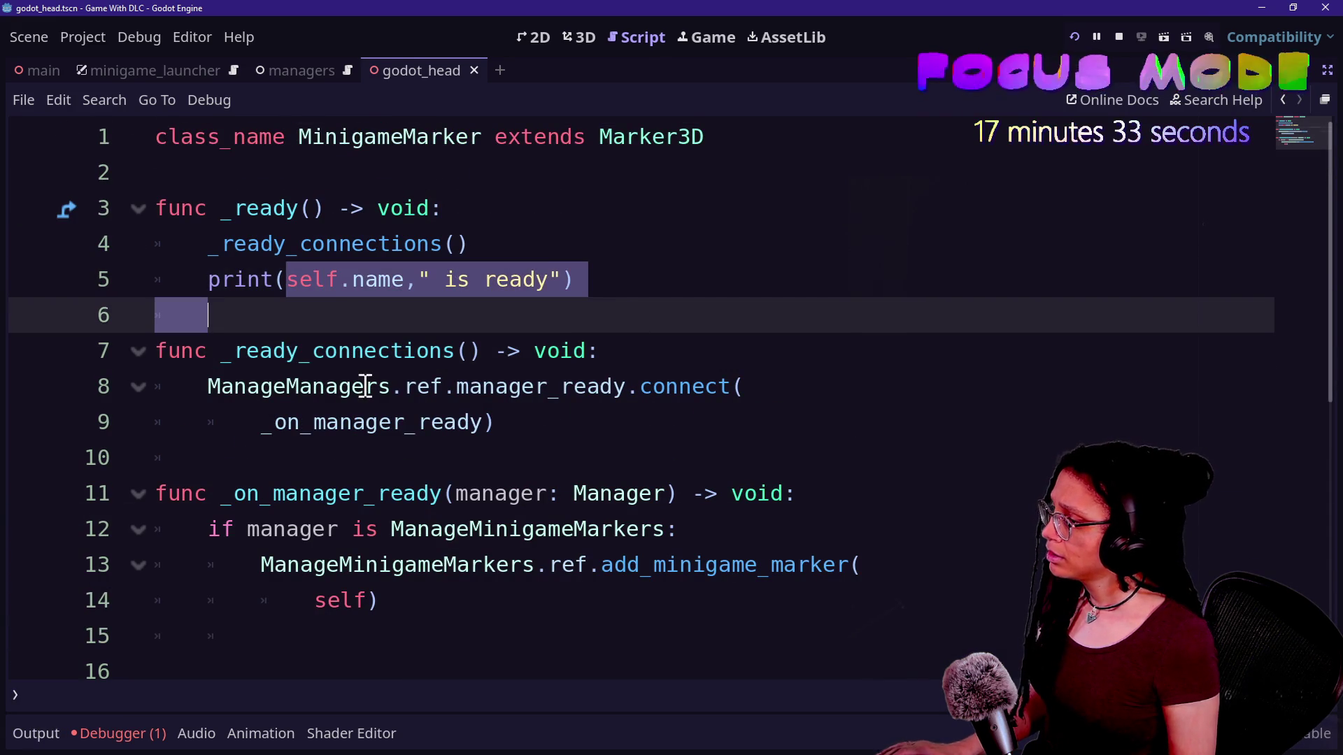
left_click(235, 388)
left_click(497, 422)
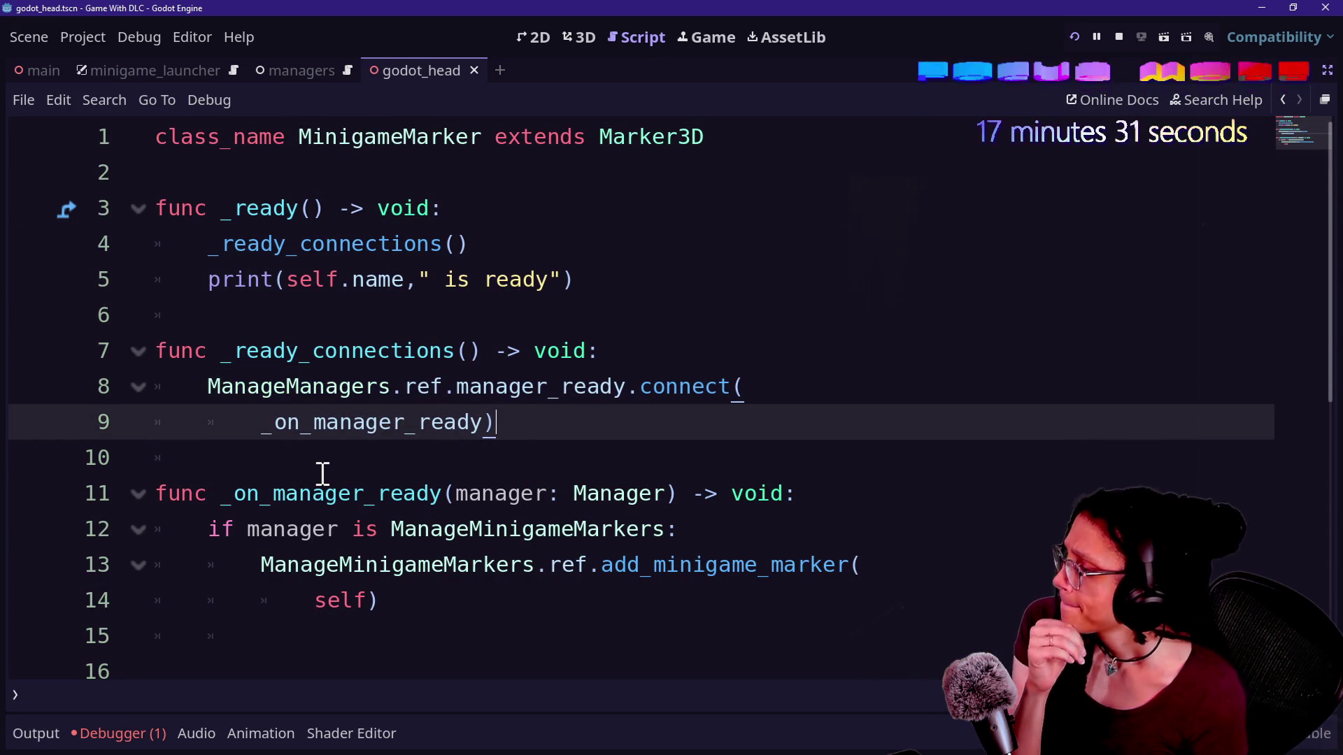
left_click(490, 553)
left_click(851, 528)
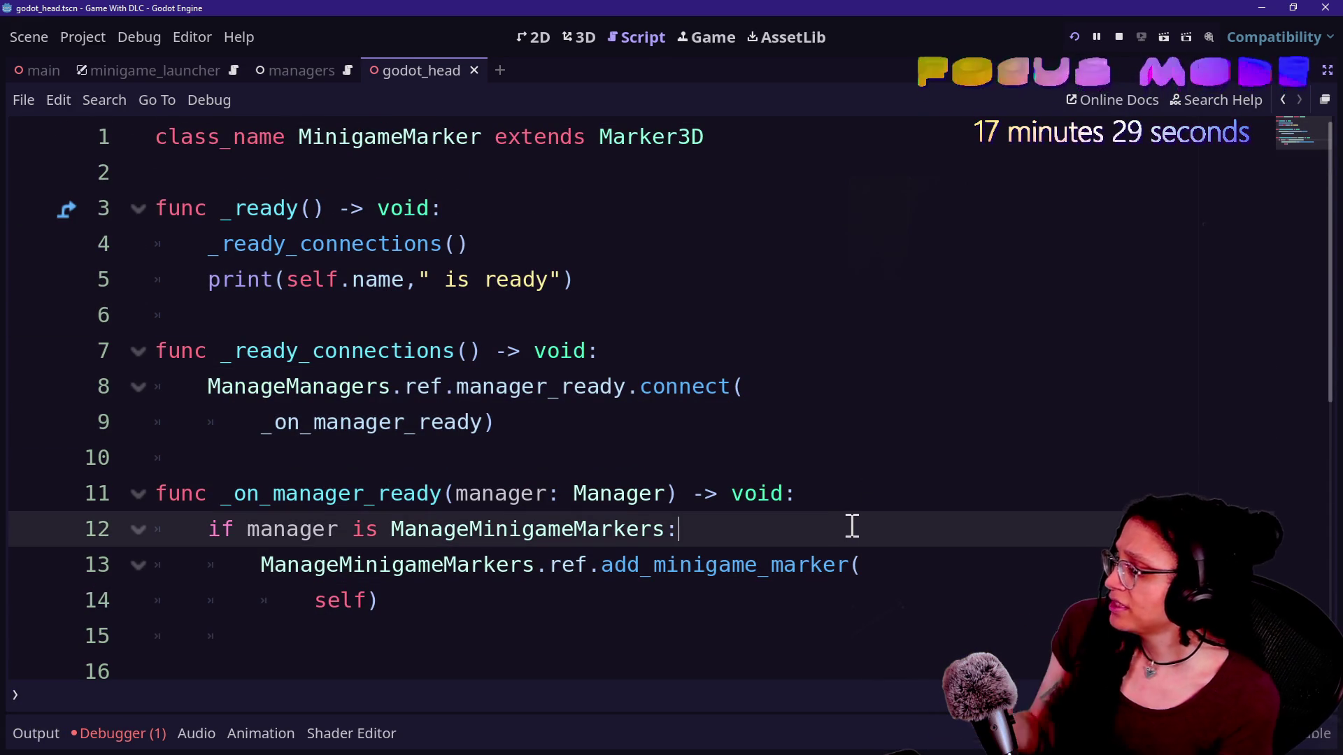
left_click(873, 496)
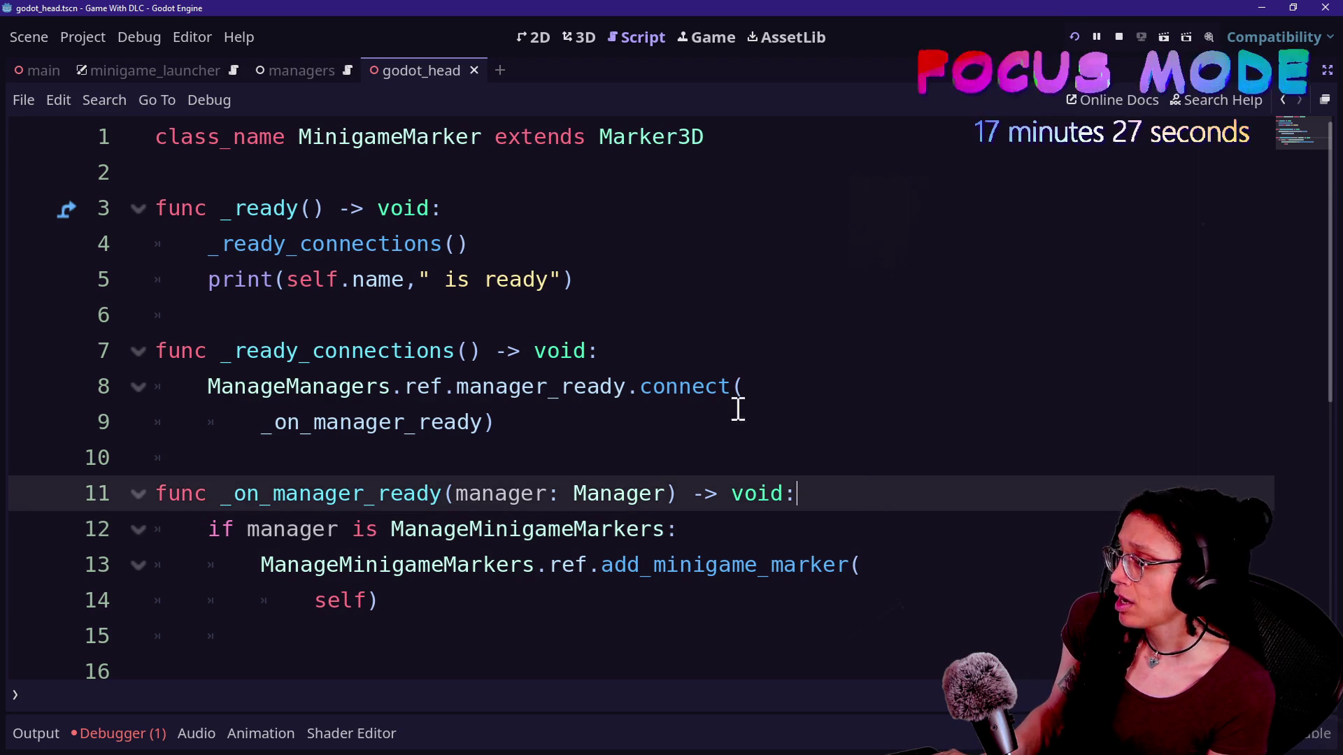
mouse_move(691, 371)
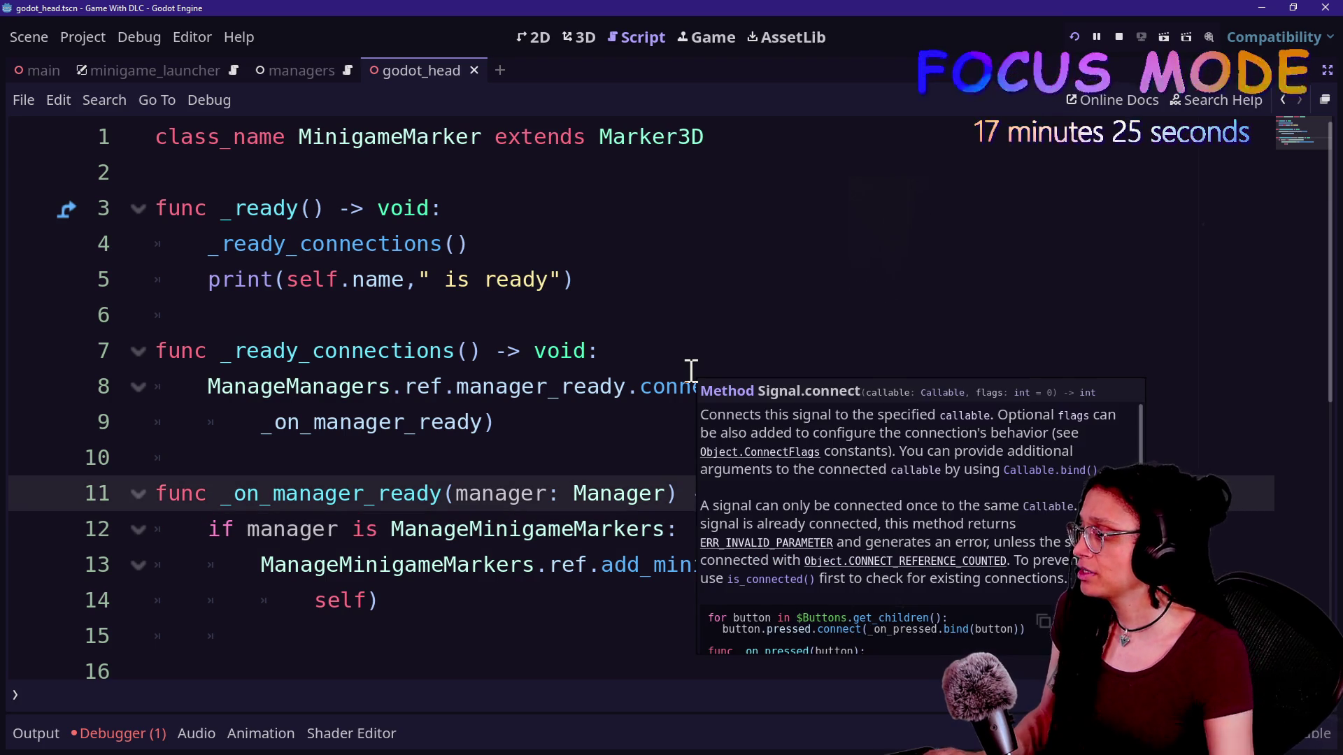
key("Return")
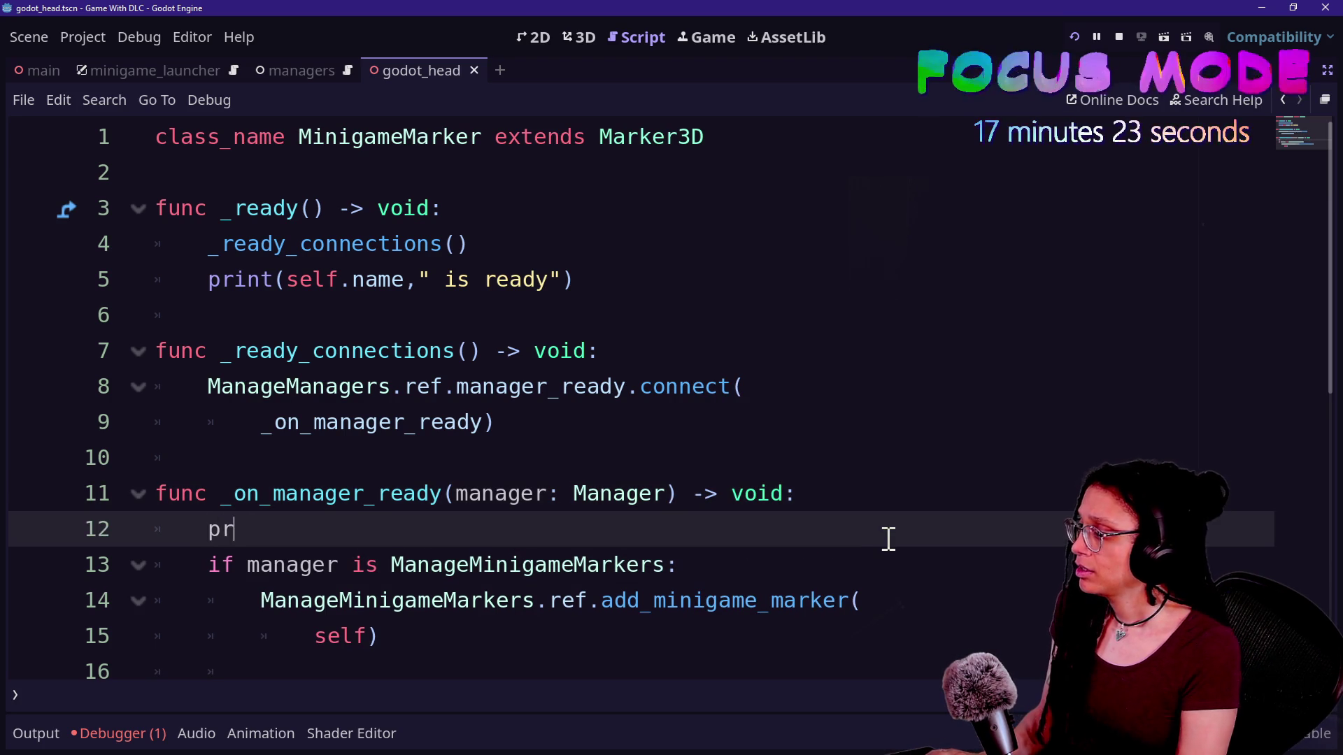
type("int(\"")
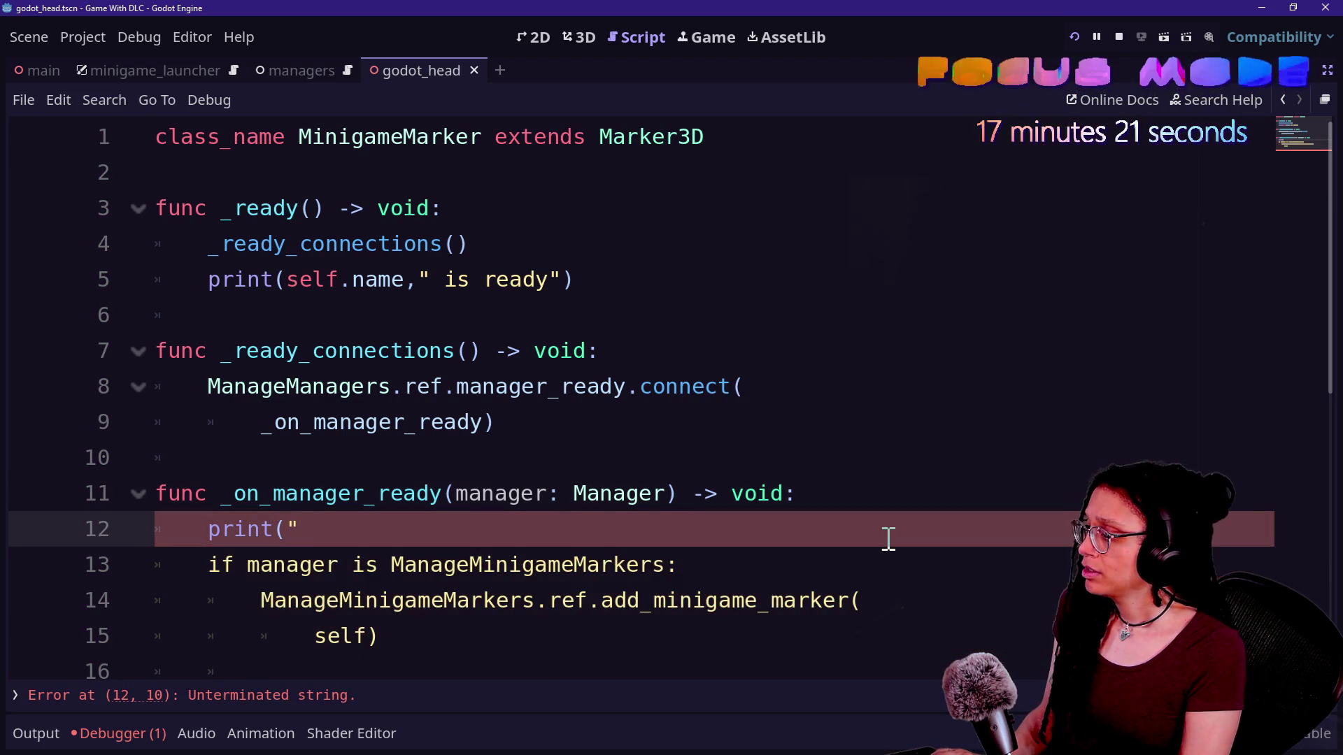
type("Manager ")
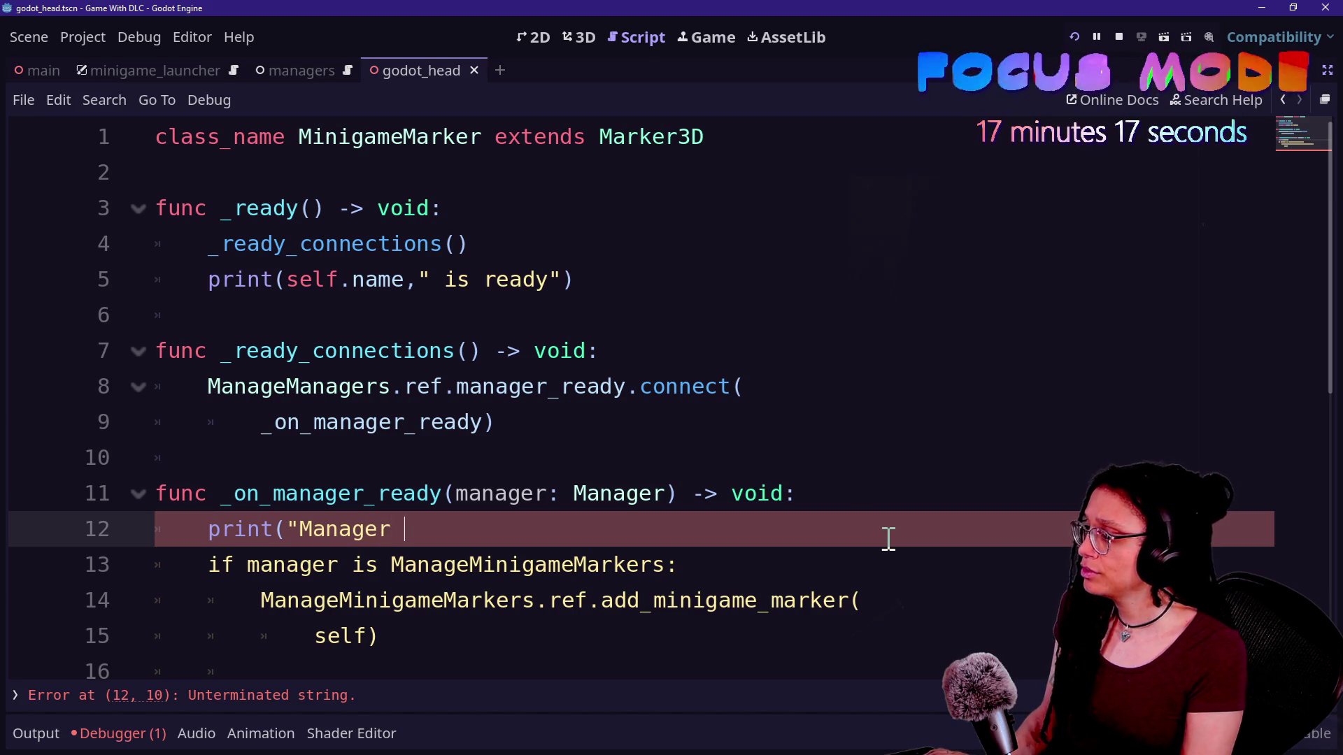
type("\",")
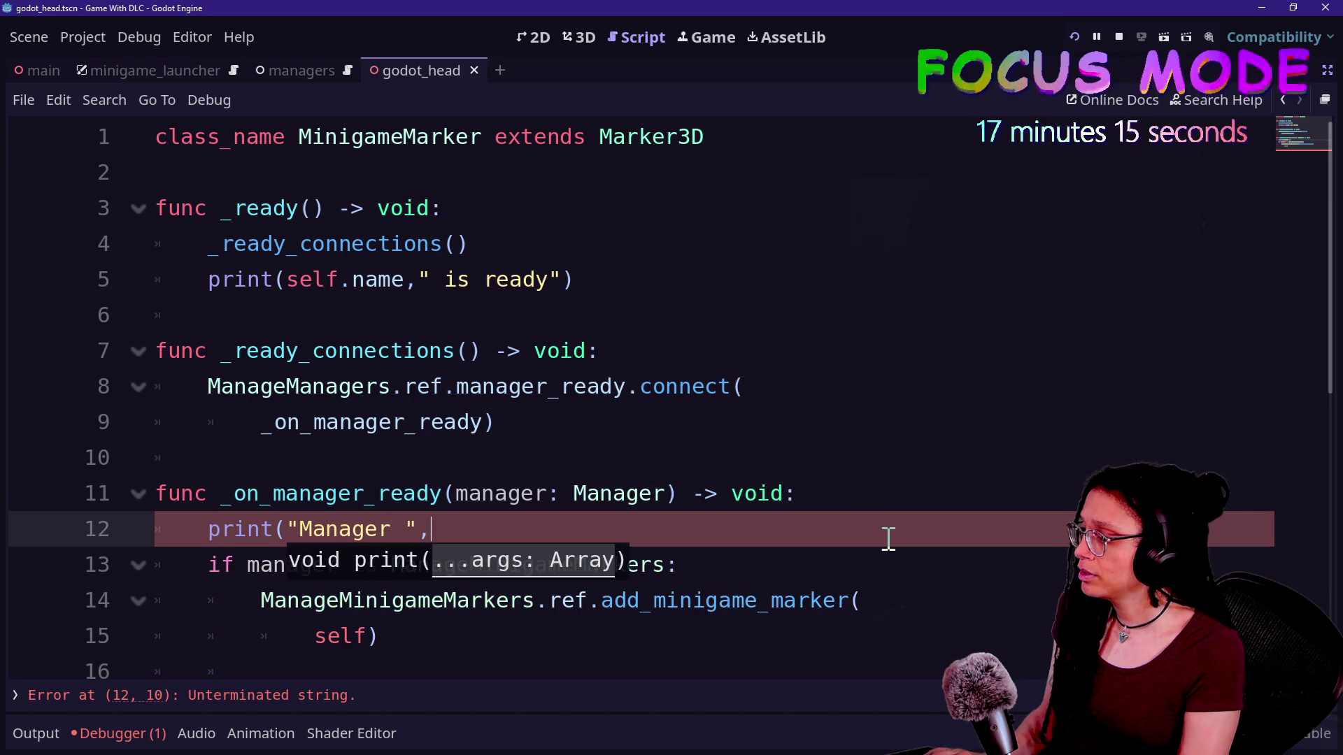
type("manager.na")
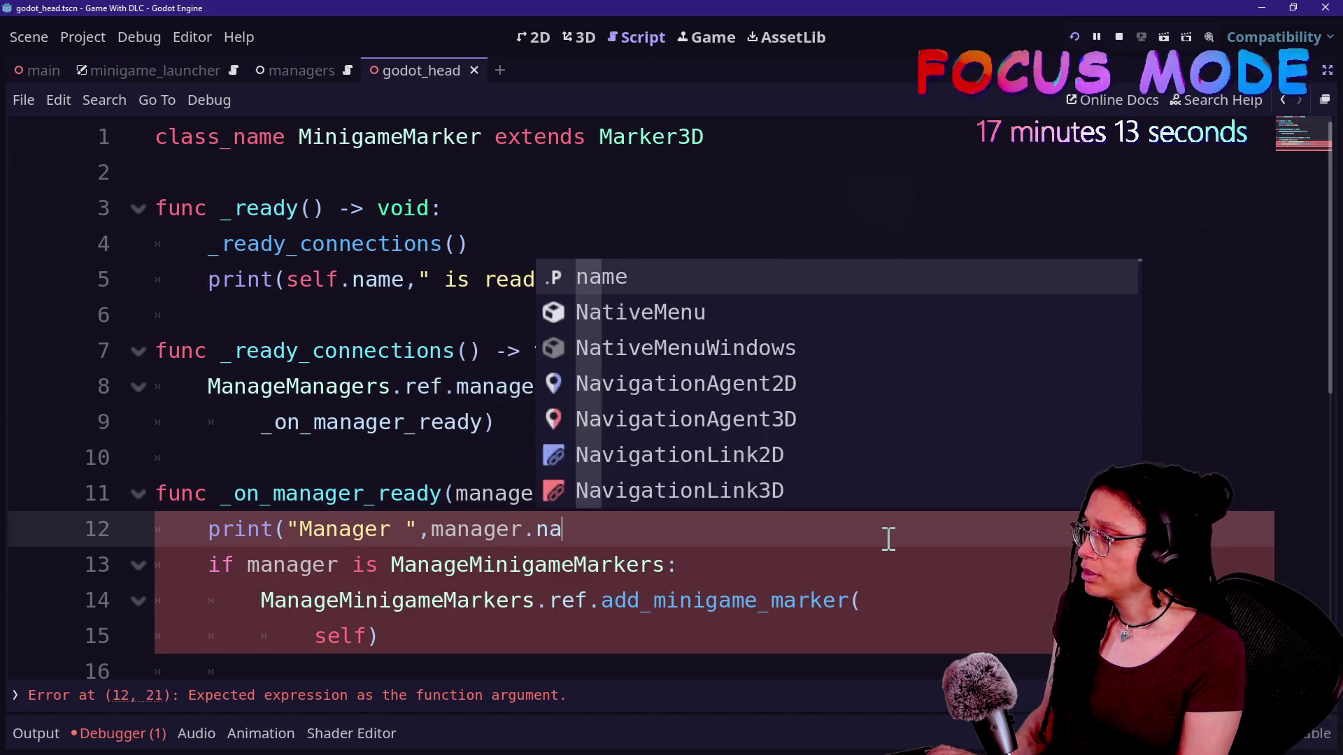
type("mem\"")
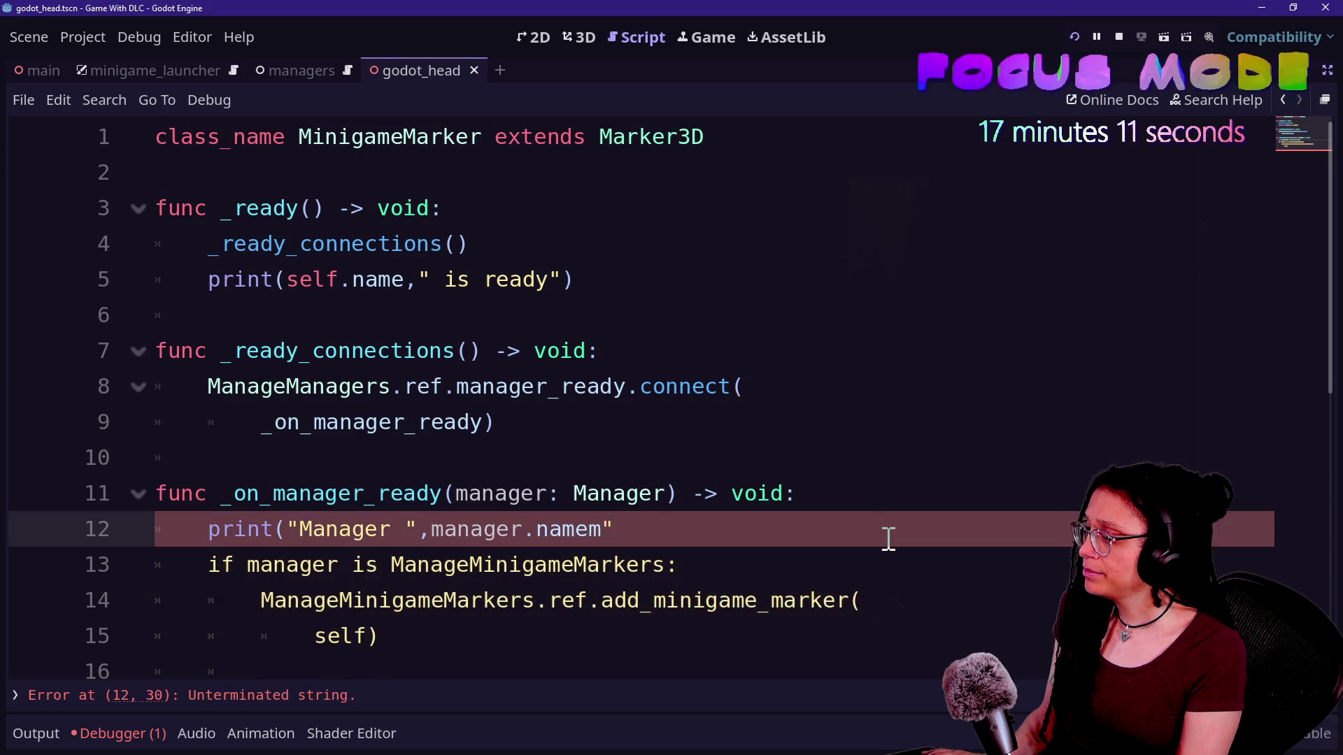
key("BackSpace")
key("BackSpace")
type(",\" is ready!\")")
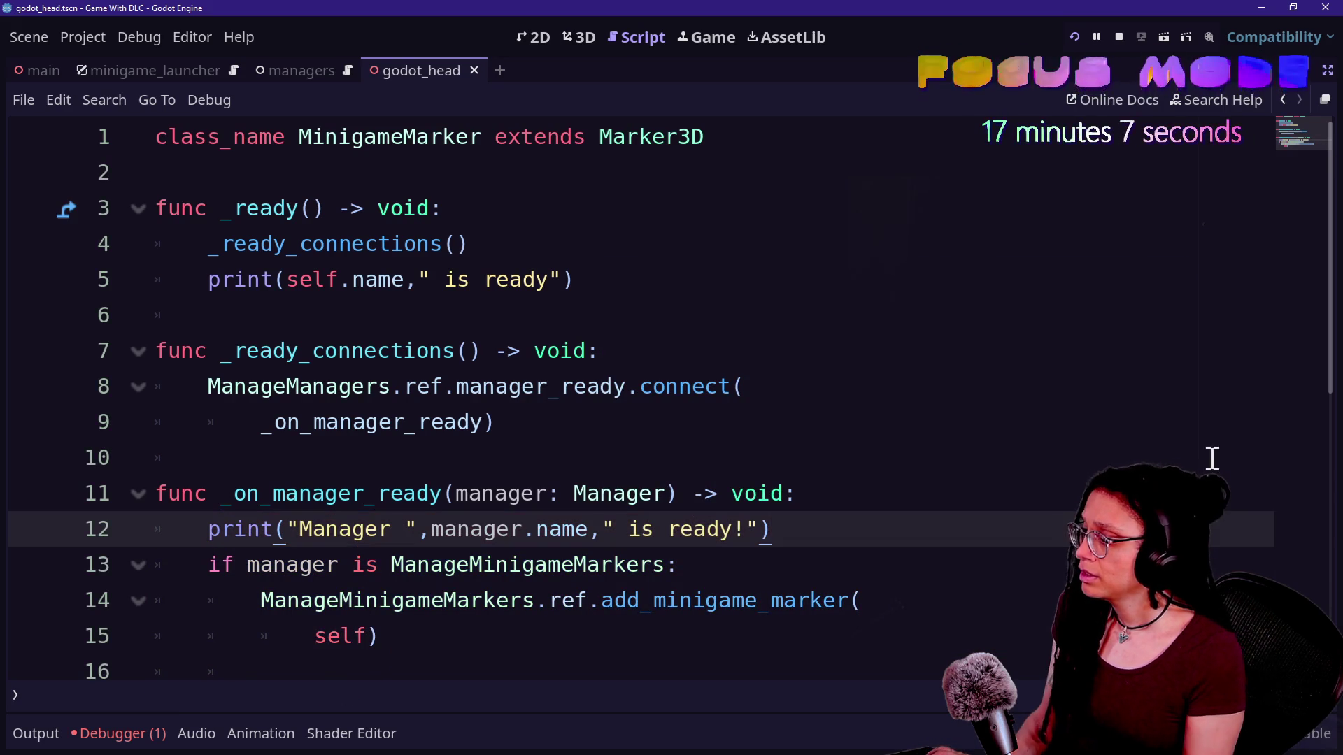
left_click(1072, 38)
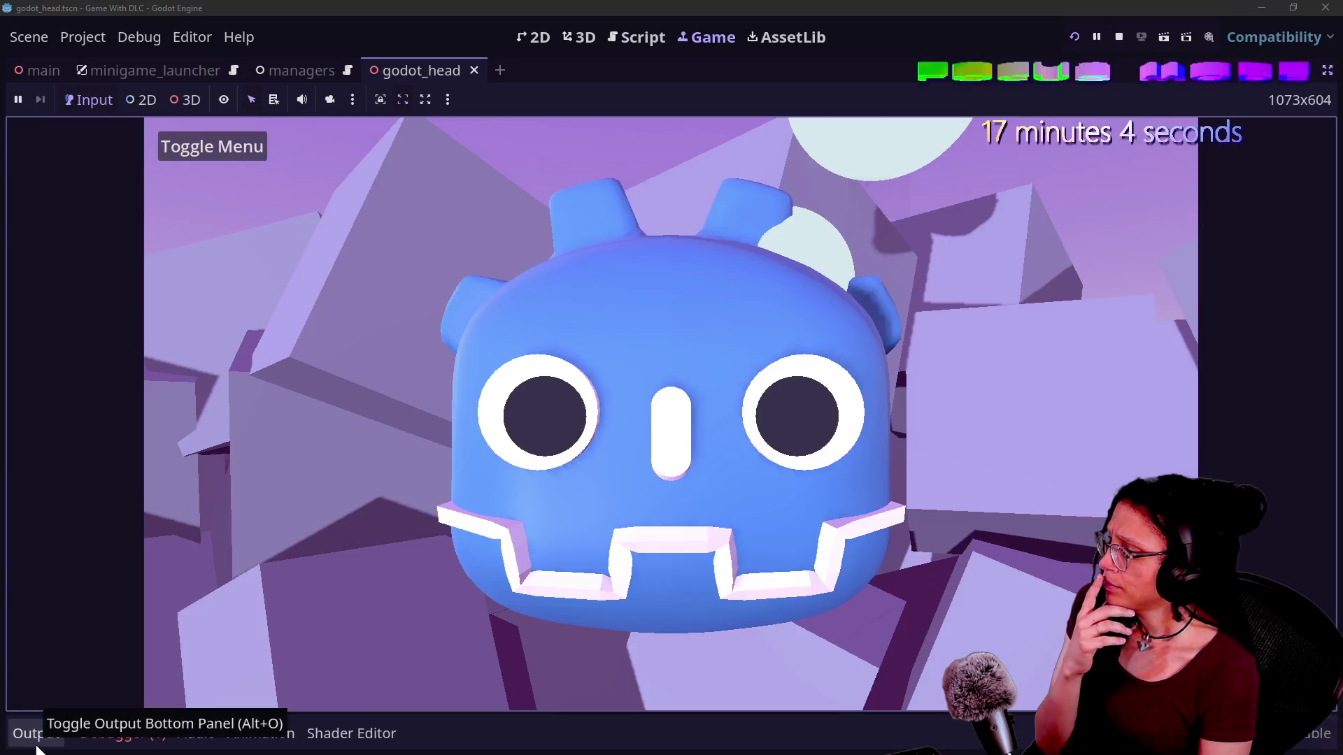
Check the game's ready log, stop the game, and find the manager_ready emit in manager.gd's _ready
left_click(35, 733)
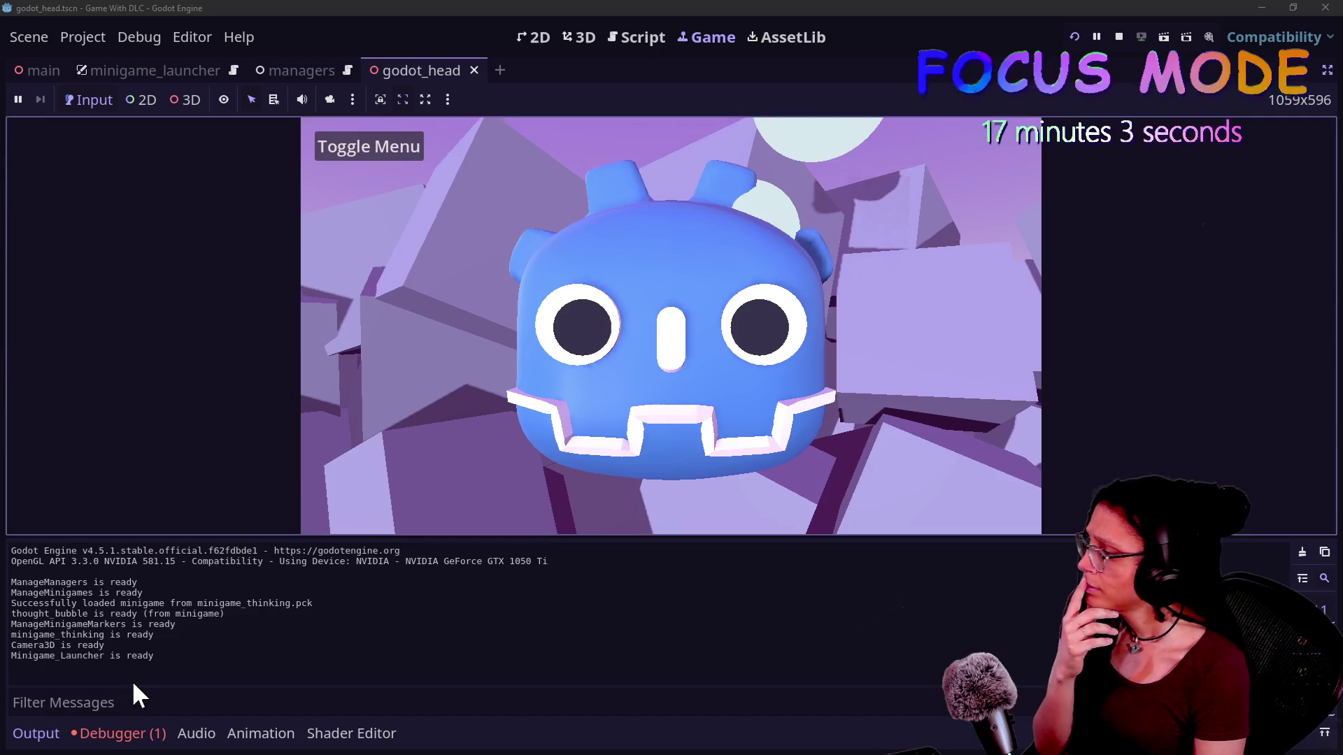
key("F8")
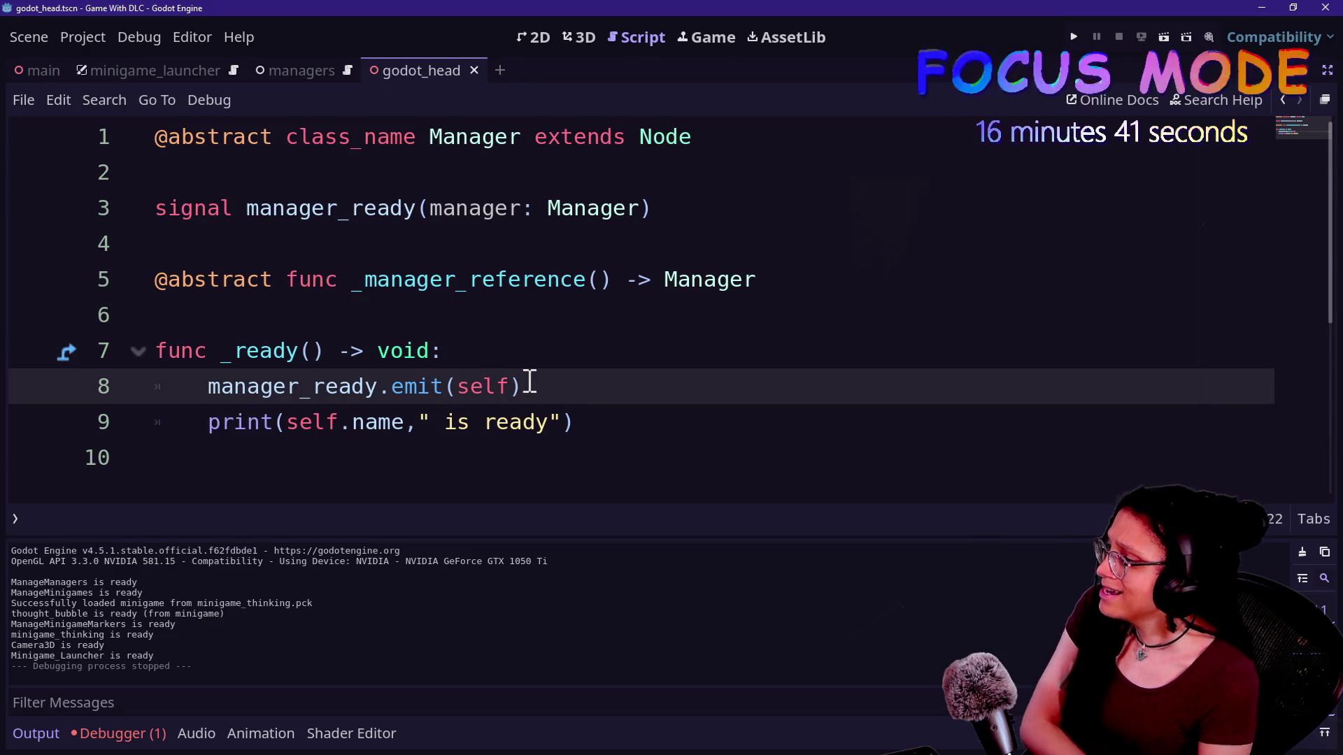
left_click(292, 209)
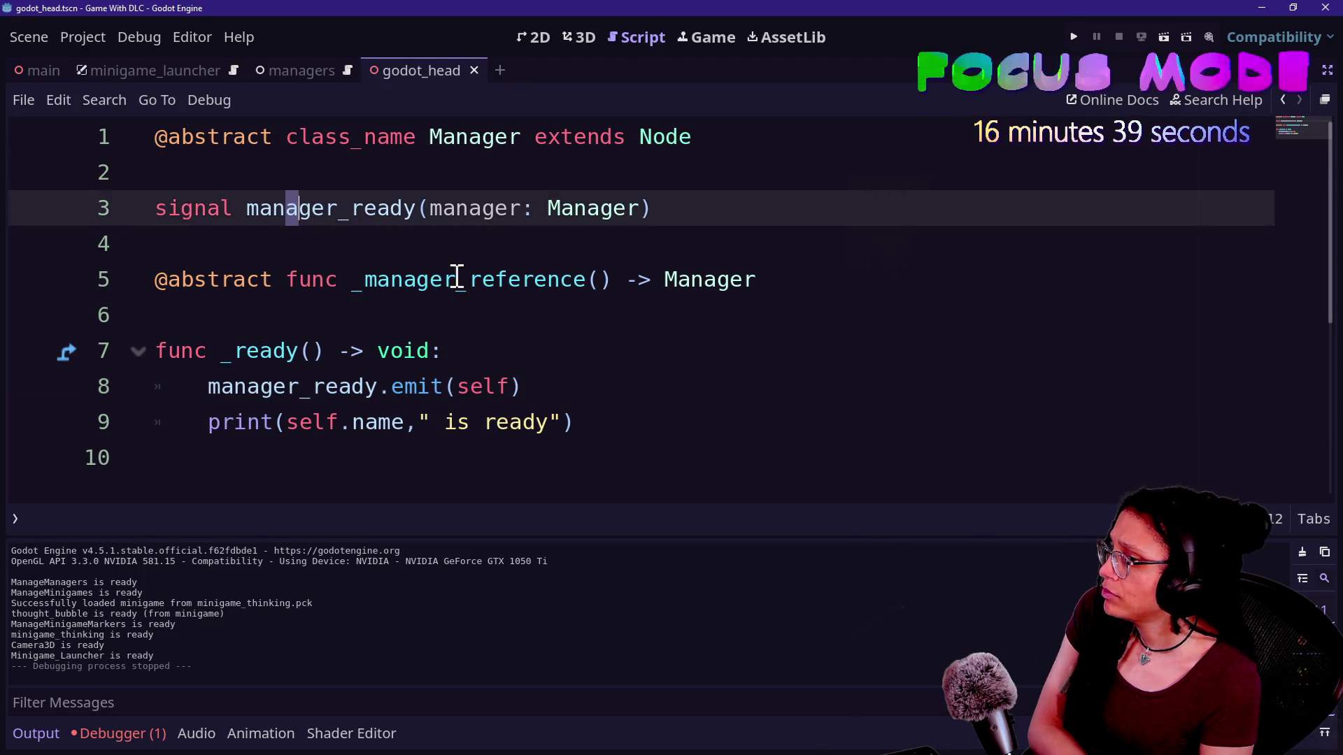
left_click(456, 278)
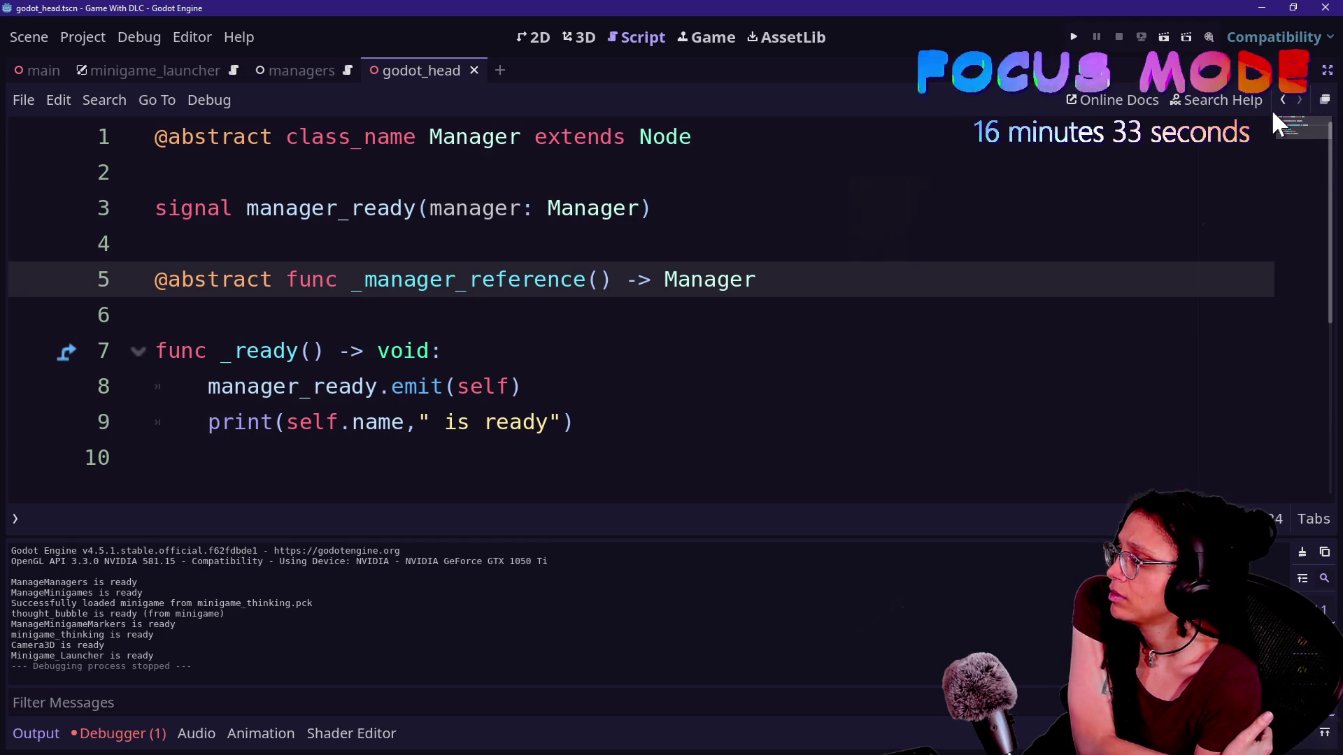
left_click(204, 396)
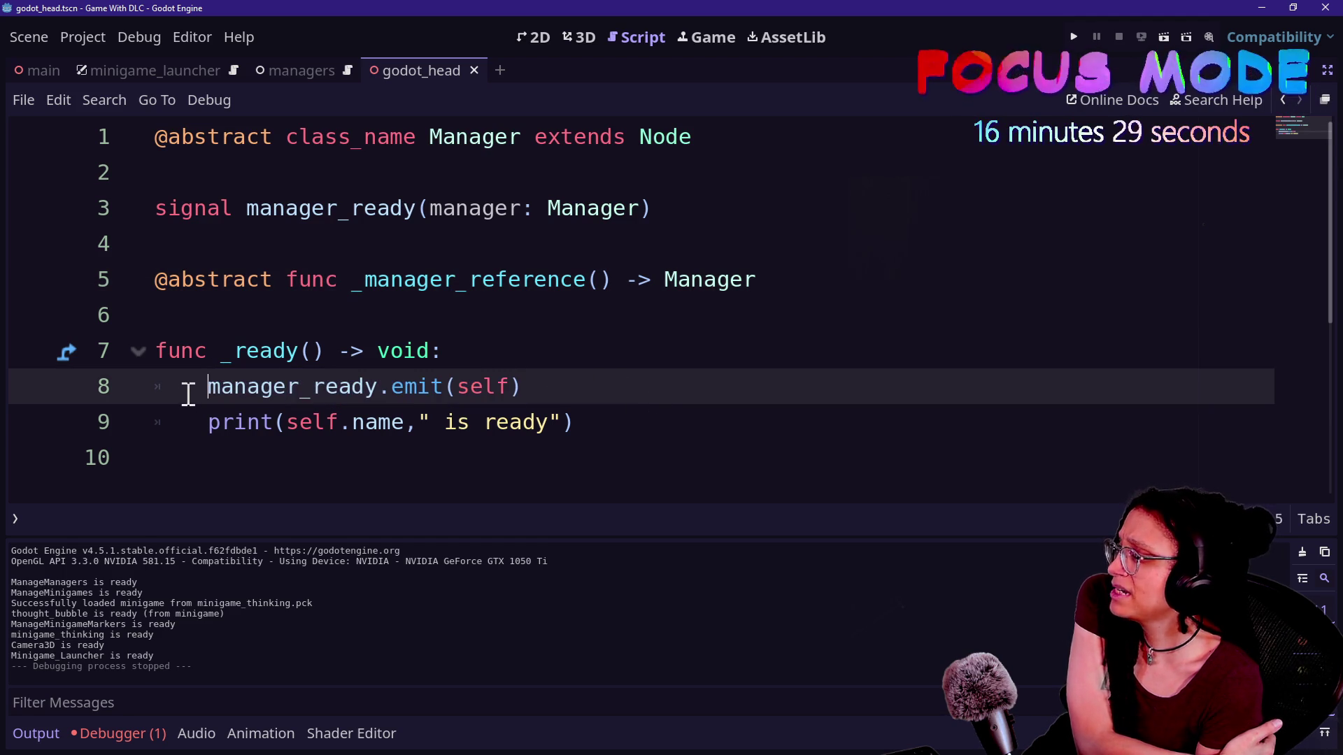
left_click(429, 382)
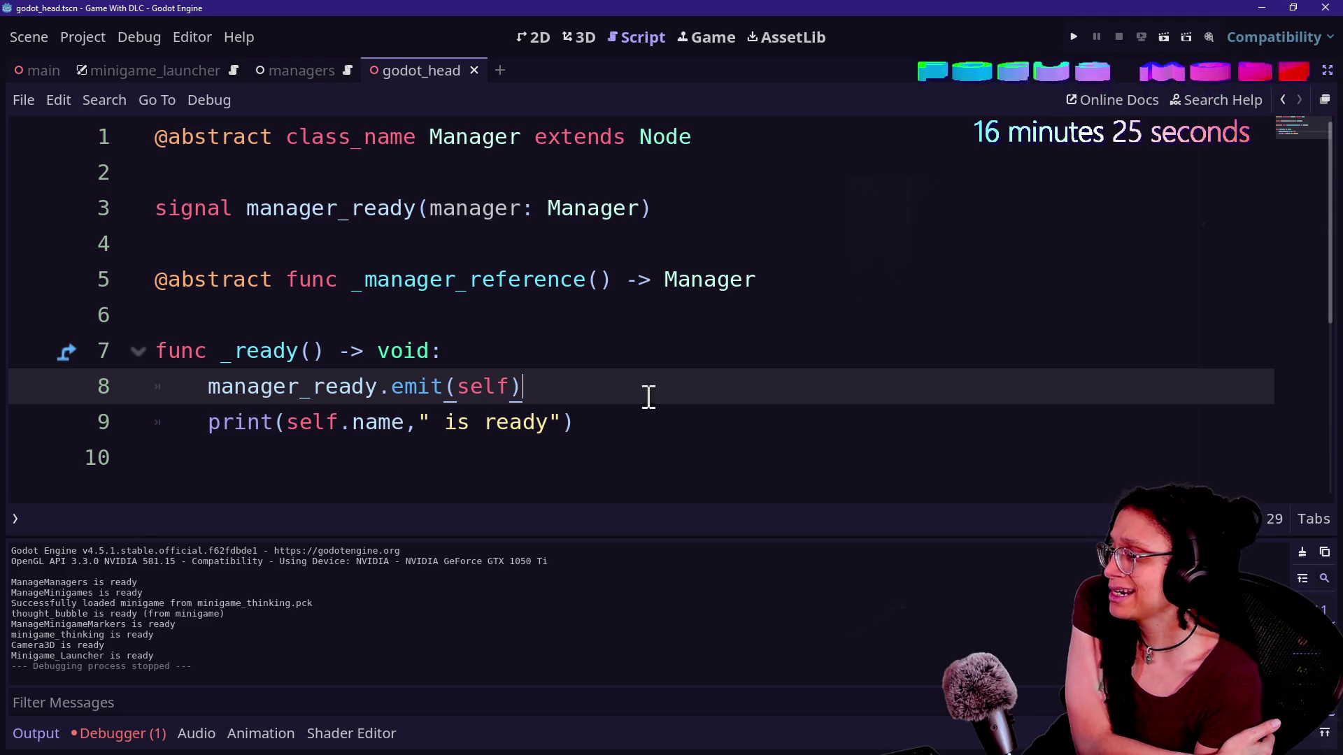
Delete the manager_ready.emit(self) line from _ready and bring back the side docks
left_click(653, 438)
left_click_drag(652, 432, 621, 330)
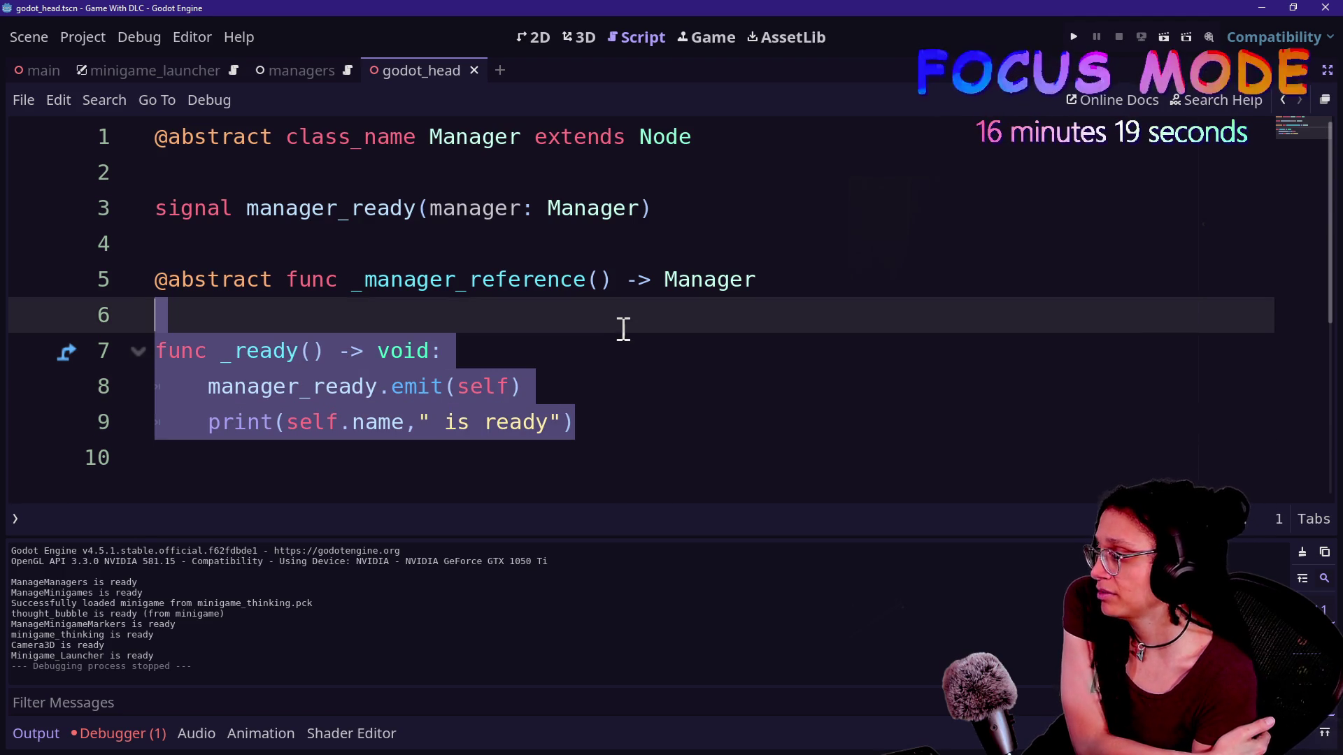
left_click(594, 476)
left_click_drag(592, 387, 590, 369)
key("BackSpace")
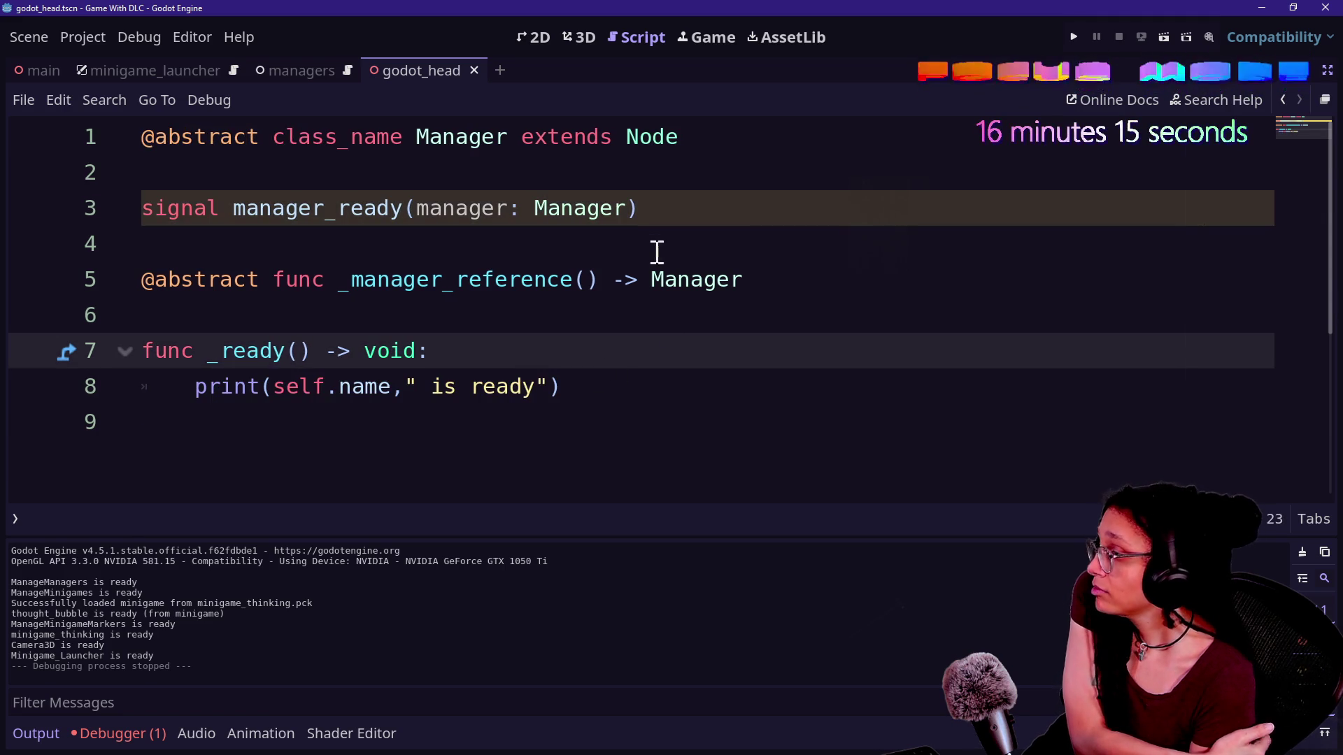
left_click_drag(630, 422, 666, 257)
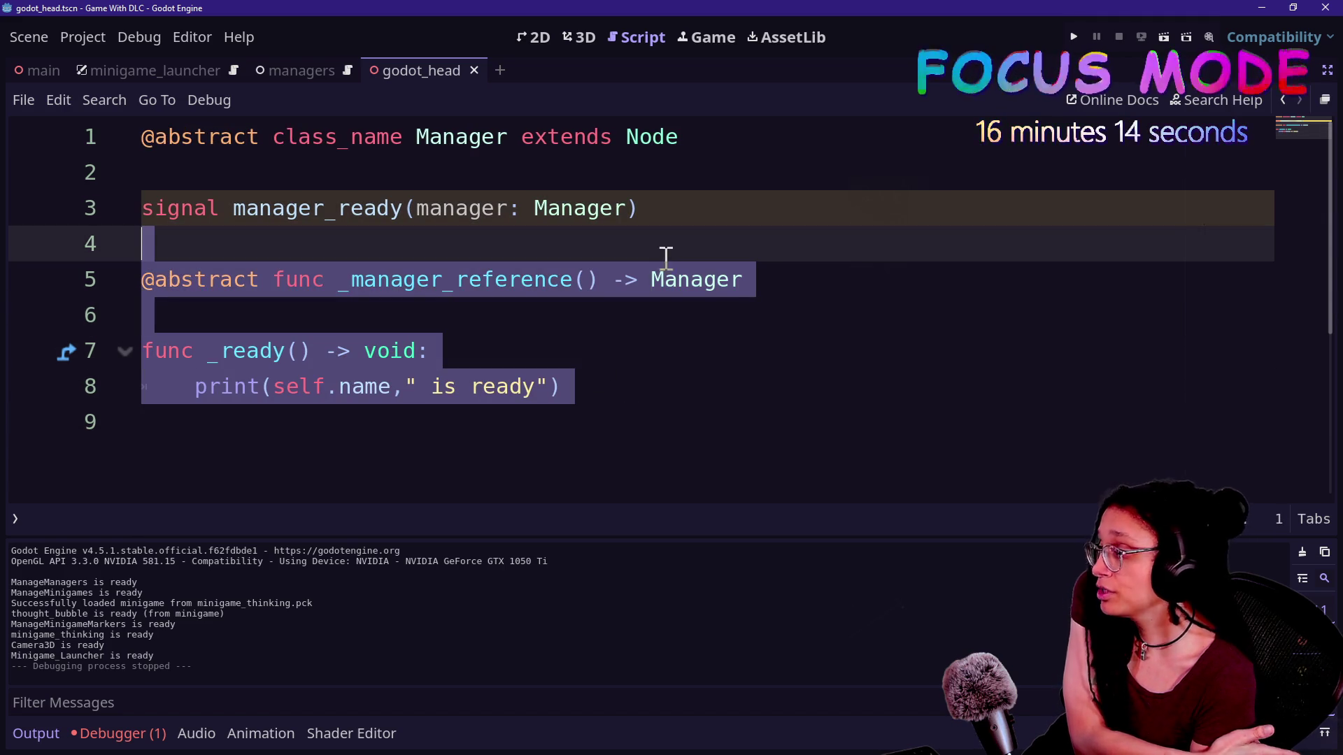
left_click(1327, 71)
left_click(828, 327)
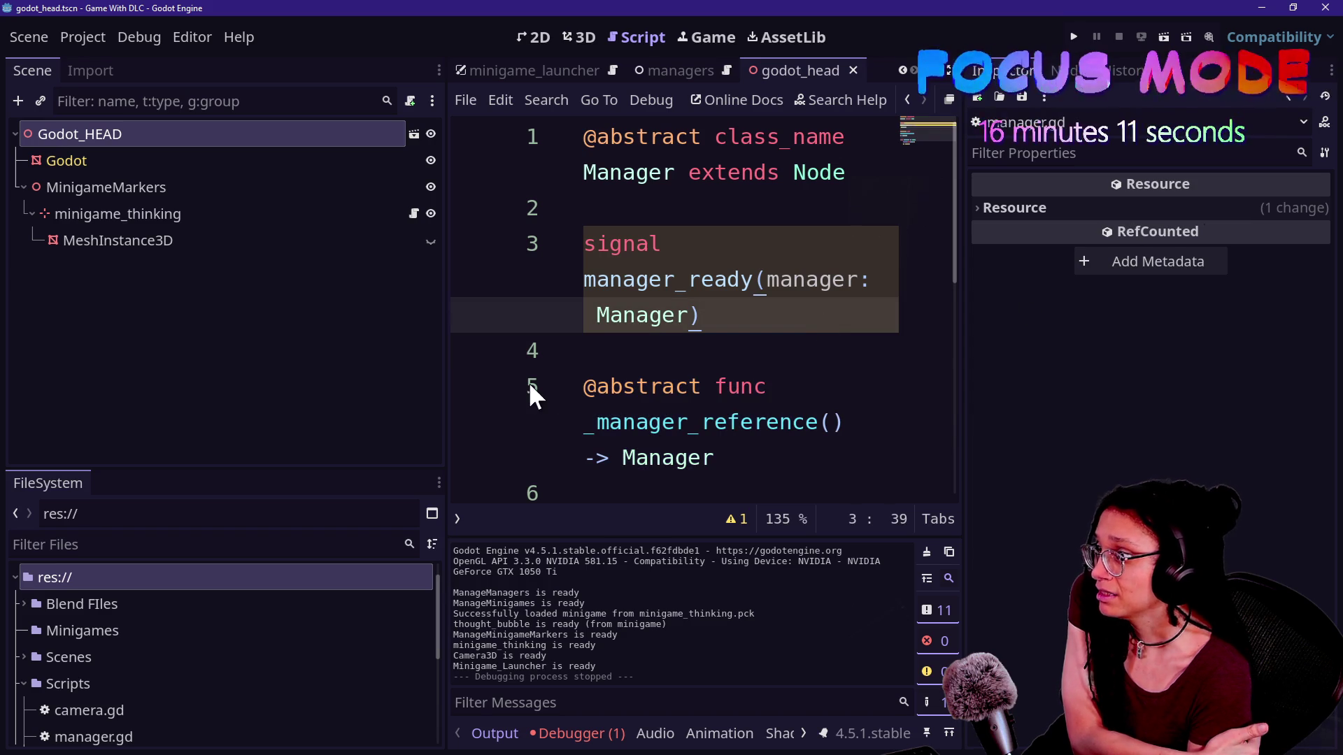
Delete the manager.gd script file from the FileSystem dock
left_click(275, 324)
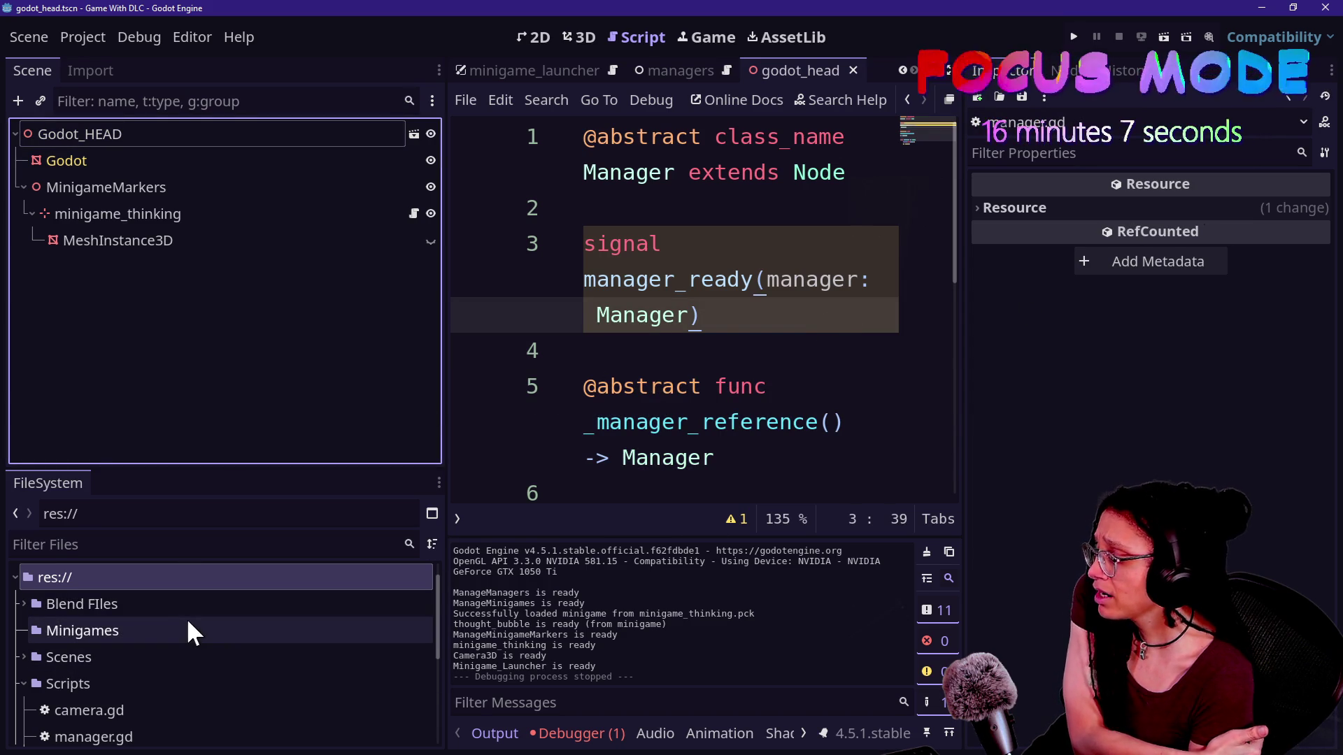
scroll(187, 621, "down", 2)
scroll(98, 686, "down", 1)
left_click(112, 670)
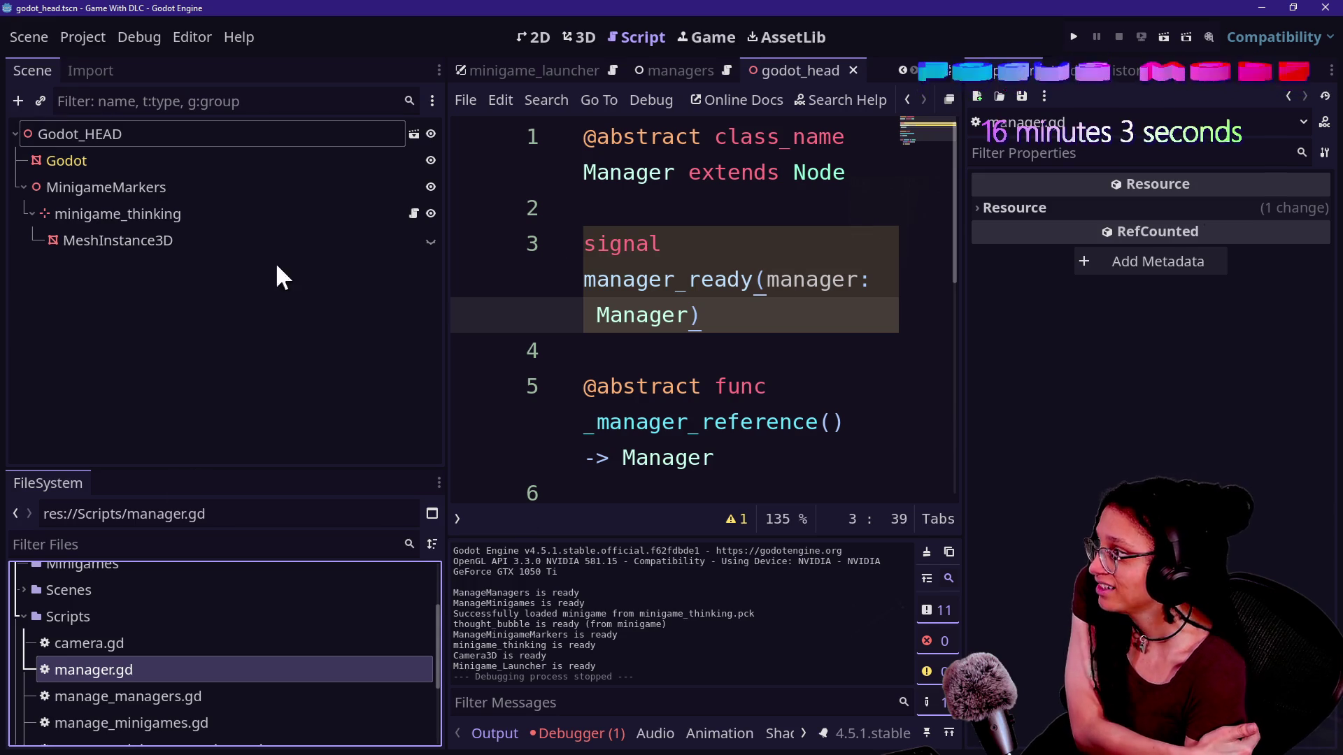
key("Delete")
key("Escape")
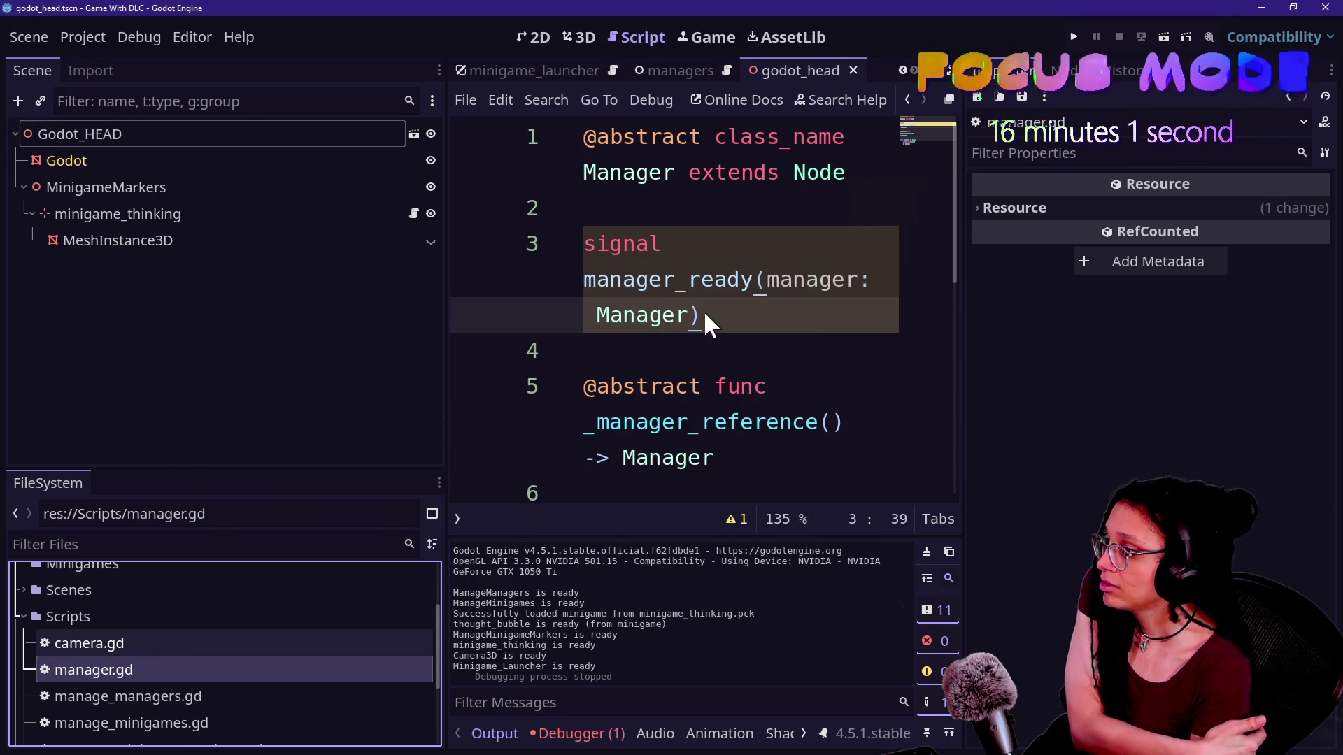
Erase the Manager base class after extends and delete the _manager_reference function
key("ctrl+shift+F11")
left_click_drag(691, 137, 612, 138)
key("BackSpace")
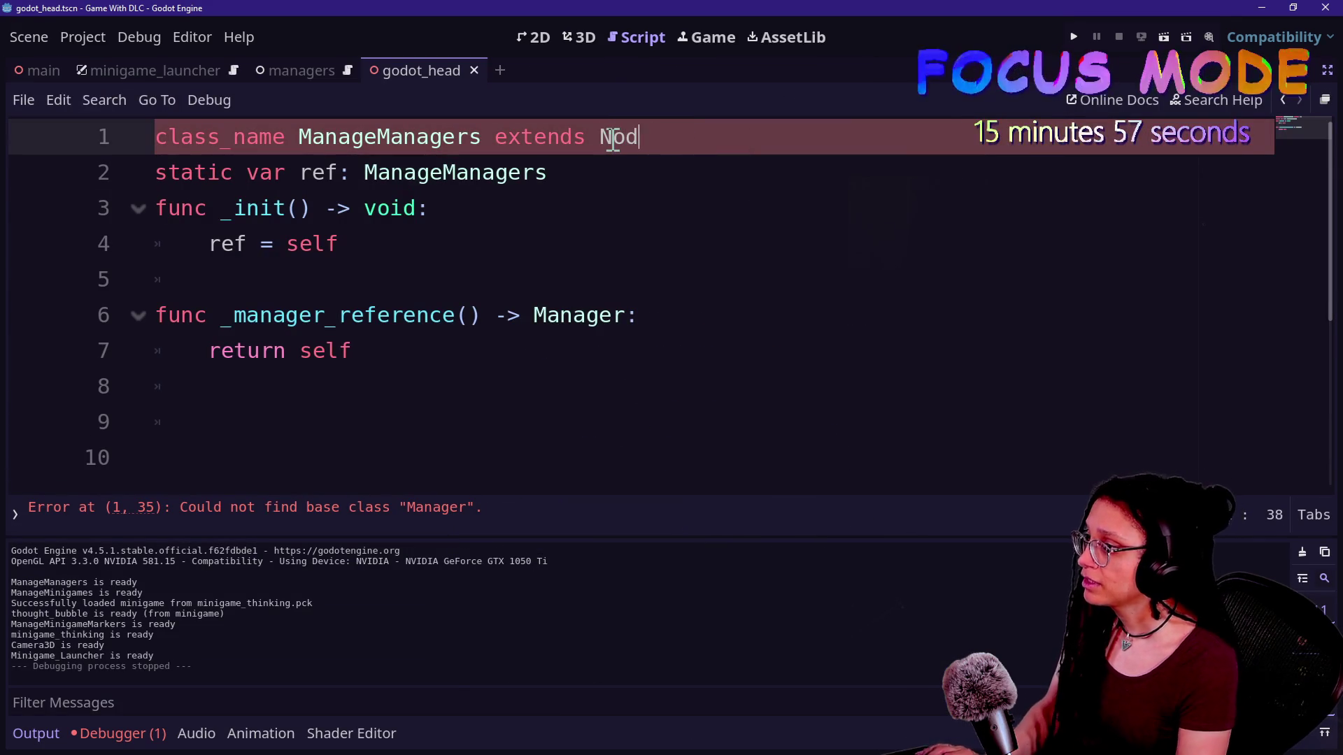
type("e")
mouse_move(720, 375)
left_mouse_down()
mouse_move(557, 329)
mouse_move(555, 284)
left_mouse_up()
key("BackSpace")
key("BackSpace")
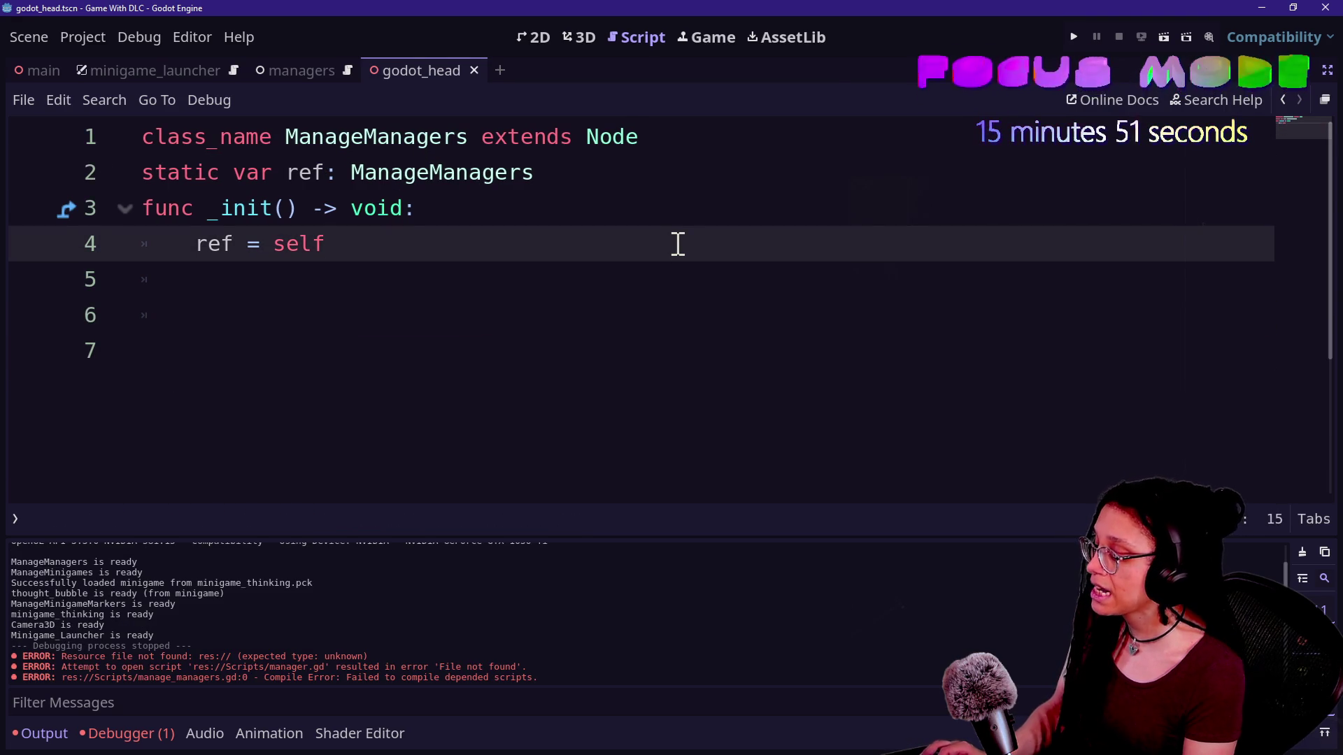
key("ctrl+shift+F11")
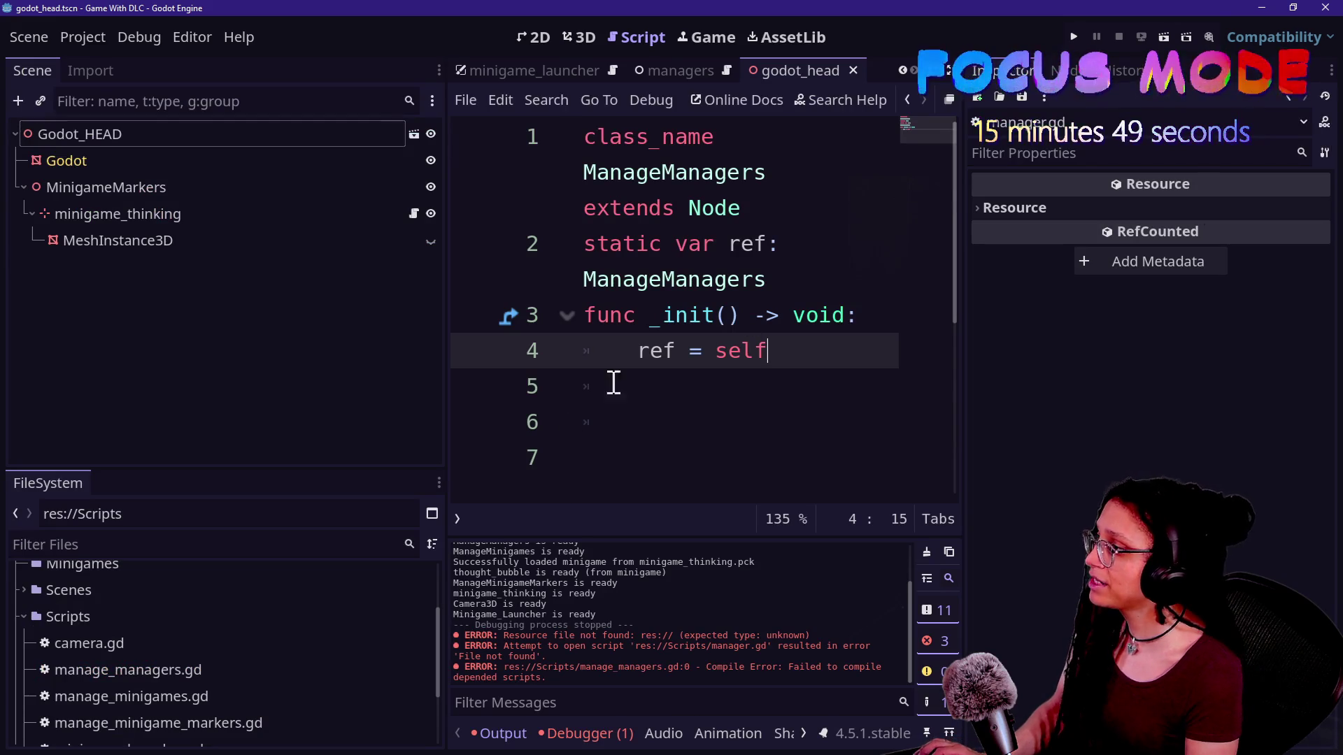
Delete all the script text, then undo to restore it
left_click(675, 419)
key("ctrl+a")
key("Delete")
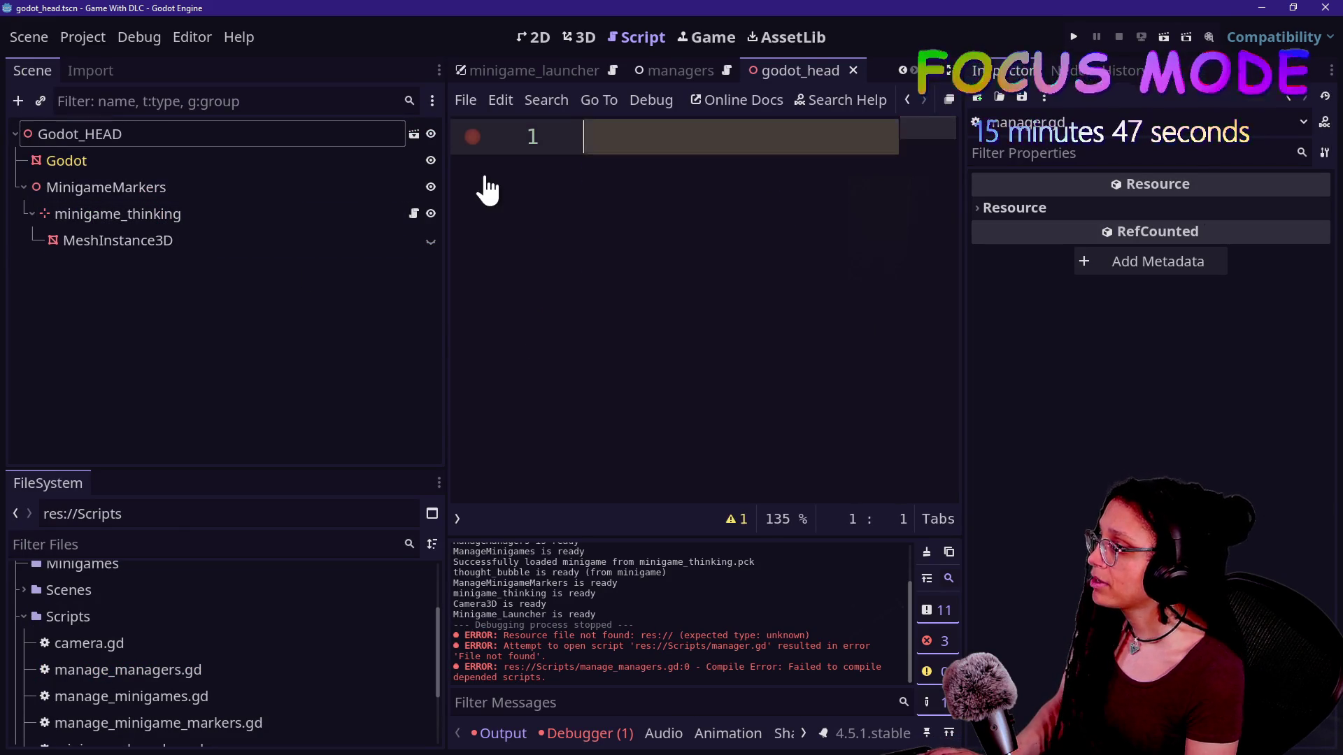
key("ctrl+z")
Cancel deleting manage_managers.gd and switch to the managers scene
left_click(182, 670)
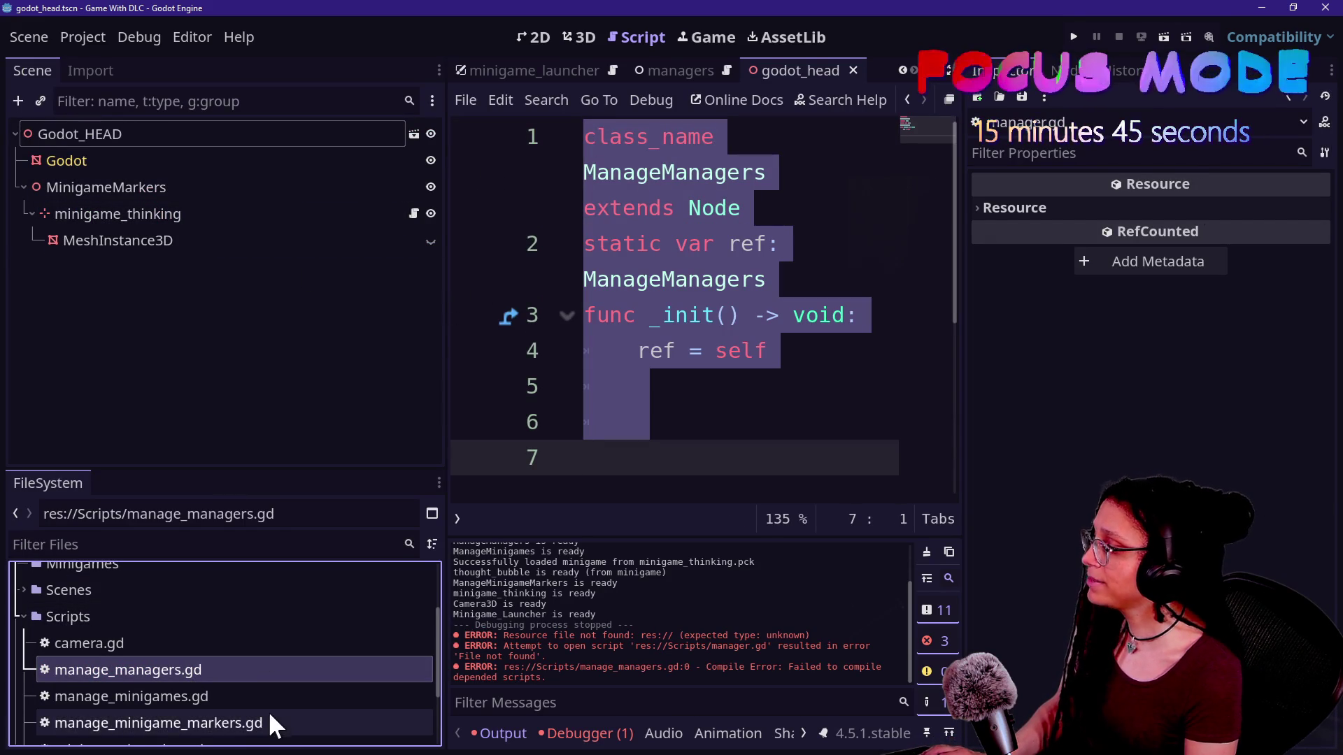
key("Delete")
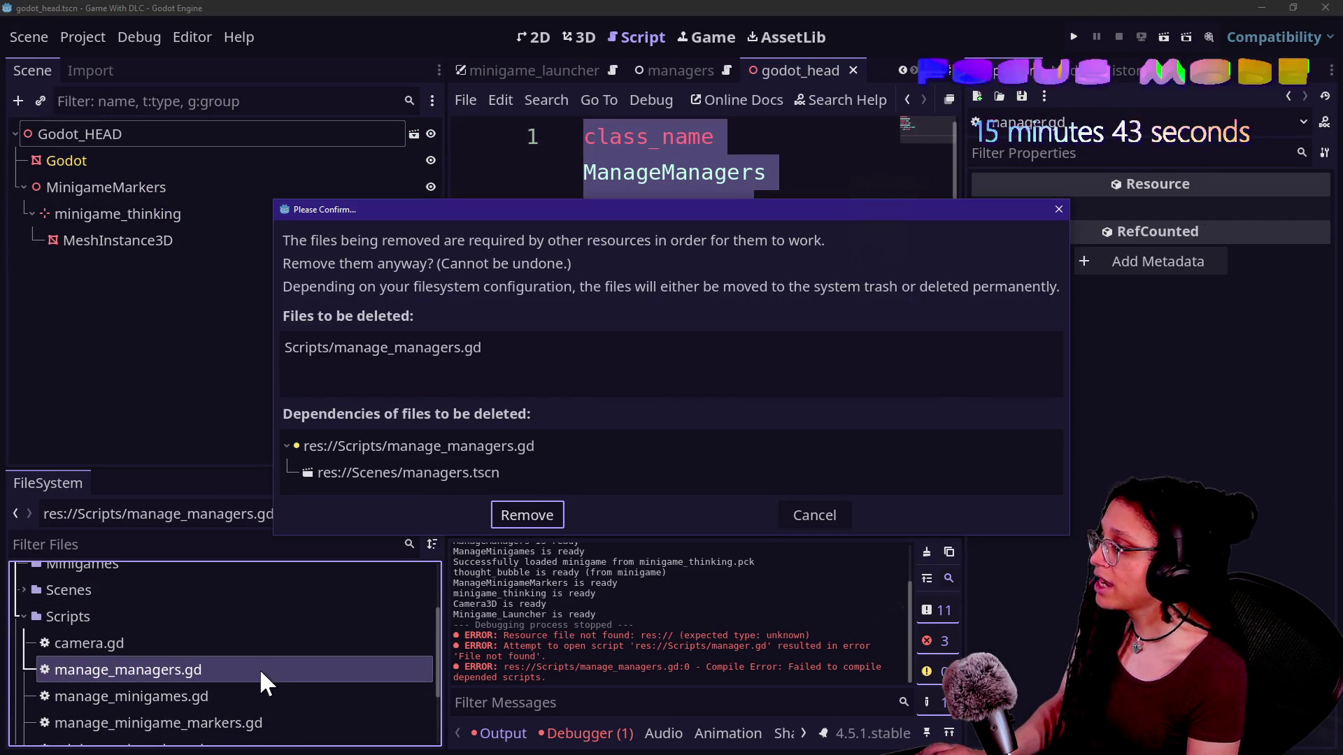
key("Escape")
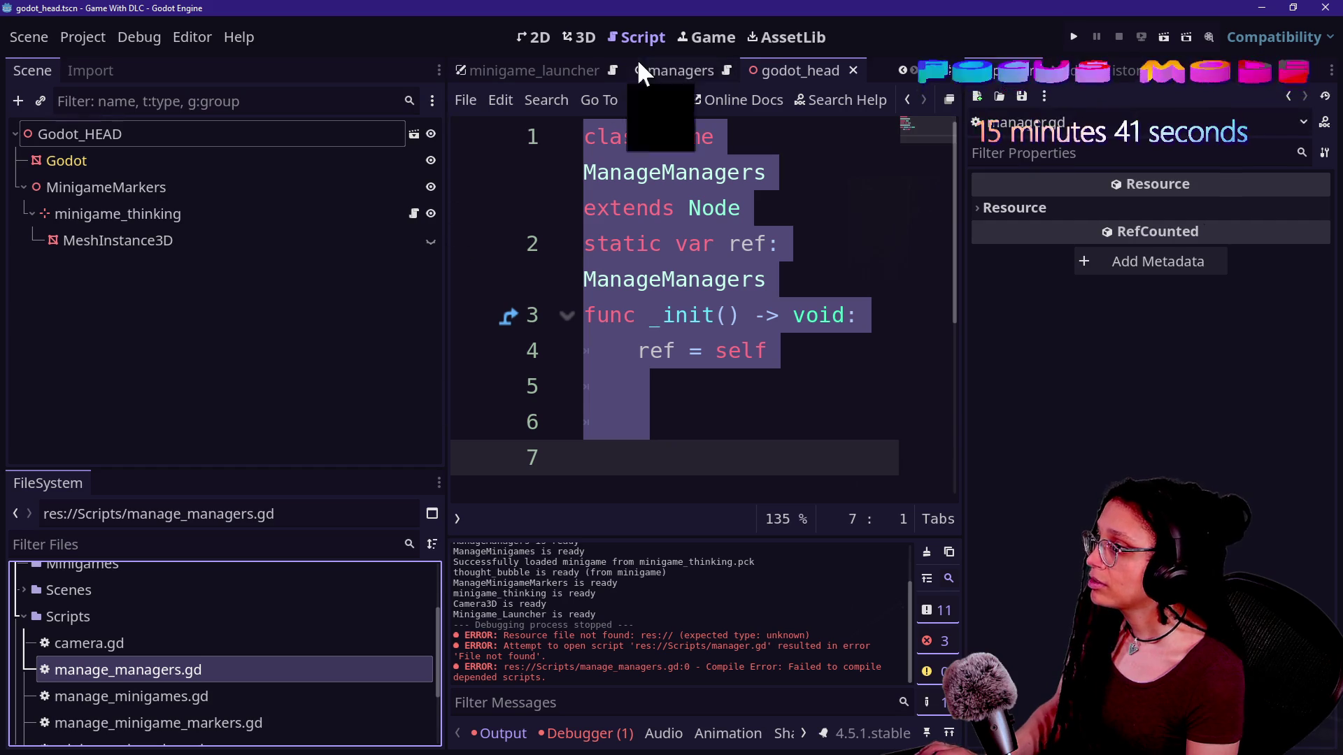
left_click(658, 70)
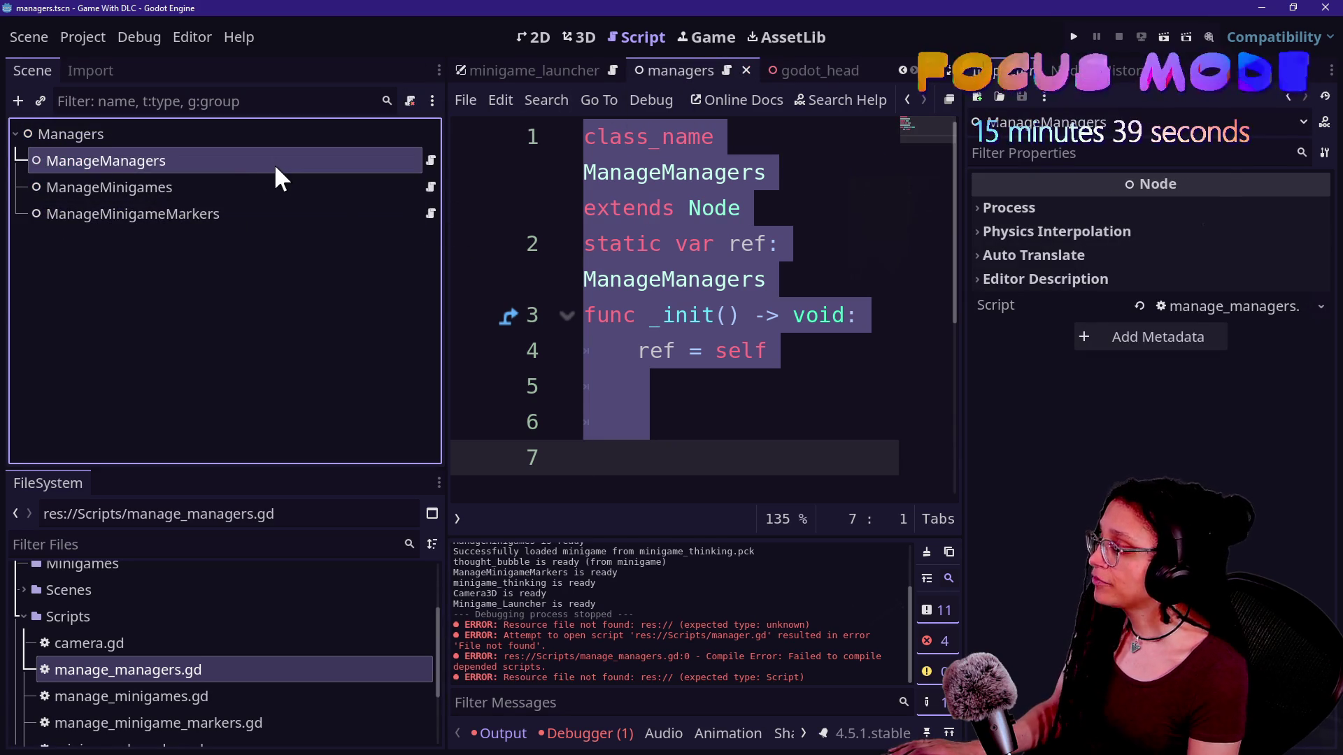
Remove the ManageManagers node from the managers scene
left_click(426, 160)
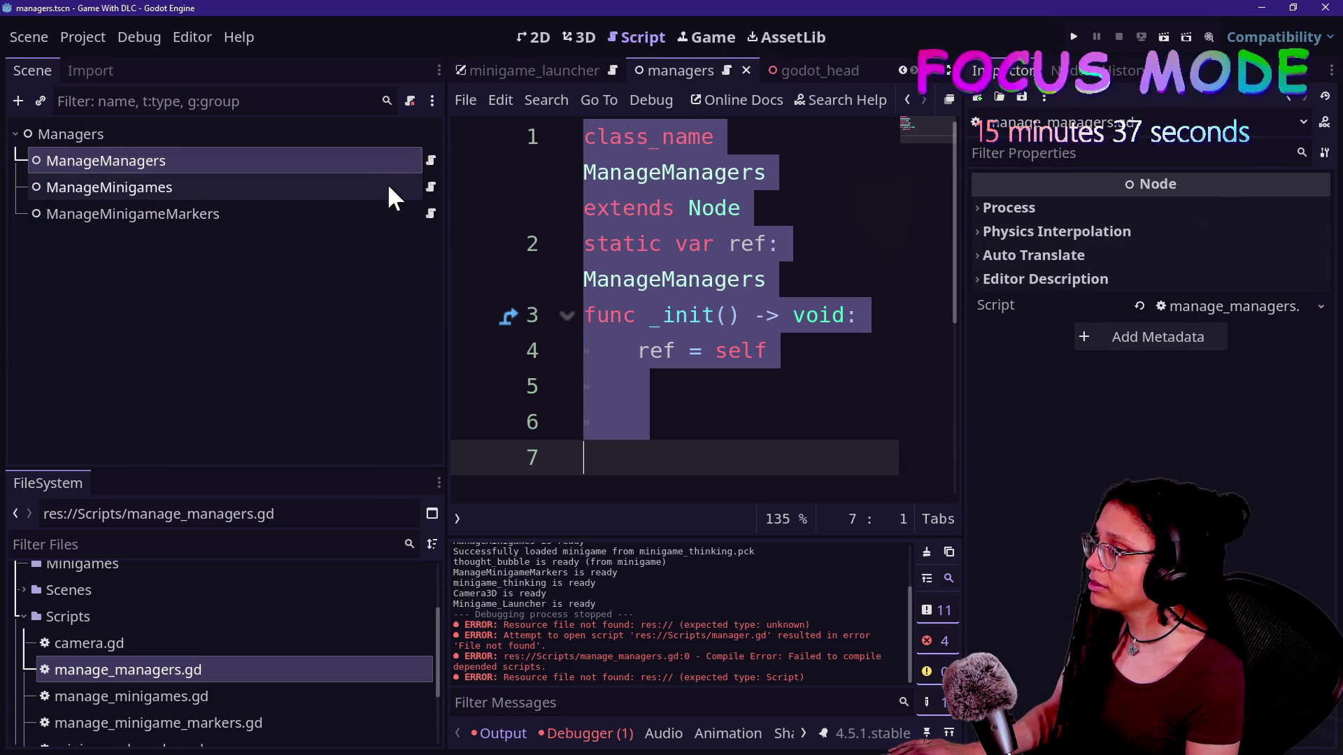
left_click(389, 186)
left_click(389, 151)
key("Delete")
key("Return")
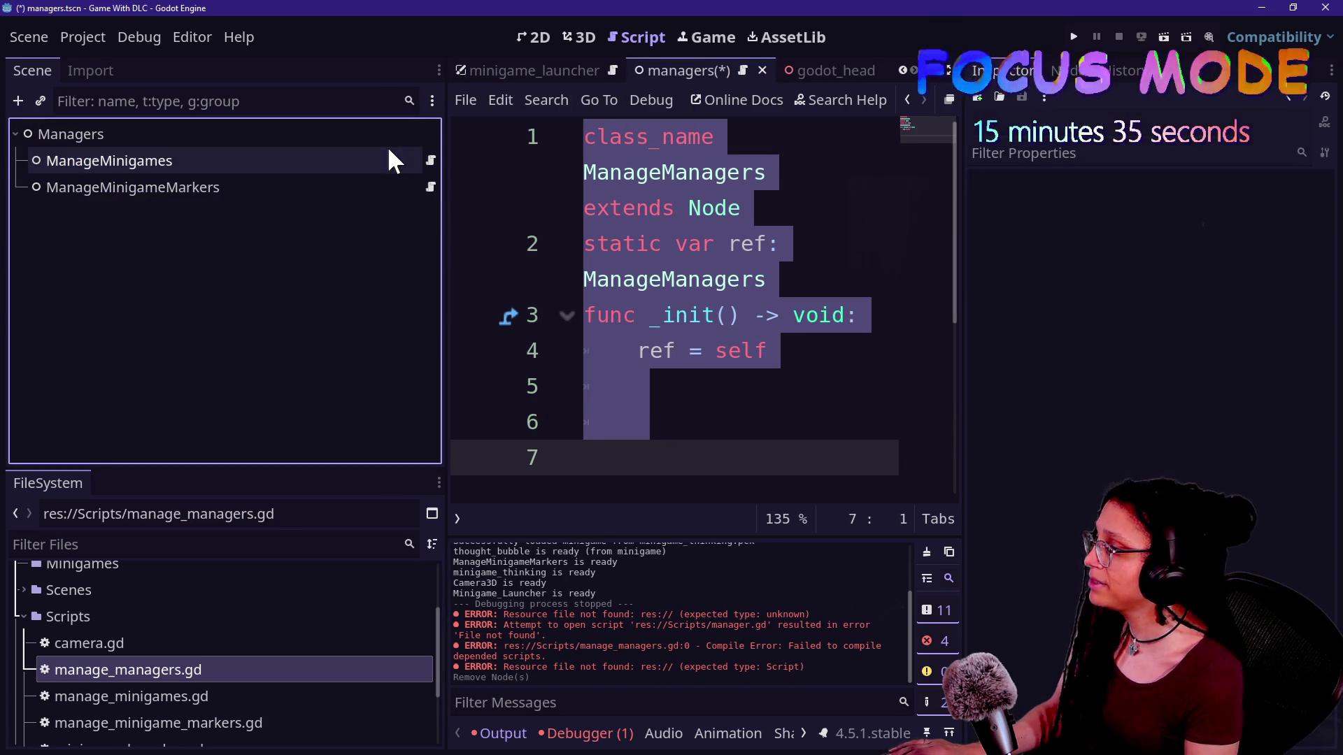
Delete the manage_managers.gd script file from the project
left_click(143, 696)
left_click(162, 669)
key("Delete")
key("Return")
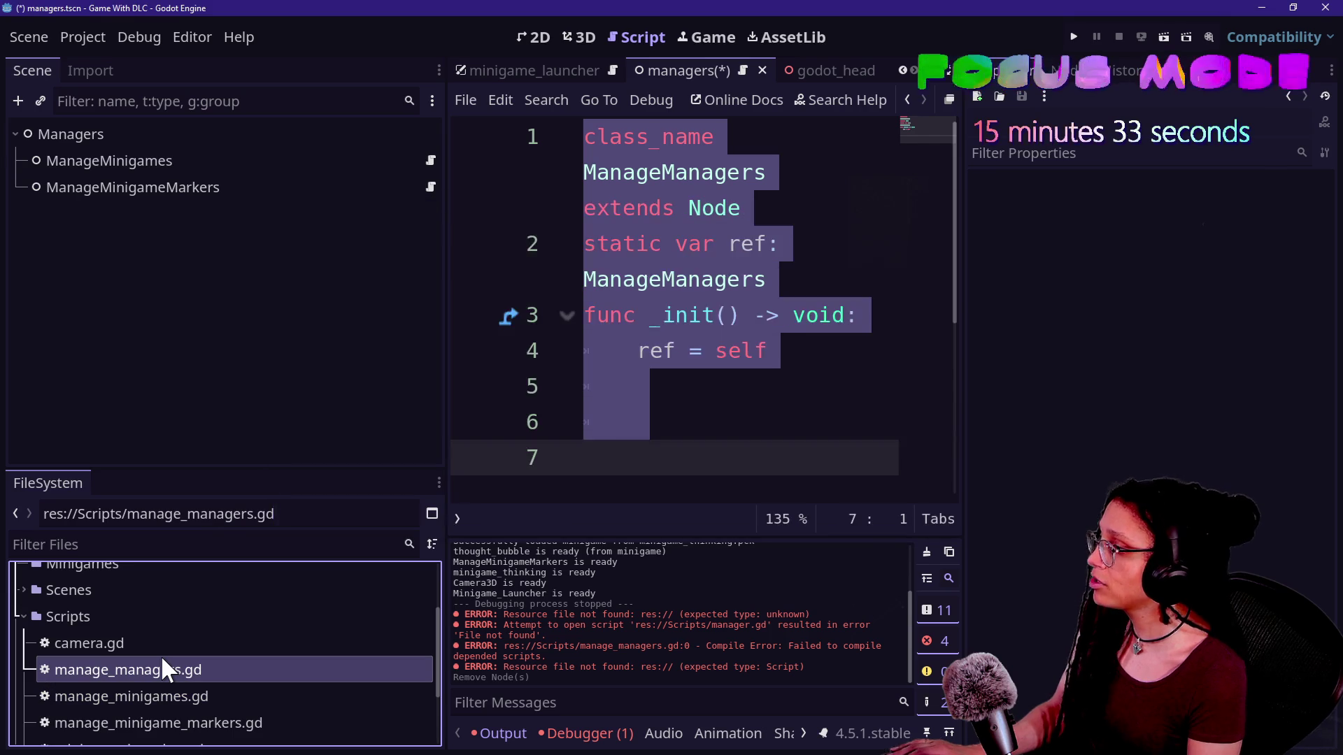
Save the managers scene and review the add_minigame call in the open script
left_click(797, 270)
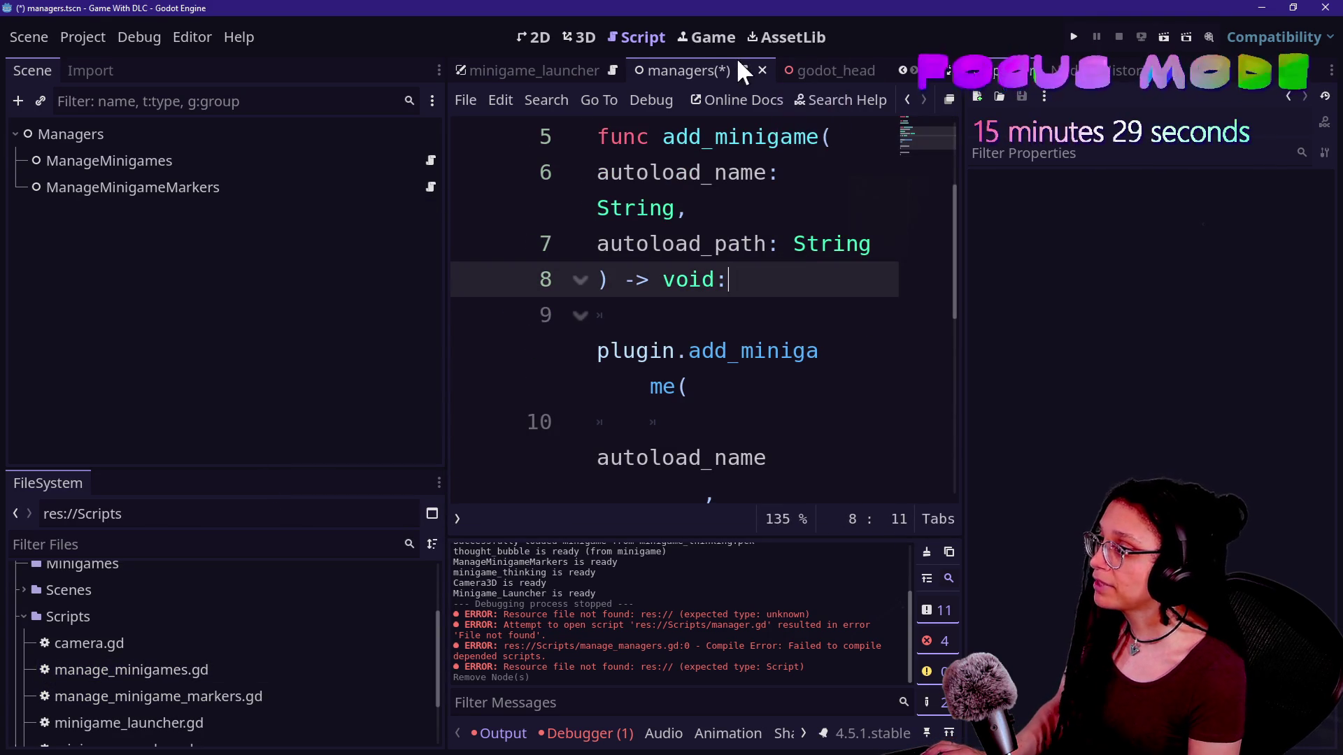
key("ctrl+a")
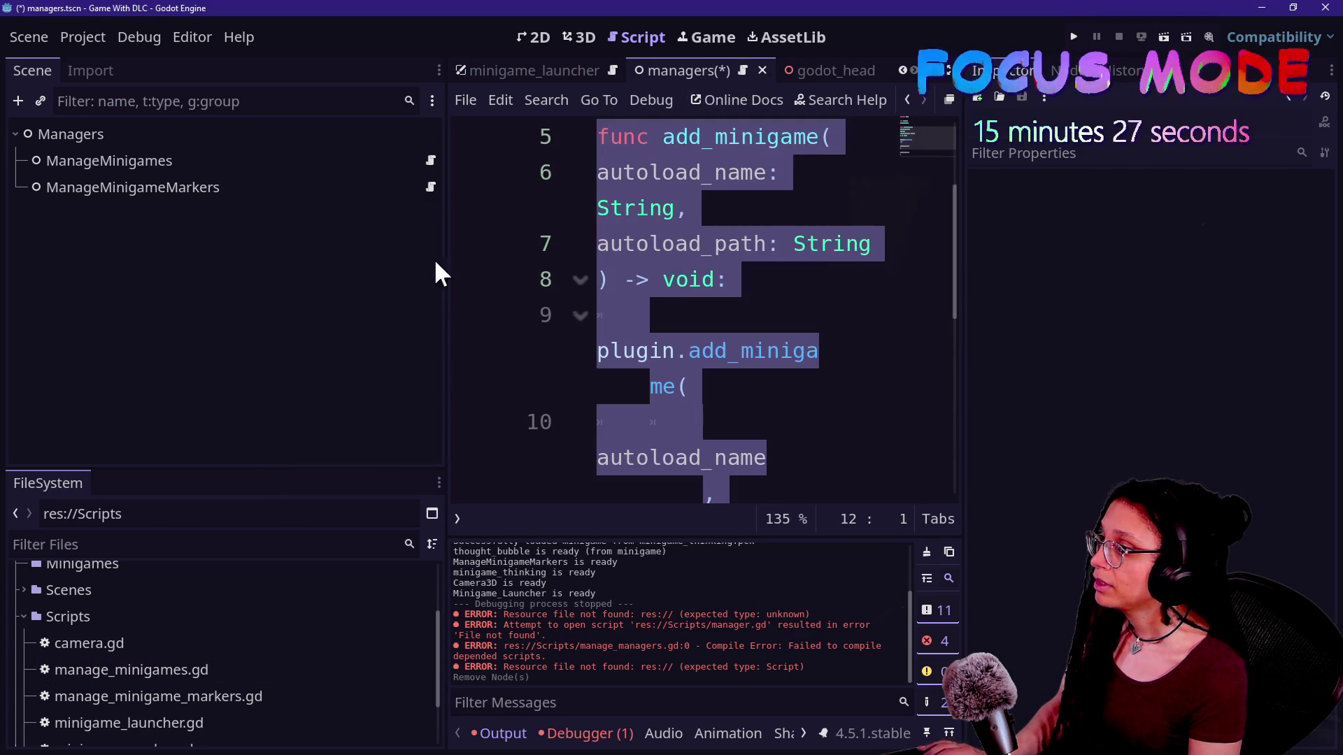
left_click(742, 201)
key("ctrl+s")
left_click(637, 314)
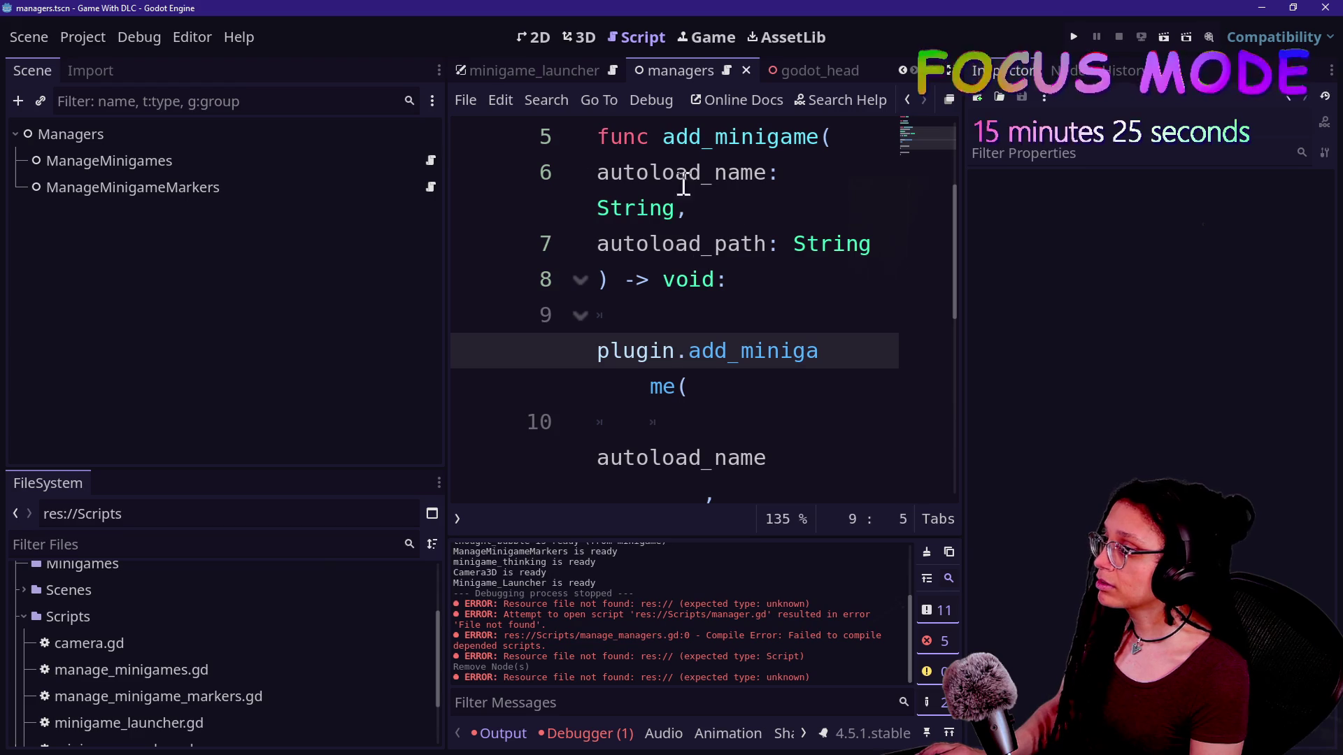
left_click(691, 381)
key("shift+alt+o")
Search all project files for 'managemanager' and open the match in minigame_marker.gd
type("`")
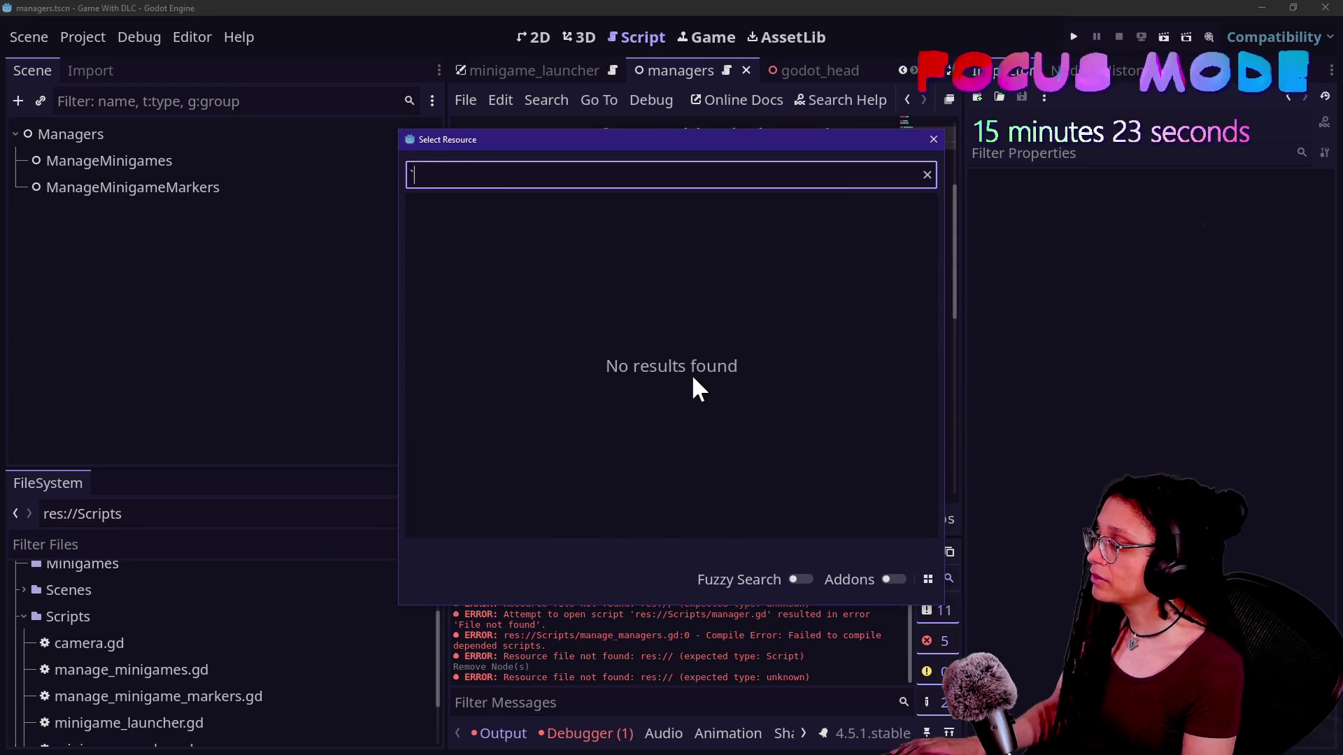
key("Escape")
key("ctrl+shift+f")
type("ma")
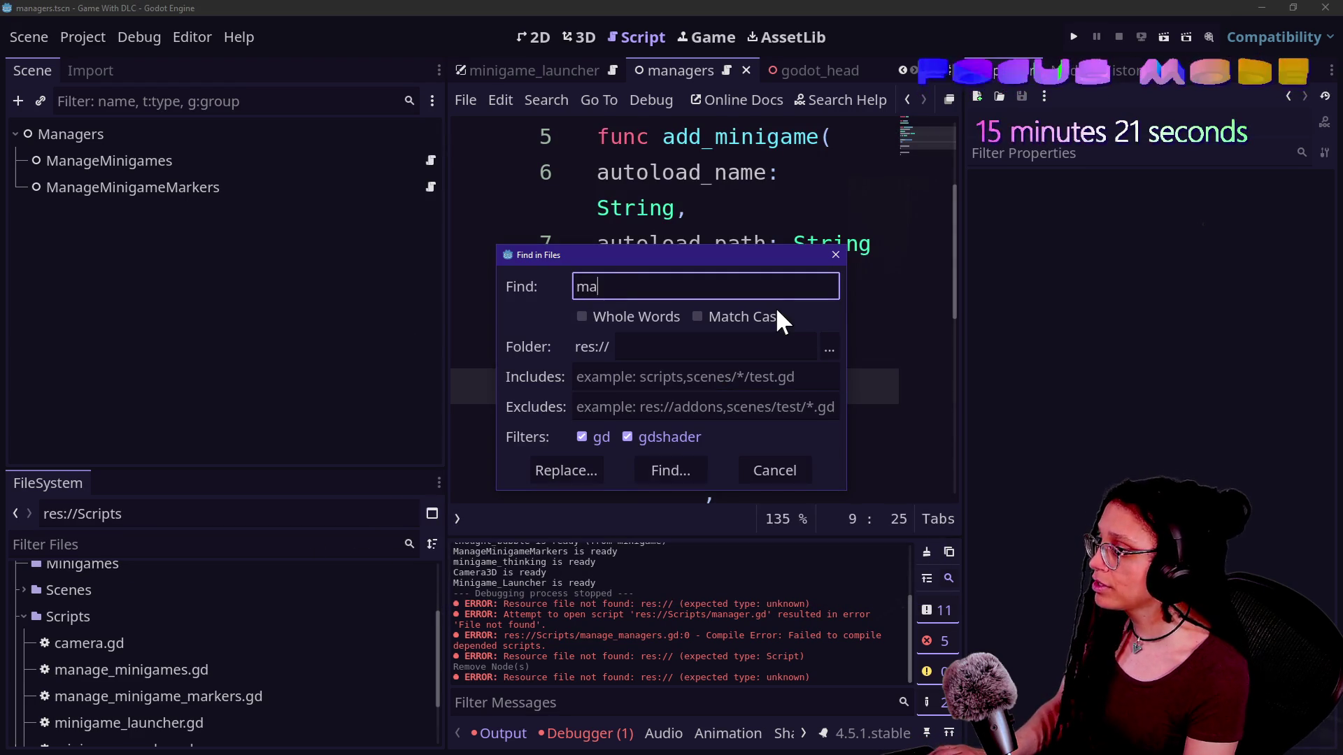
type("ne")
type("ge")
key("BackSpace")
type("emanager")
key("Return")
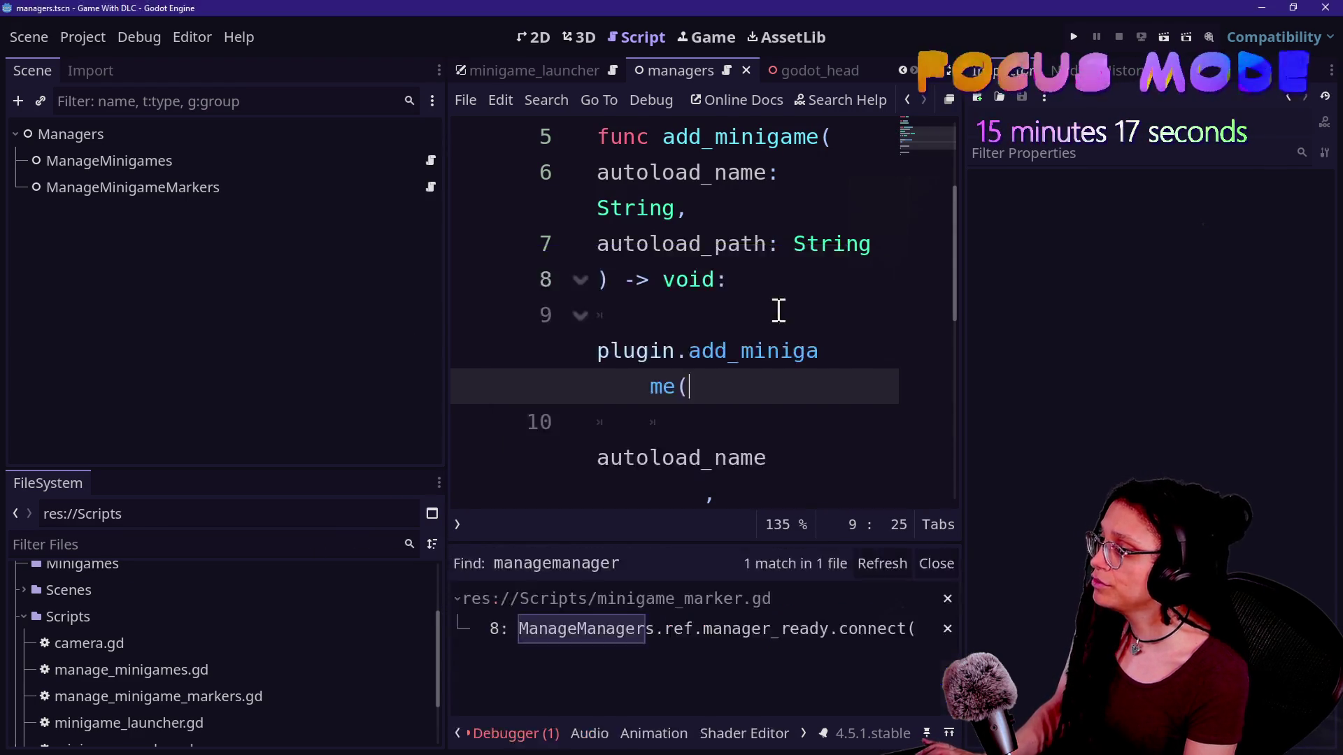
left_click(750, 634)
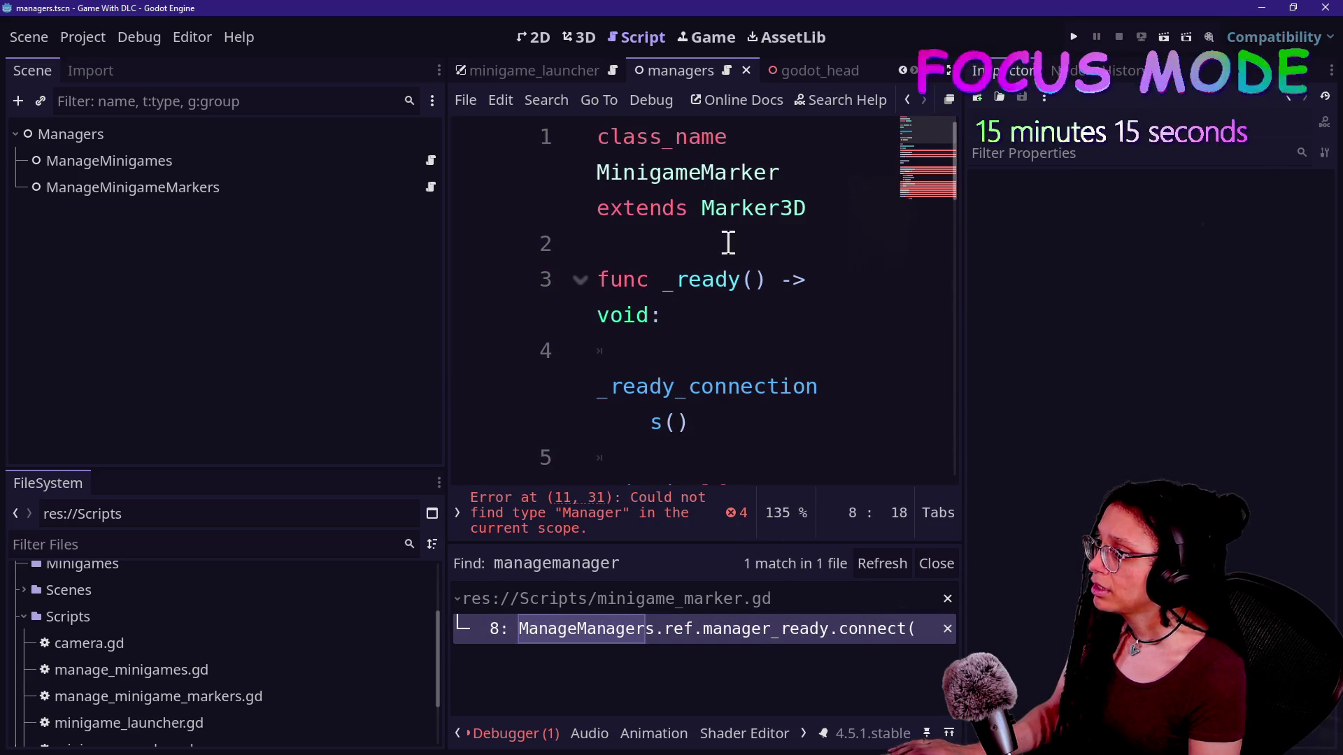
Delete the code connecting to ManageManagers' manager_ready signal and show the Output log
key("ctrl+shift+F11")
scroll(474, 345, "down", 1)
mouse_move(493, 317)
left_mouse_down()
mouse_move(469, 280)
mouse_move(319, 194)
left_mouse_up()
key("BackSpace")
key("BackSpace")
key("BackSpace")
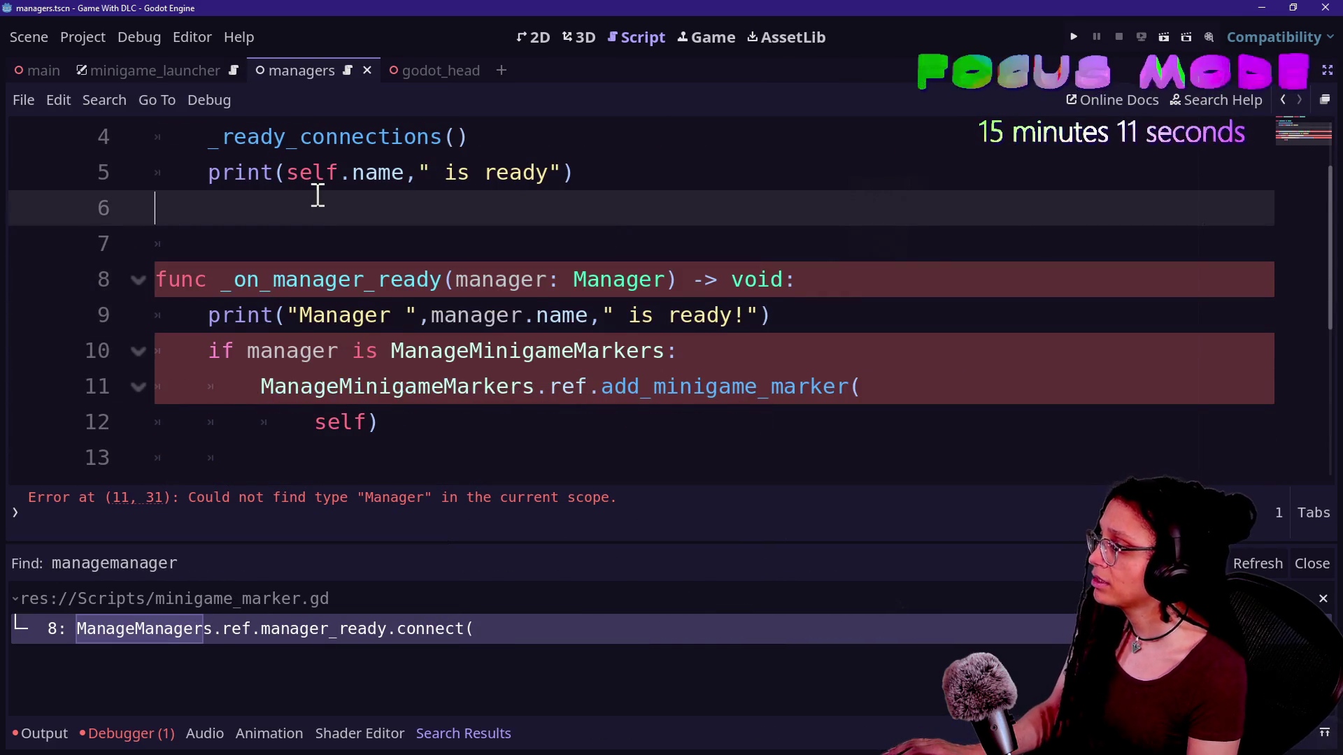
scroll(649, 334, "up", 1)
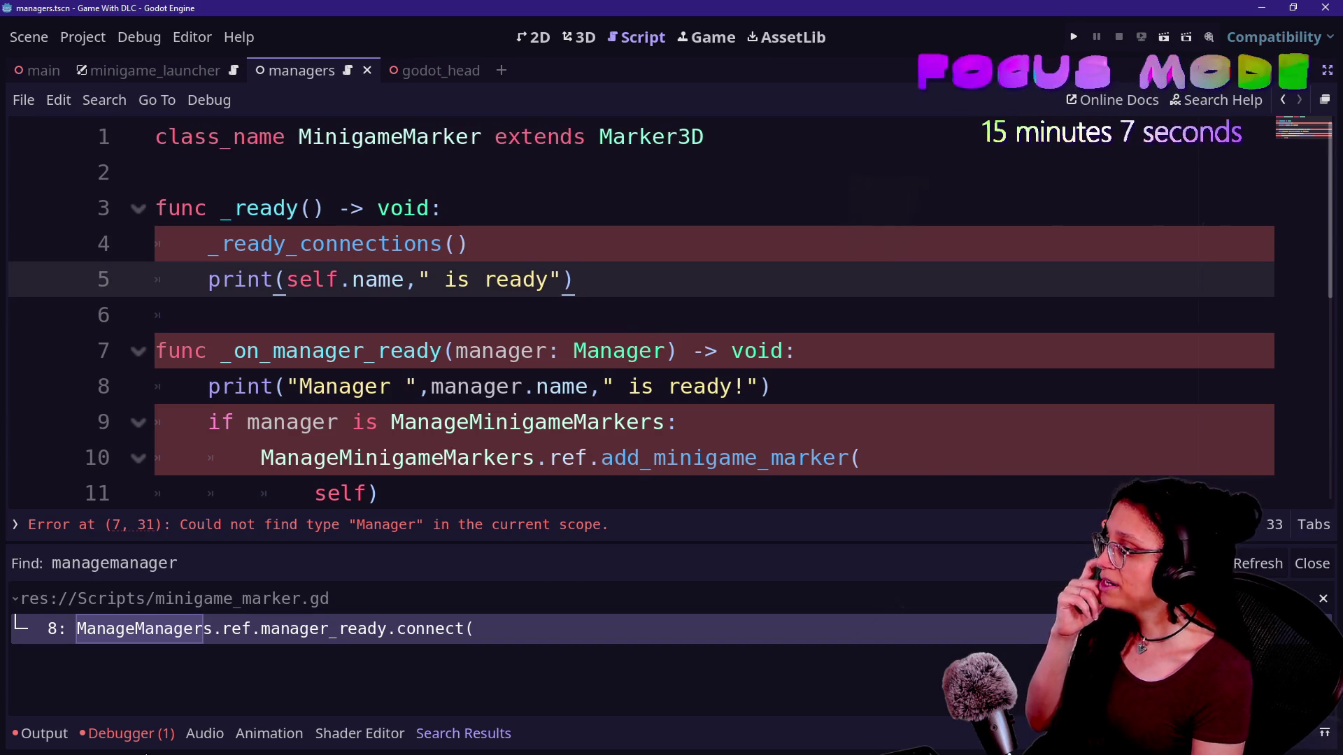
left_click(28, 743)
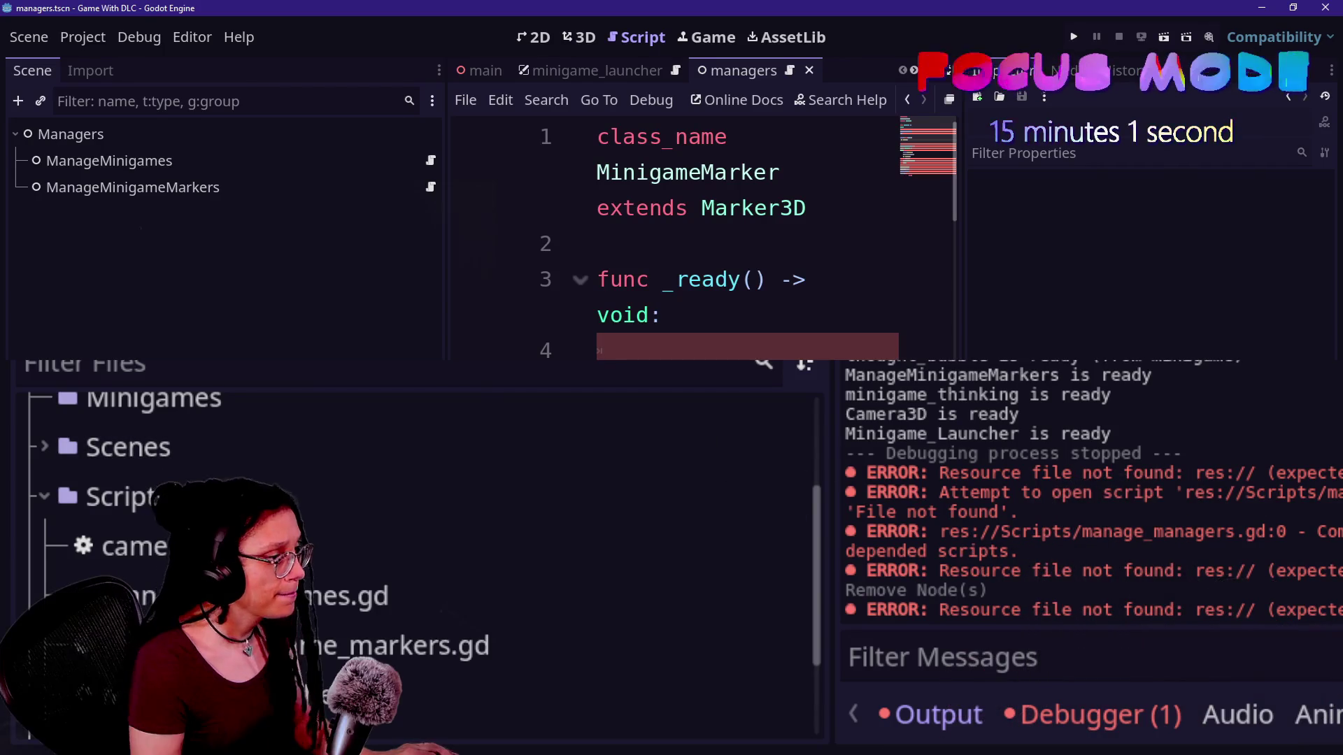
Widen the Output panel, read the ManageMinigames and Managers ready messages, then restore the full-width editor
mouse_move(829, 528)
left_mouse_down()
mouse_move(699, 528)
mouse_move(845, 504)
mouse_move(976, 503)
left_mouse_up()
scroll(938, 527, "up", 3)
left_click_drag(710, 441, 870, 448)
left_click(769, 437)
left_click_drag(764, 421, 869, 423)
left_click(804, 497)
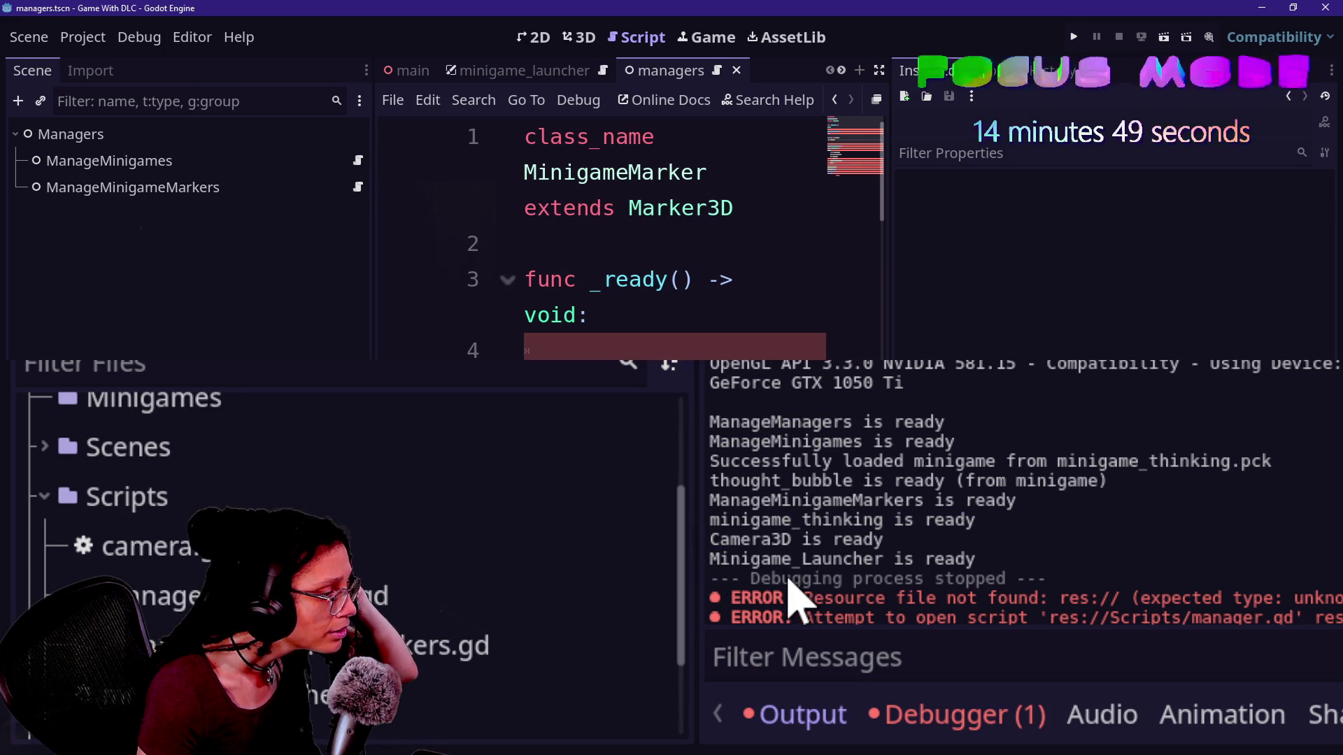
scroll(790, 594, "down", 3)
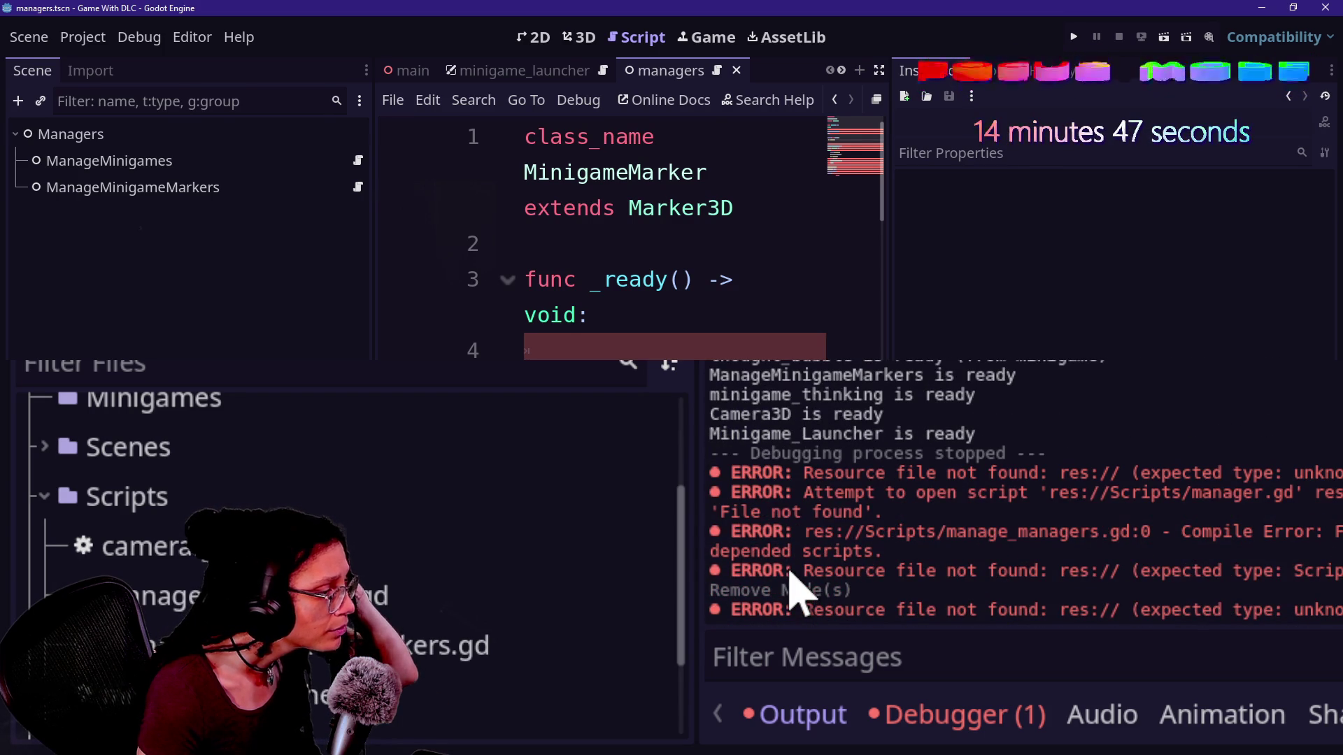
scroll(802, 528, "up", 2)
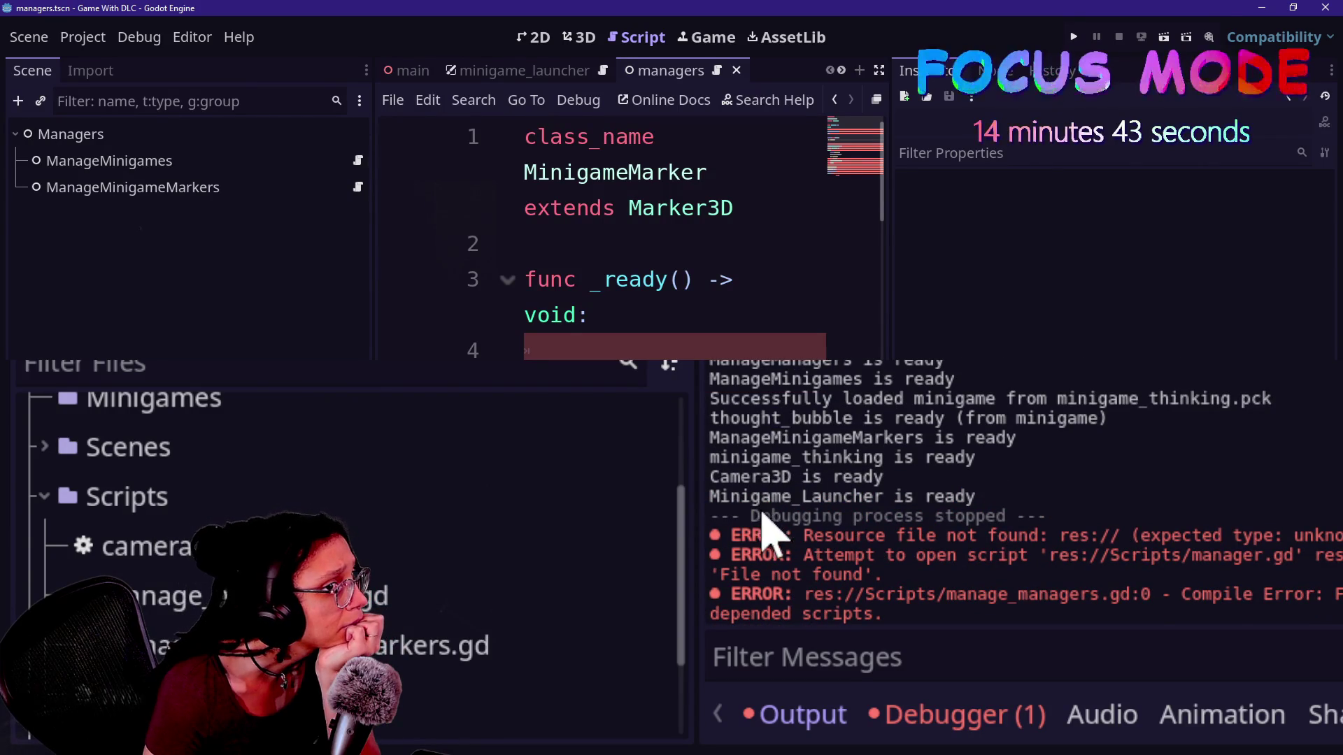
scroll(780, 549, "up", 1)
scroll(780, 549, "down", 2)
scroll(782, 553, "up", 4)
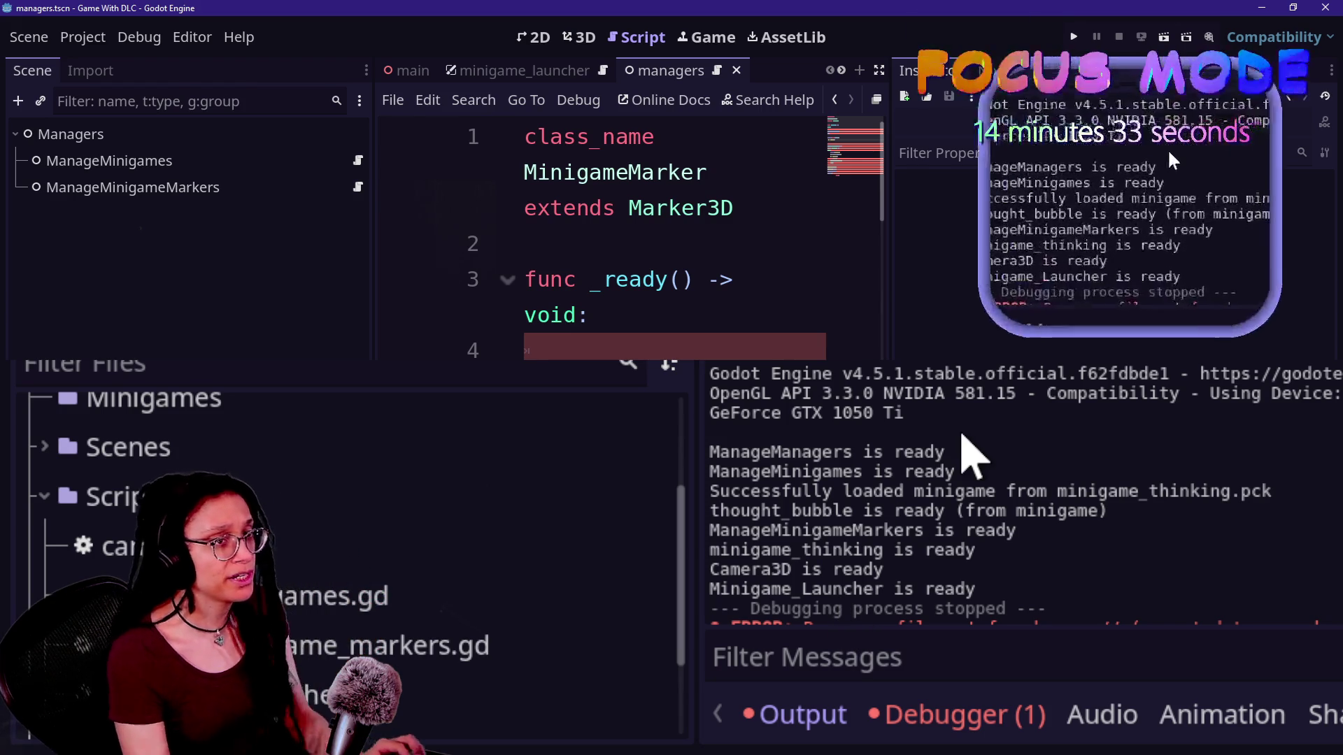
key("ctrl+shift+F11")
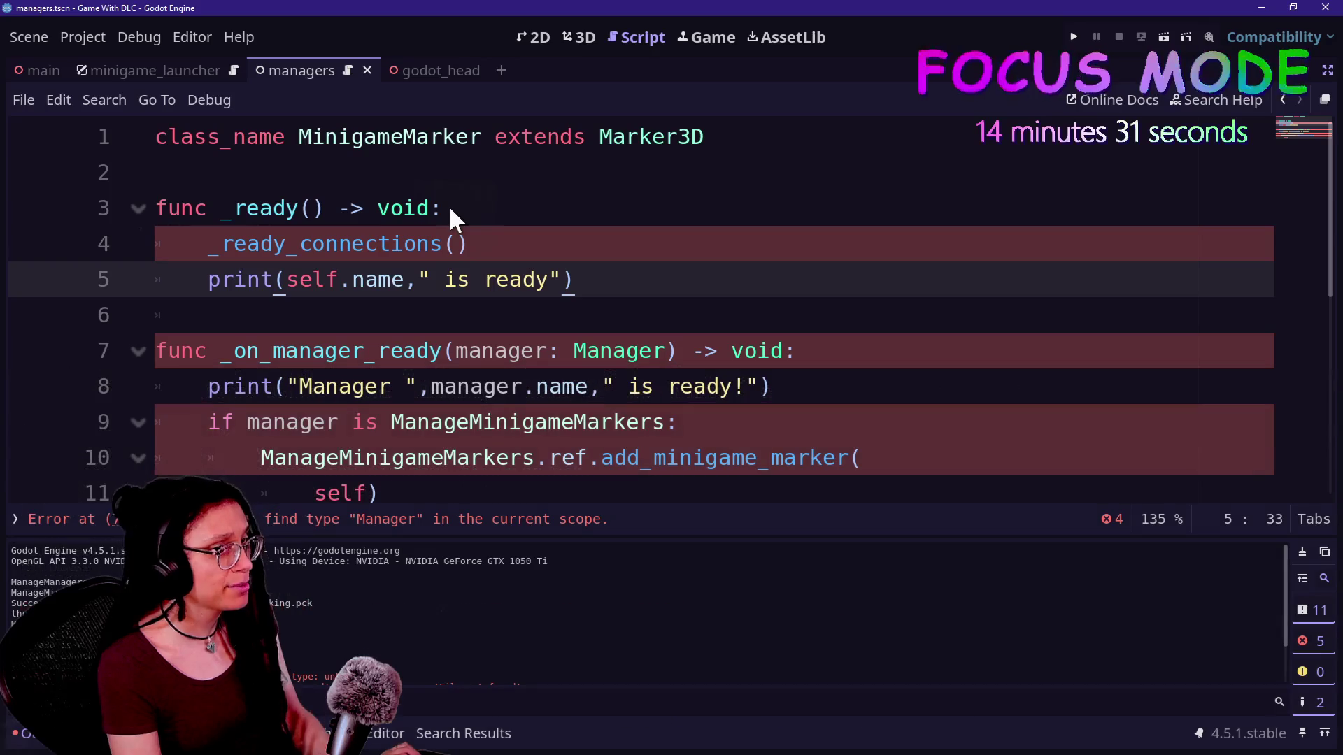
Delete the _ready_connections() call from _ready and add 'marker' to its ready message
left_click(471, 385)
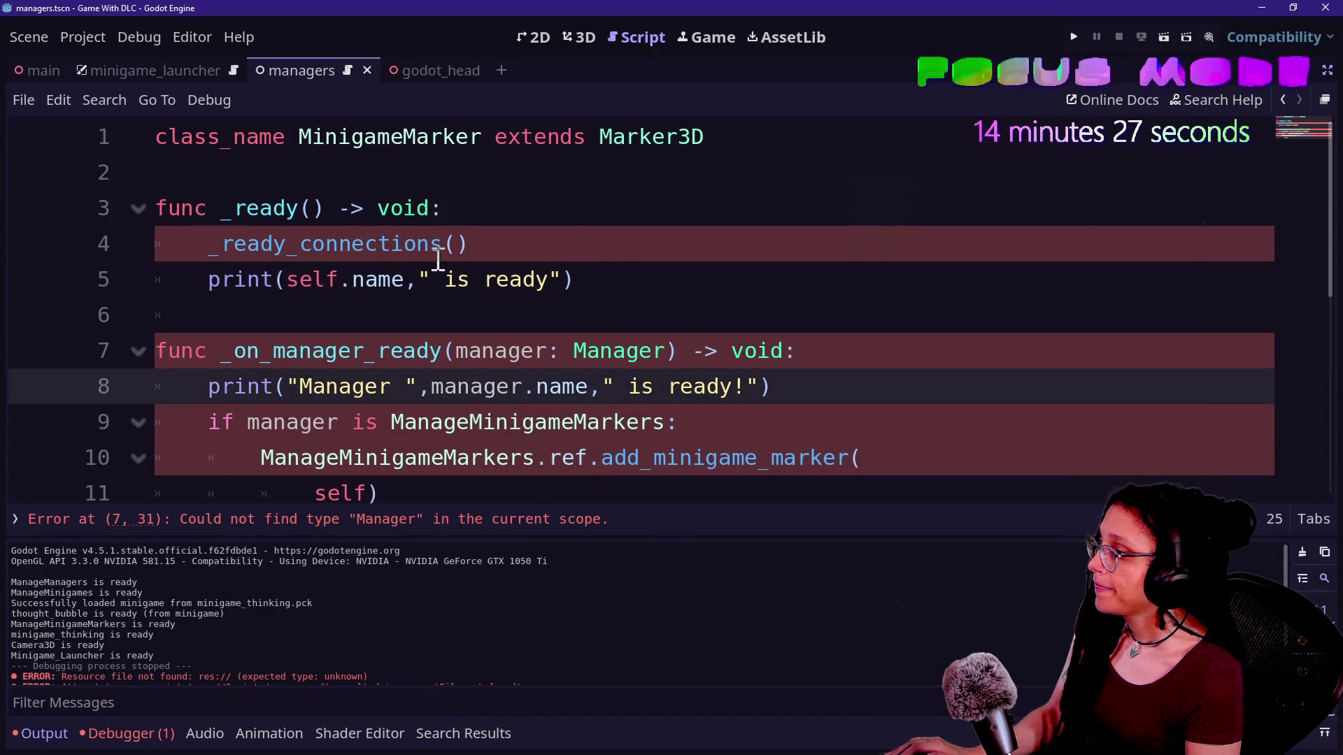
left_click(579, 244)
key("shift+Up")
key("BackSpace")
key("End")
mouse_move(398, 245)
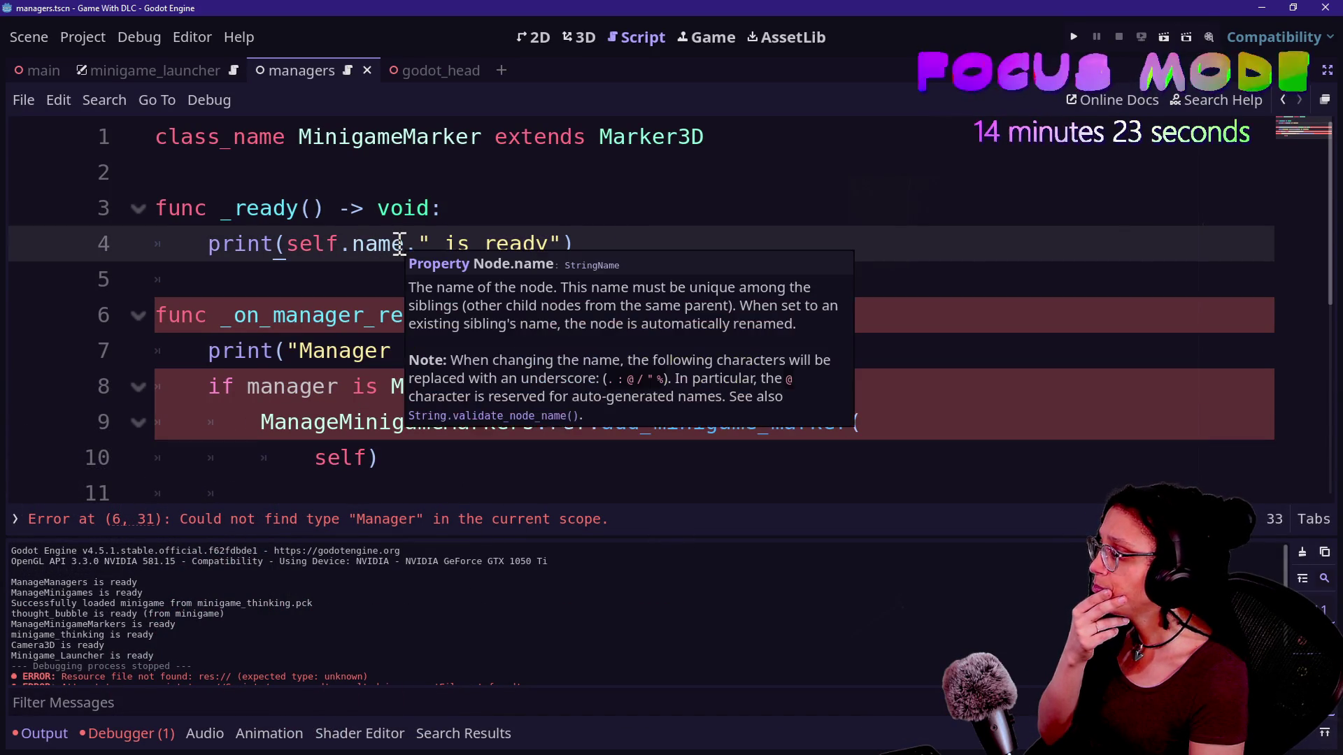
left_click(441, 245)
type("marker")
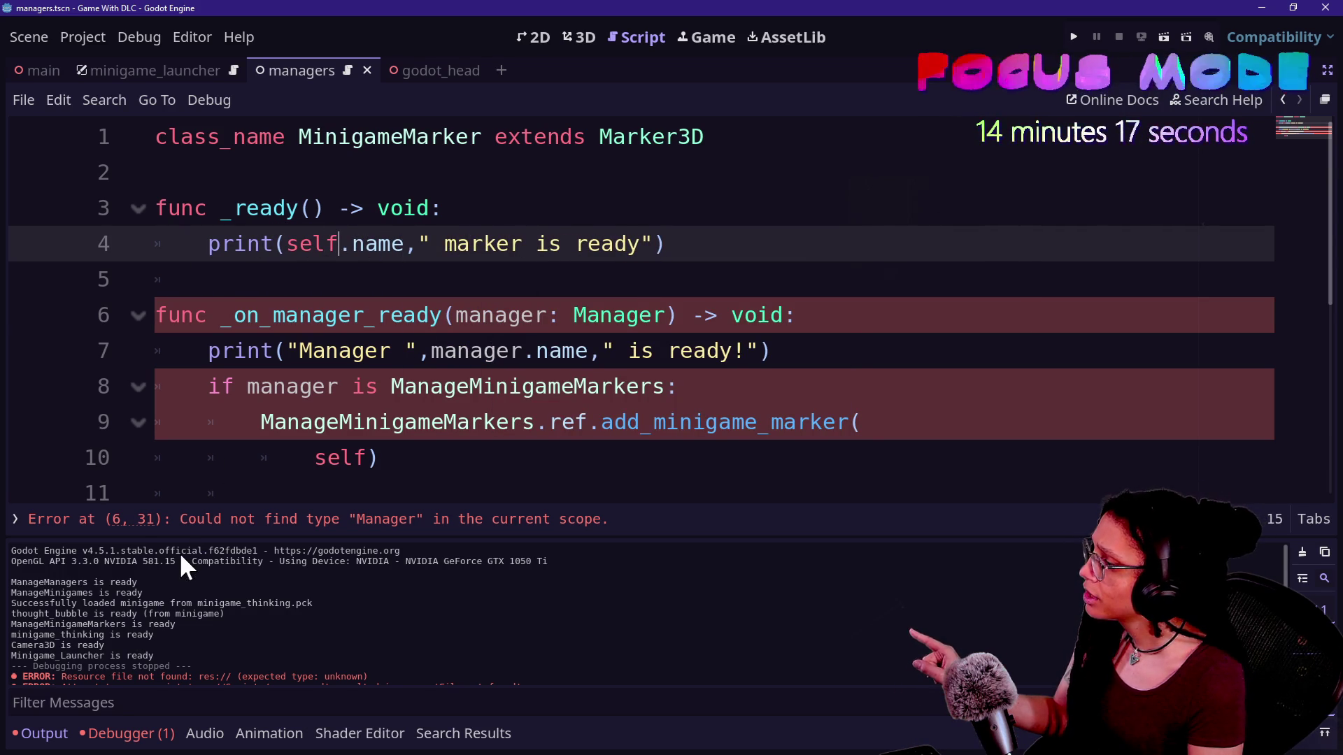
mouse_move(17, 635)
left_mouse_down()
mouse_move(137, 634)
mouse_move(71, 635)
left_mouse_up()
Add a new line in _ready and rename _on_manager_ready to _ready_marker
left_click(409, 384)
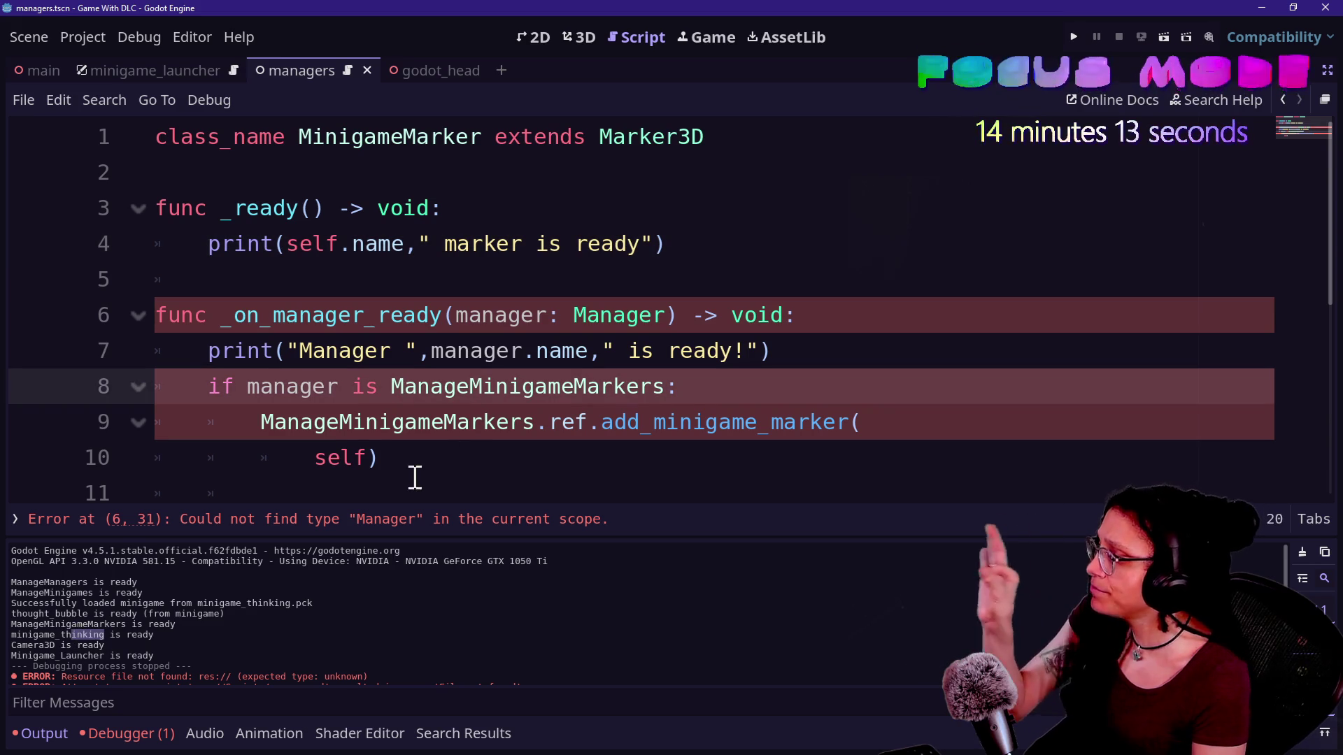
left_click_drag(410, 464, 444, 288)
left_click(445, 290)
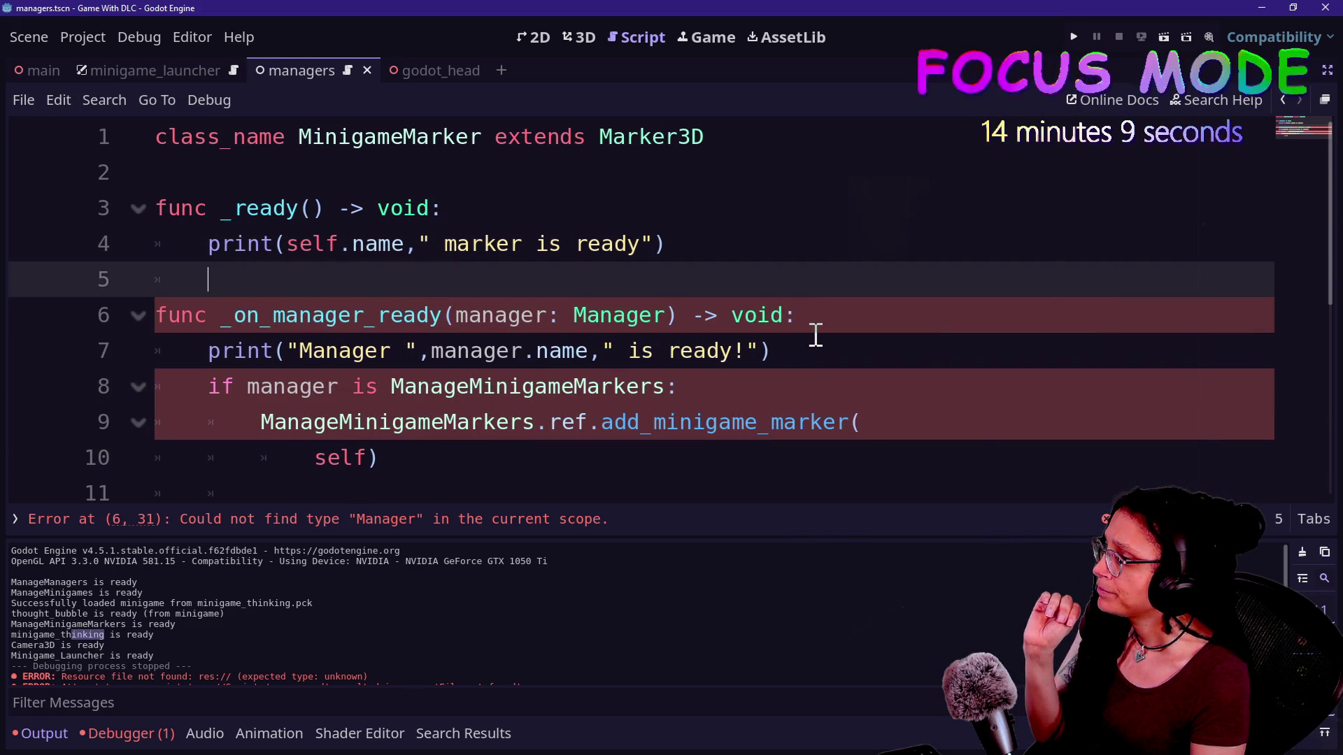
left_click(740, 250)
key("Return")
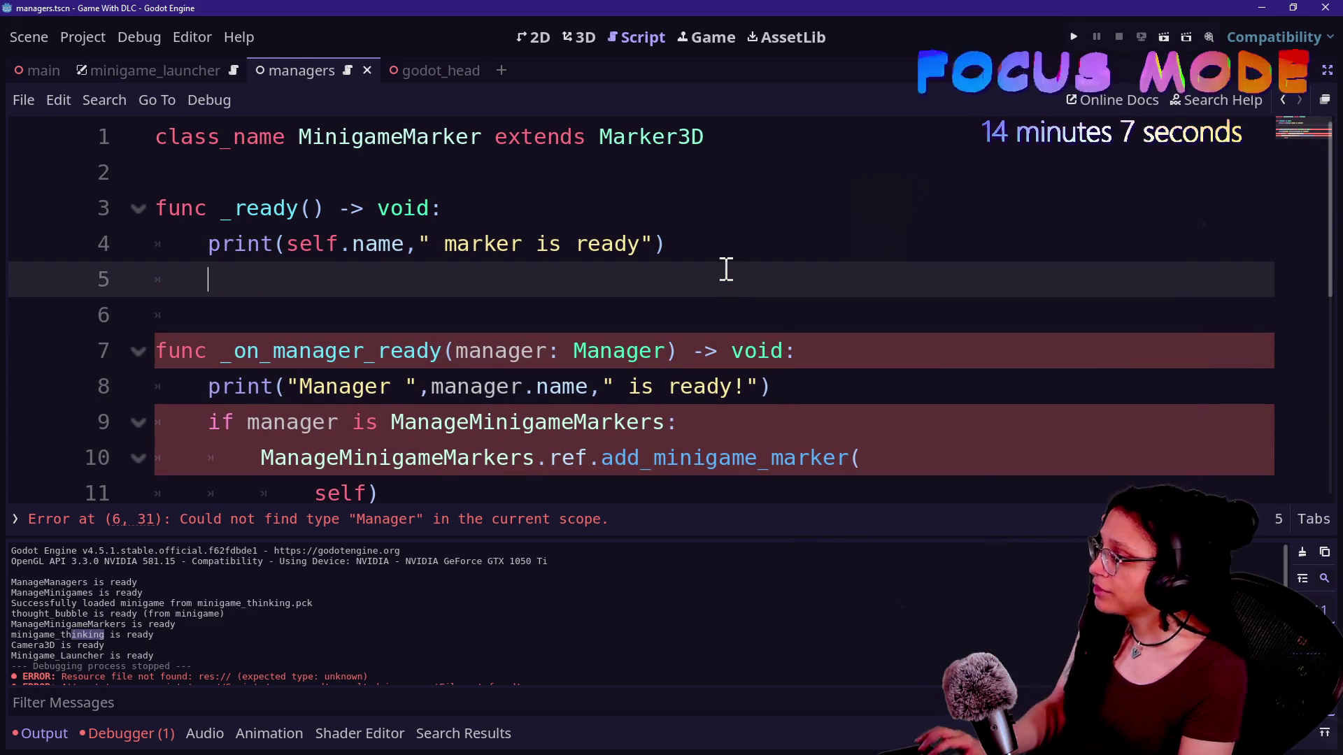
type("_")
left_click(248, 237)
left_click_drag(237, 350, 445, 353)
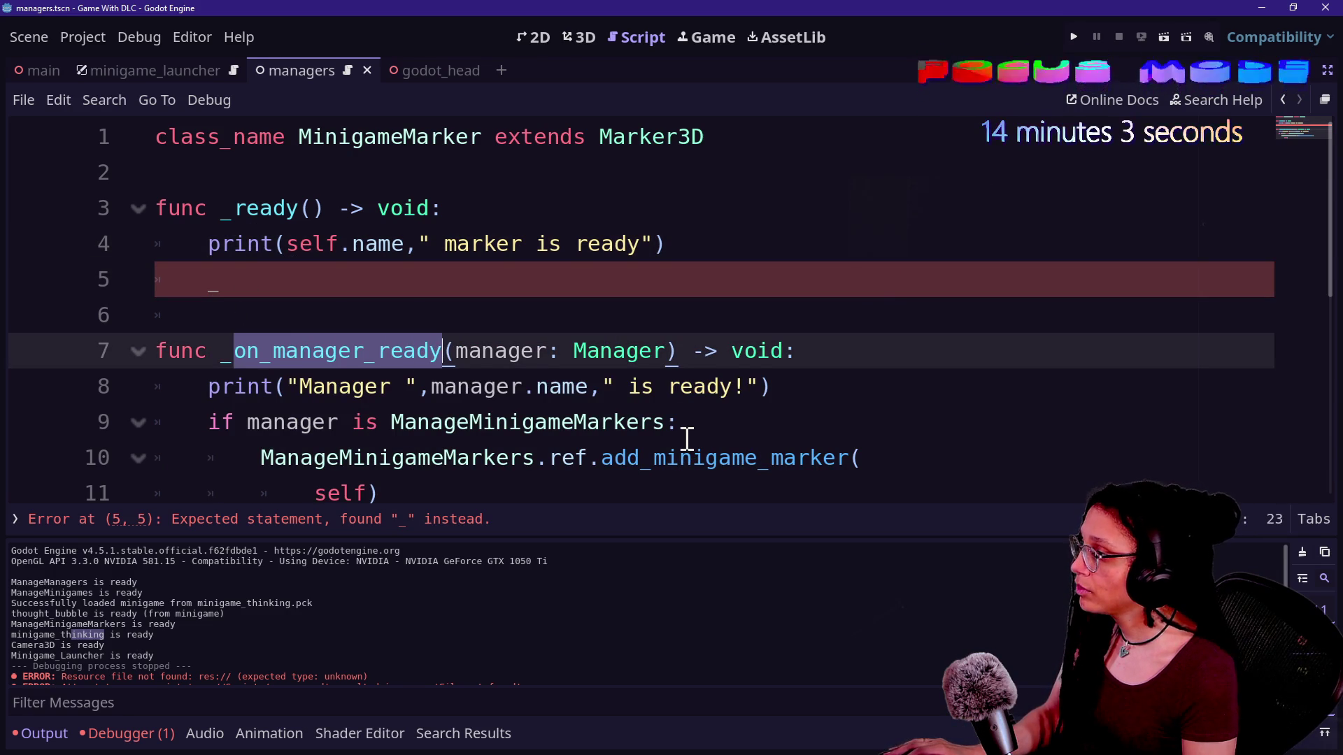
left_click_drag(670, 408, 679, 412)
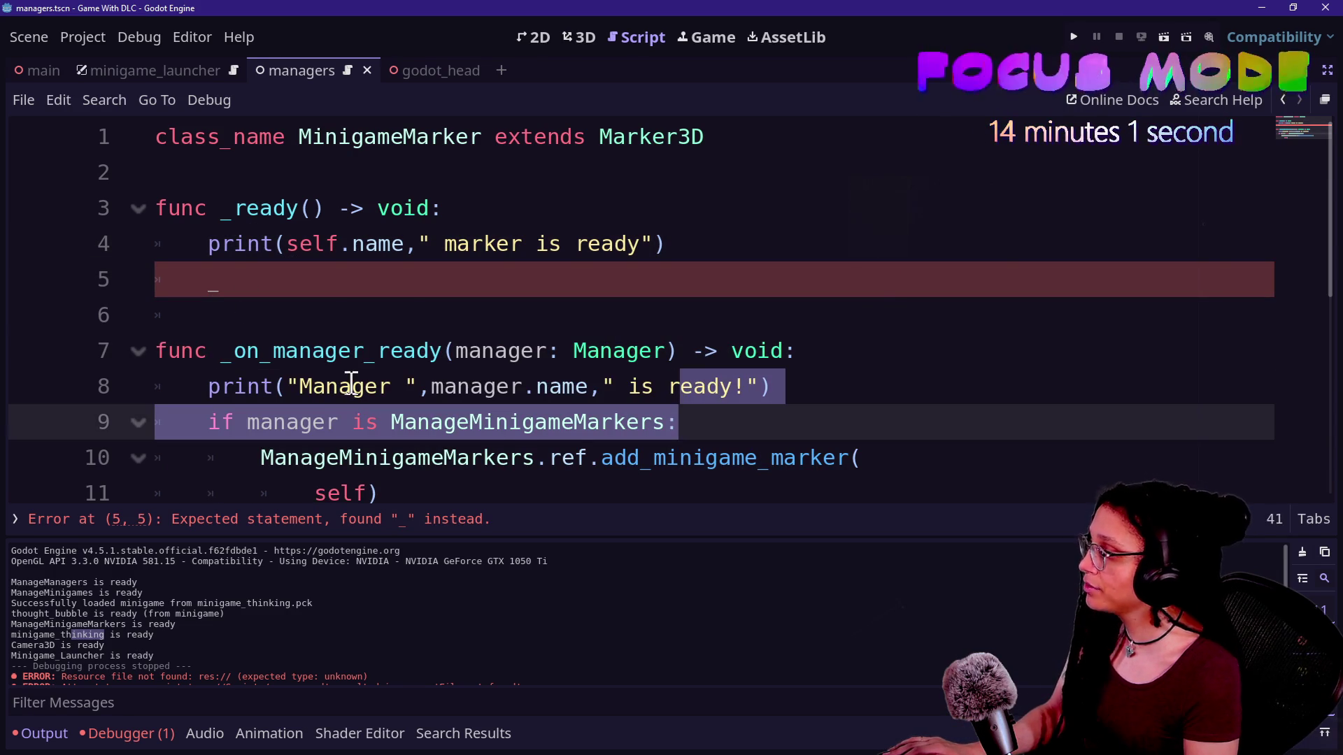
mouse_move(234, 350)
left_mouse_down()
mouse_move(435, 350)
mouse_move(385, 347)
left_mouse_up()
key("BackSpace")
key("Right")
key("Right")
key("Right")
type("_marker")
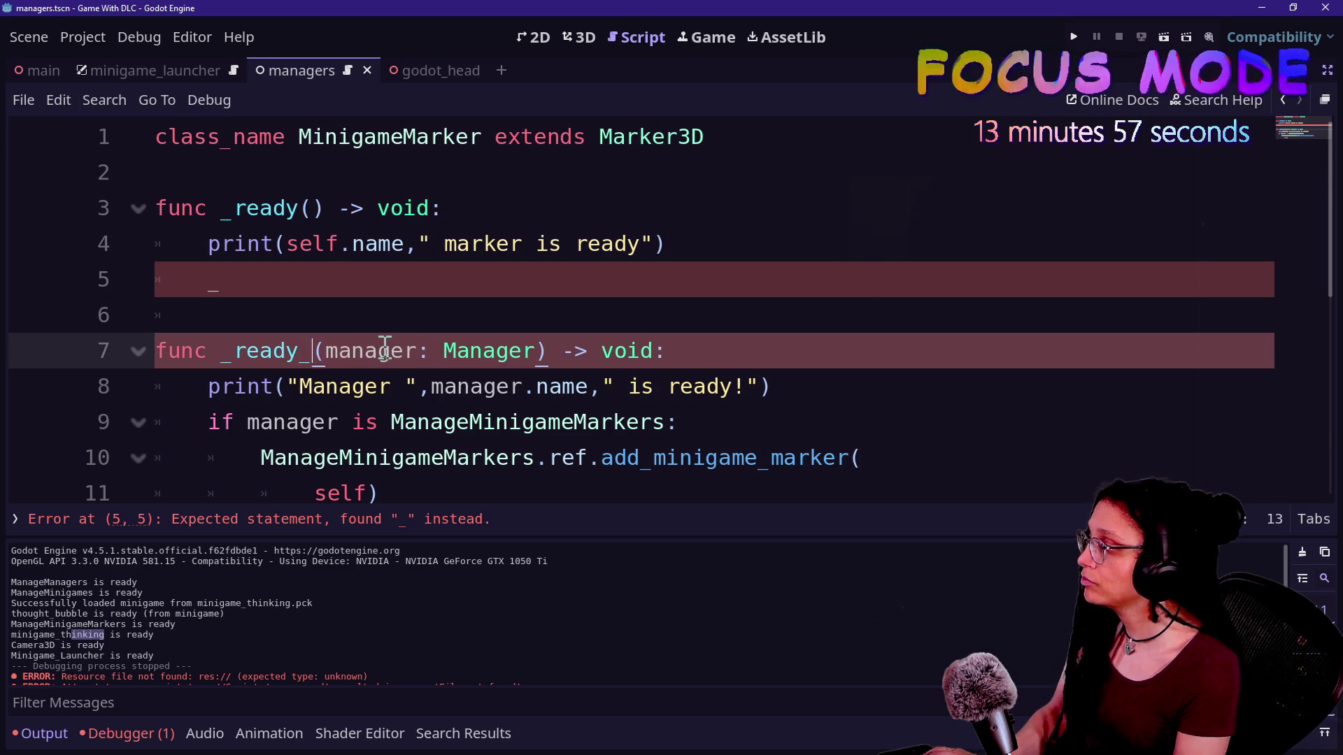
Remove the _ready_marker header and 'if manager' check so _ready calls add_minigame_marker(self) directly
mouse_move(769, 390)
left_mouse_down()
mouse_move(775, 363)
mouse_move(738, 309)
left_mouse_up()
key("BackSpace")
key("BackSpace")
key("BackSpace")
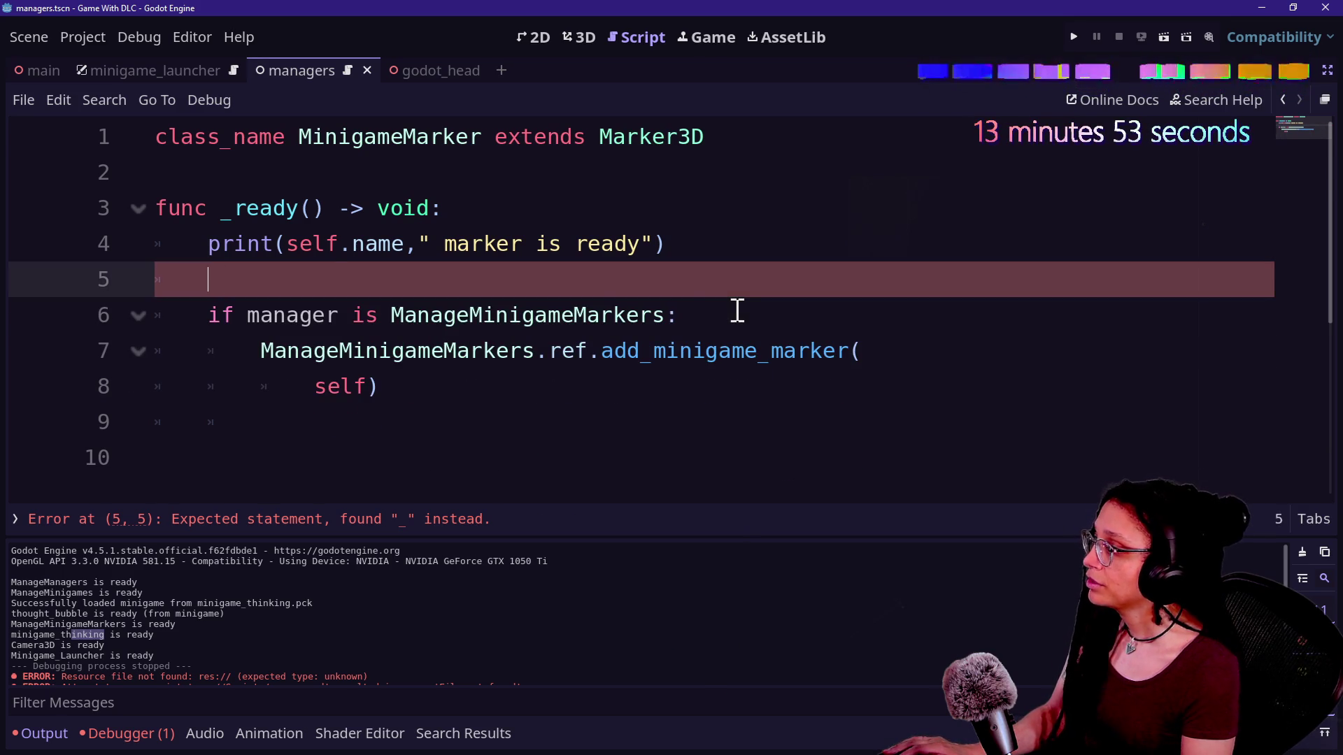
key("BackSpace")
key("BackSpace")
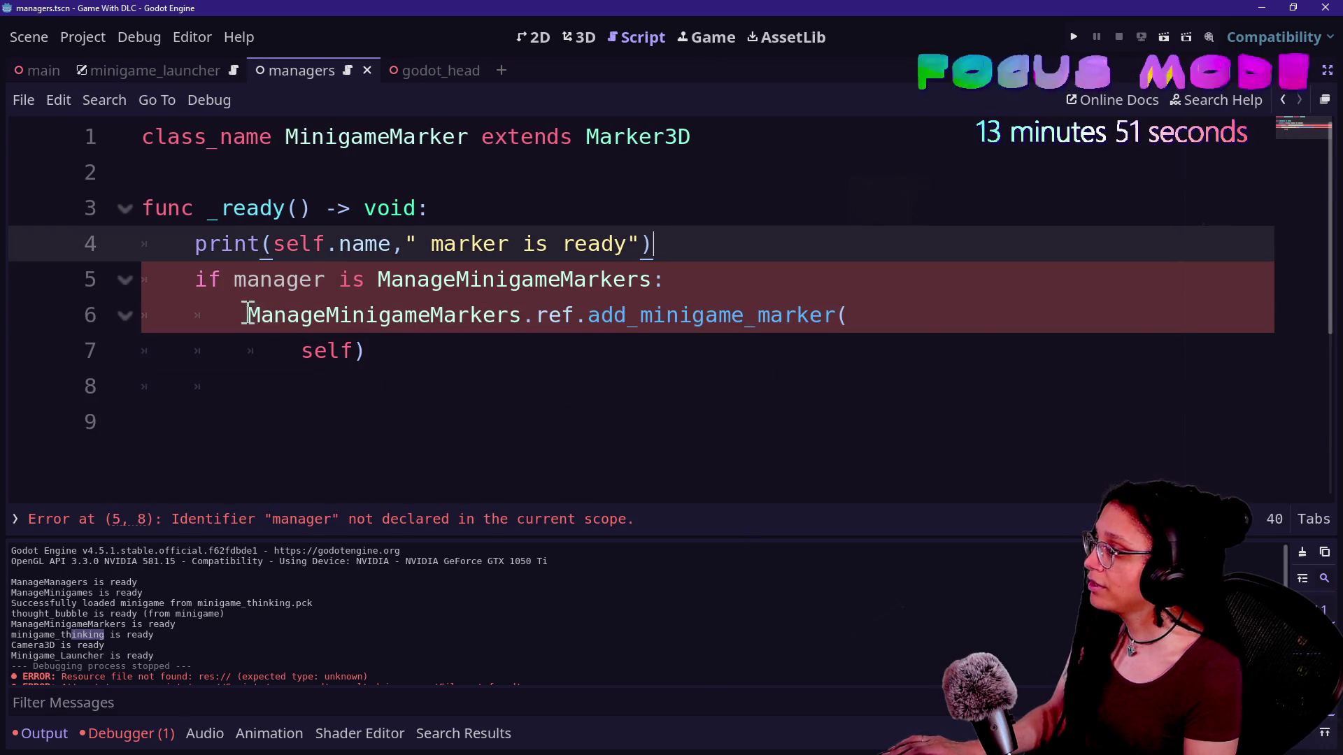
left_click(251, 314, "shift")
key("BackSpace")
type("\\")
key("Return")
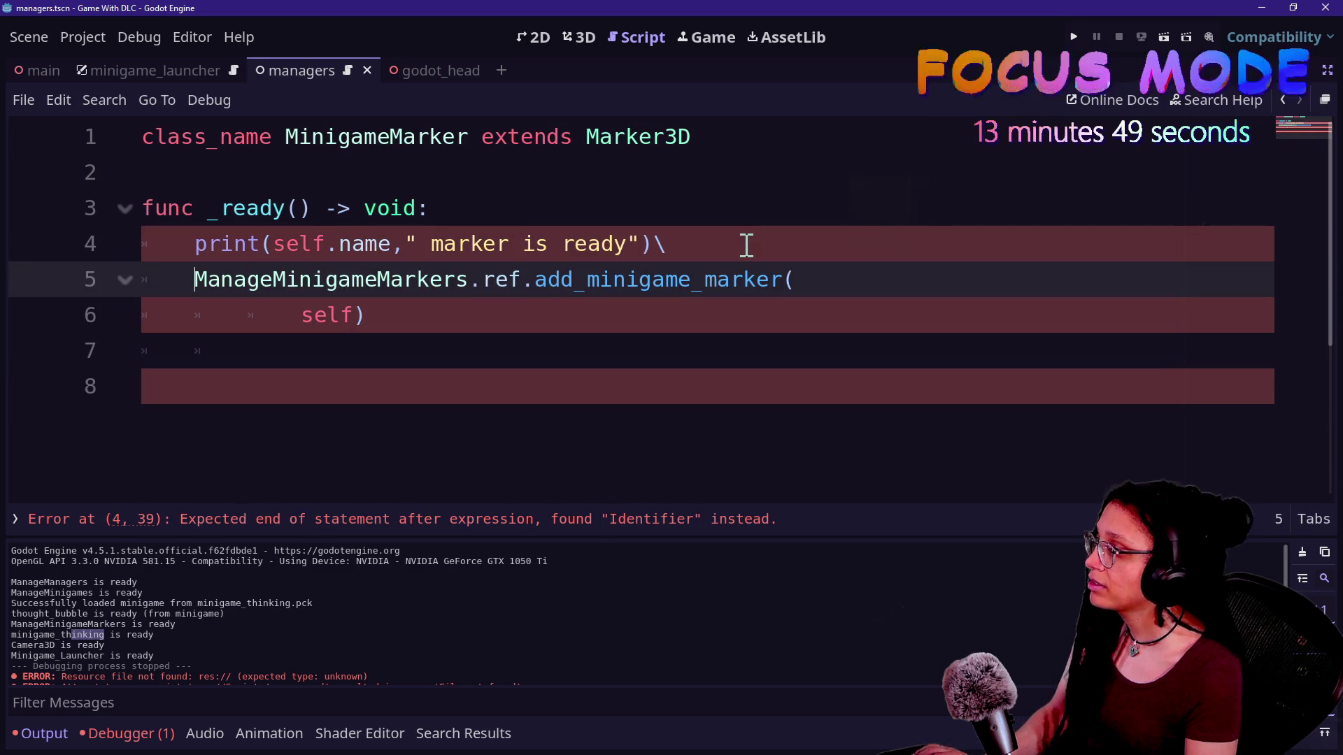
left_click(746, 244)
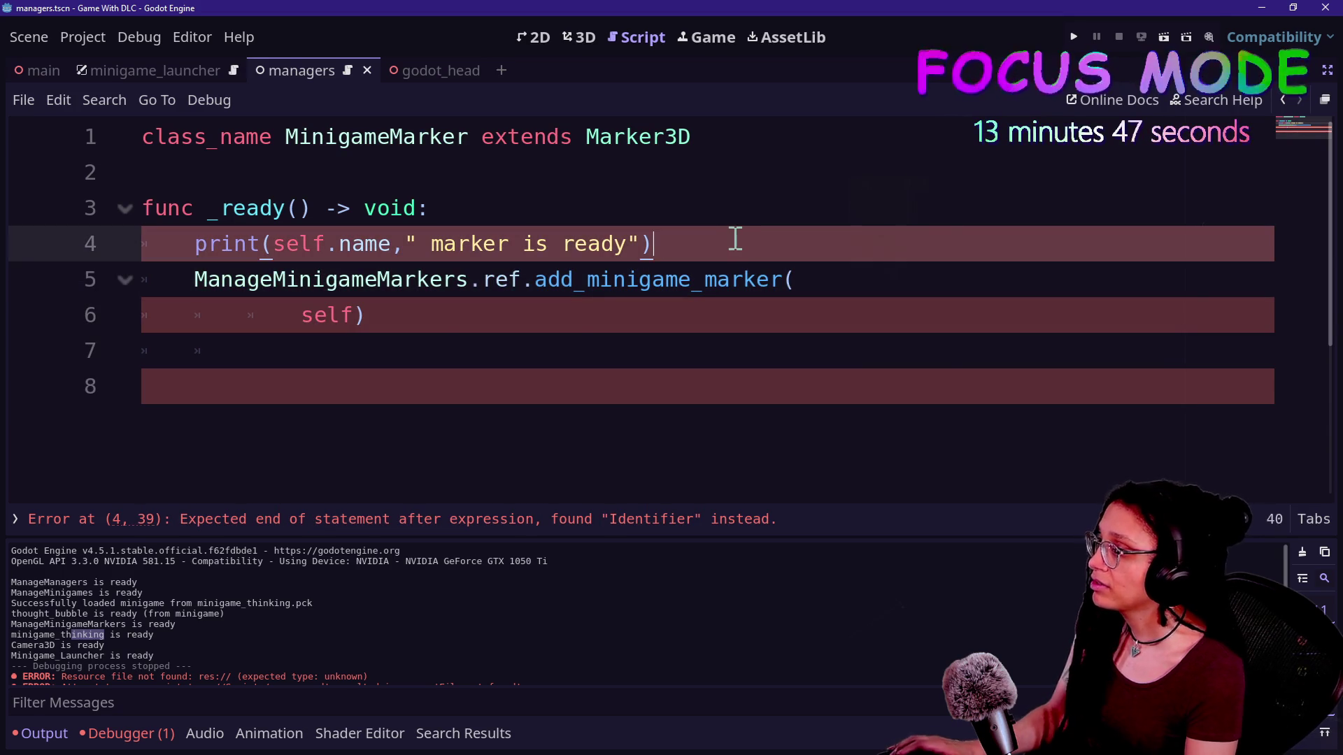
left_click(300, 315)
key("BackSpace")
key("BackSpace")
key("BackSpace")
key("Return")
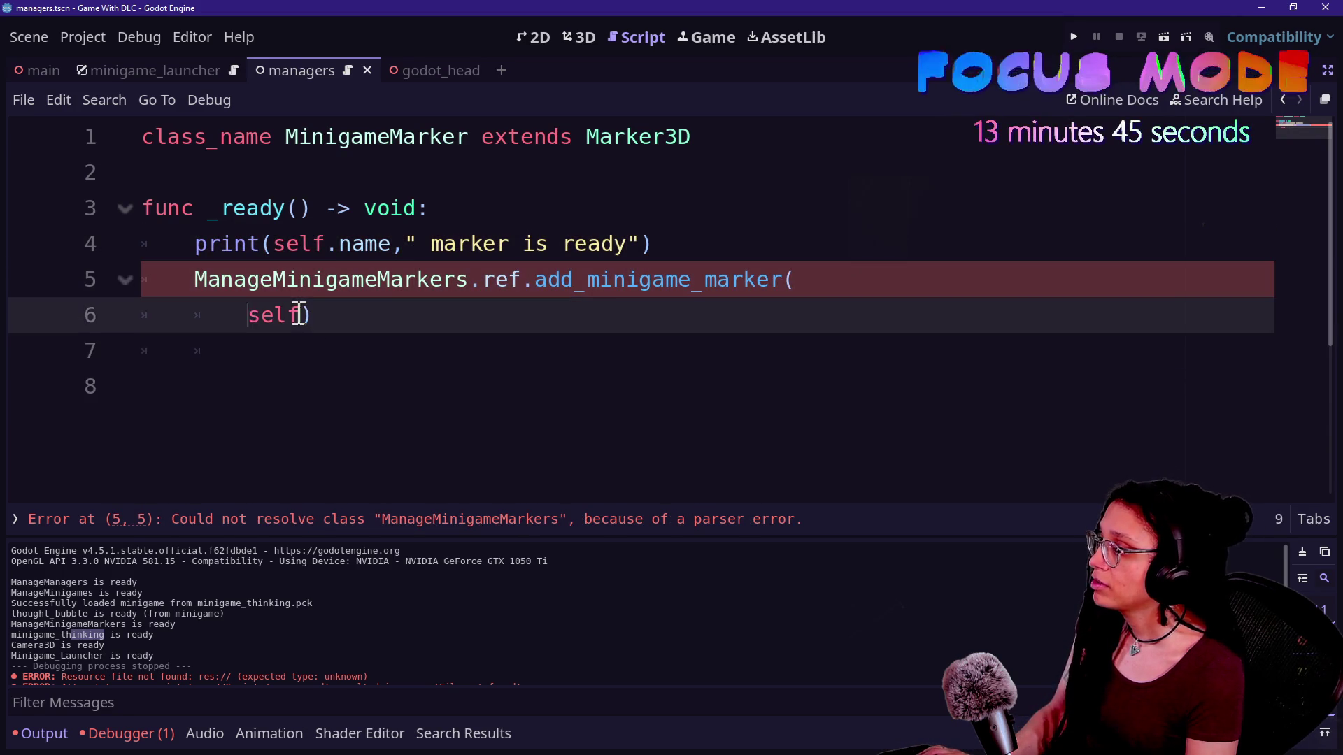
Jump to the ManageMinigameMarkers script definition
left_click(252, 279)
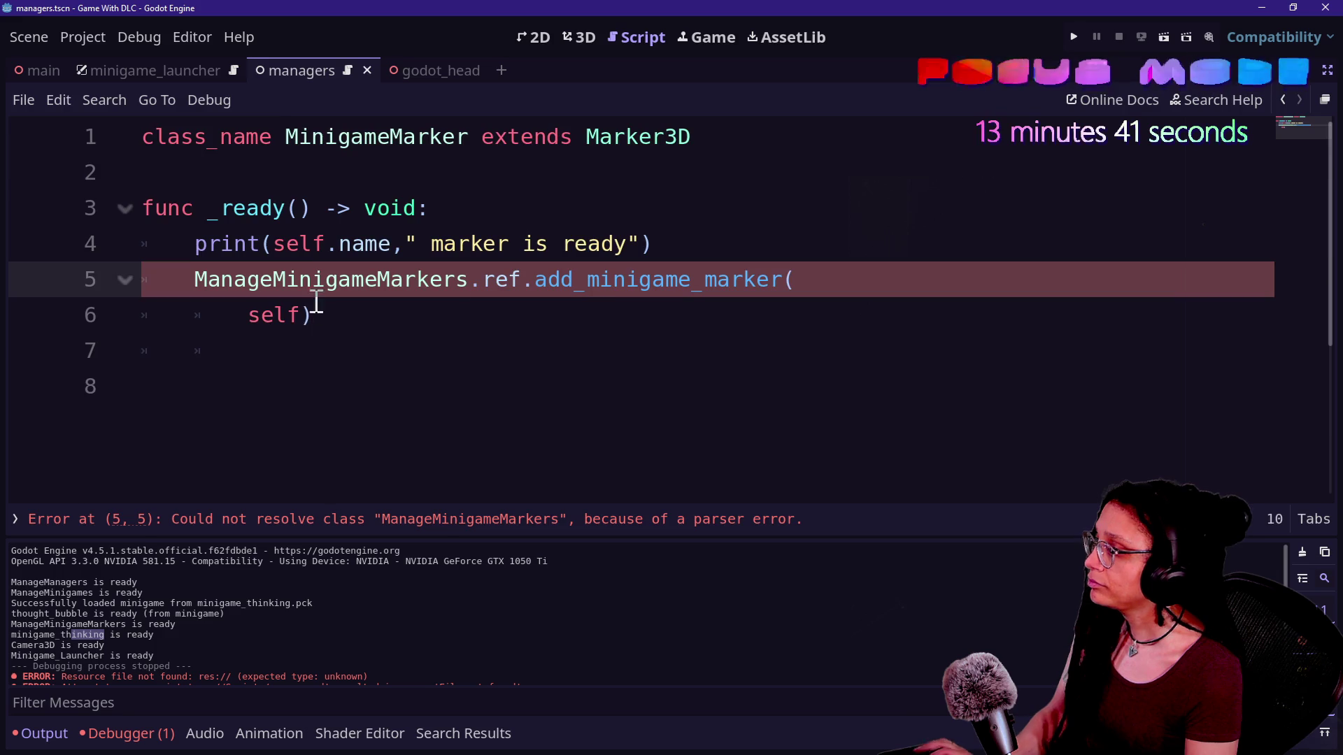
key("alt+Left")
scroll(787, 336, "up", 5)
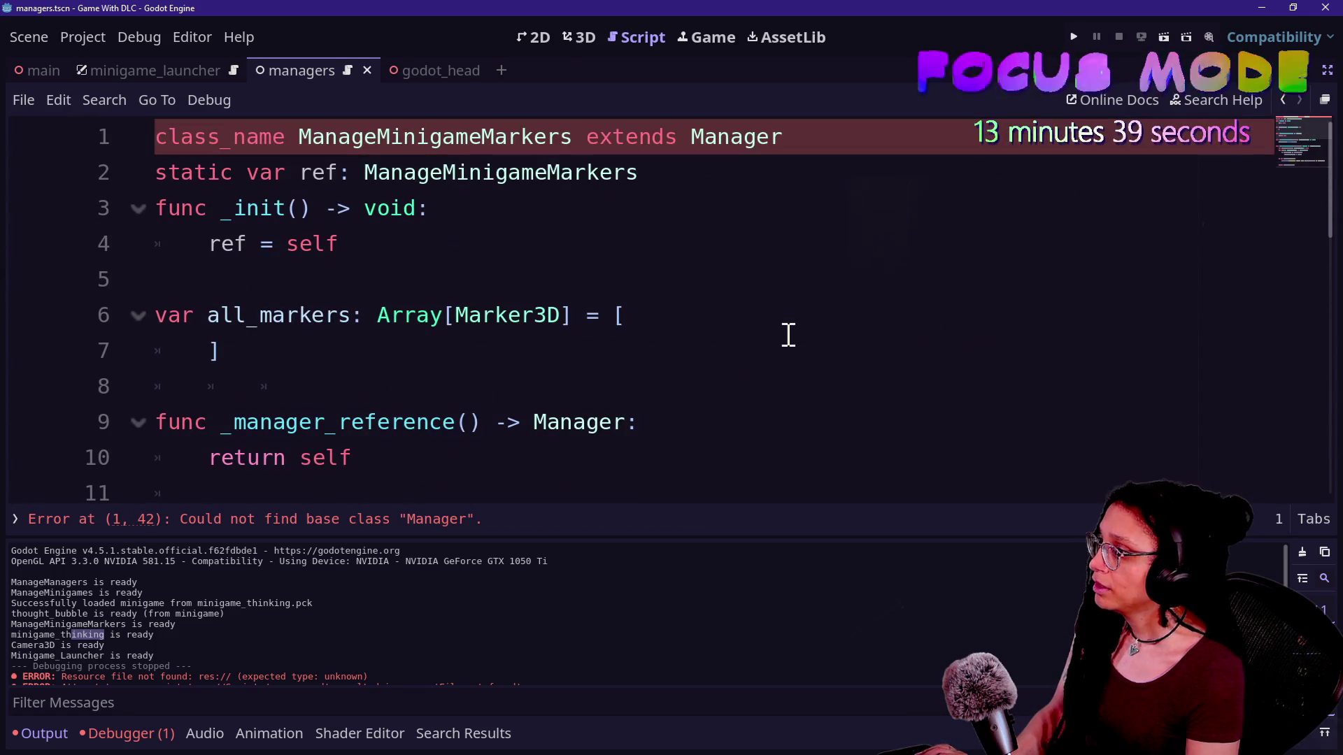
Make ManageMinigameMarkers extend Node instead of Manager
left_click(607, 208)
double_click(777, 136)
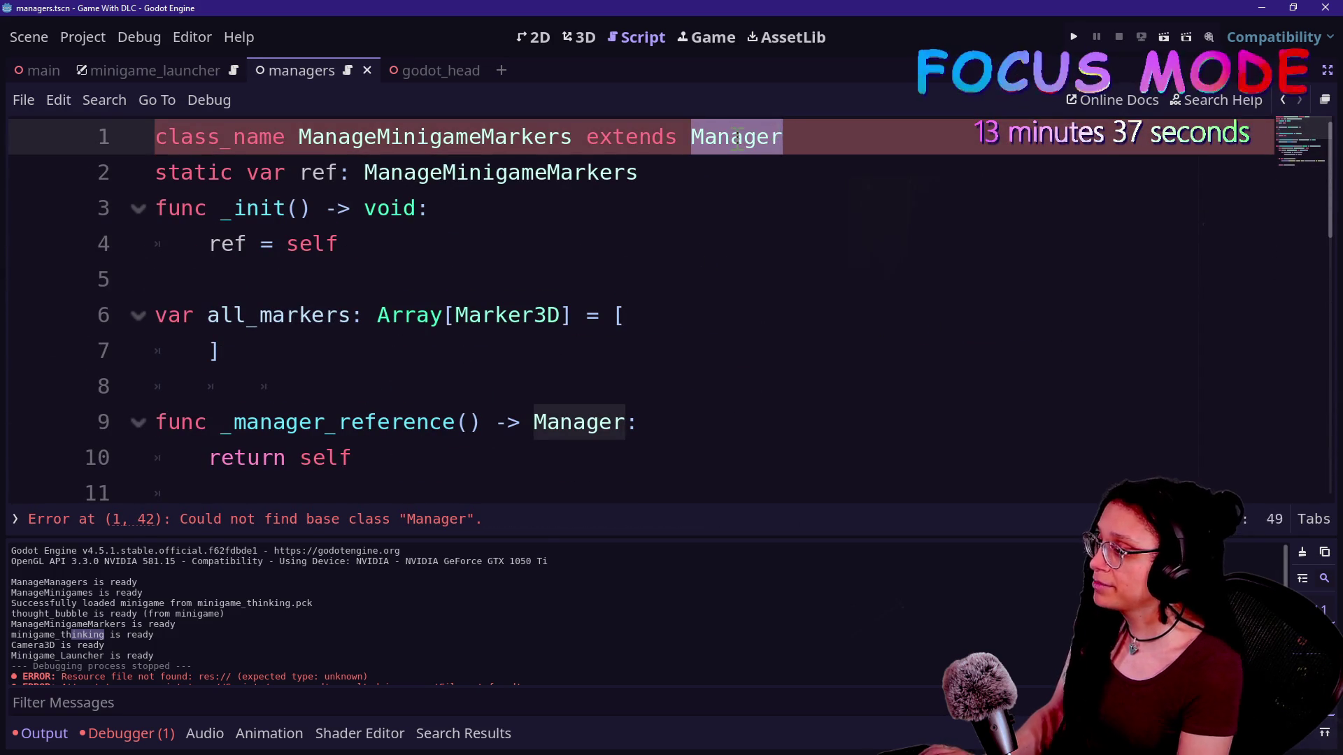
type("Node")
left_click(441, 243)
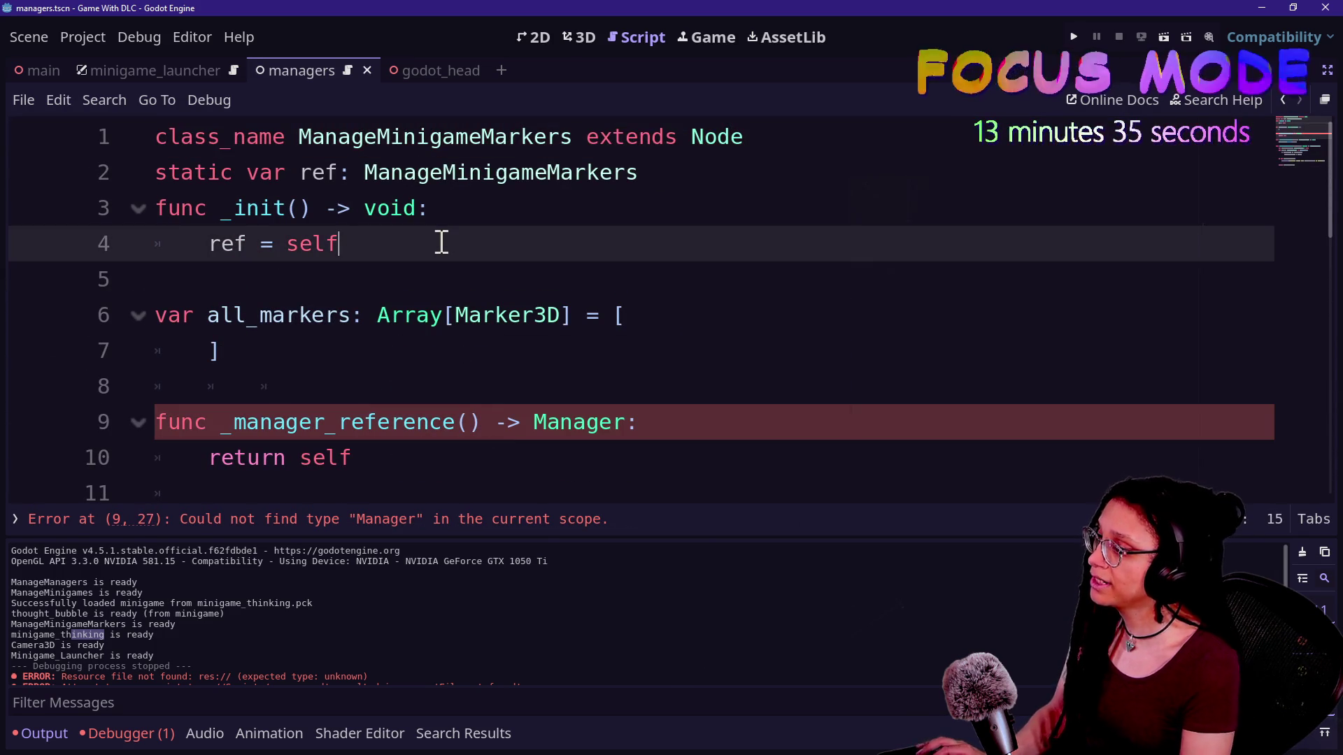
Delete the _manager_reference function from ManageMinigameMarkers
scroll(664, 397, "down", 1)
left_click_drag(518, 363, 516, 281)
key("BackSpace")
key("Up")
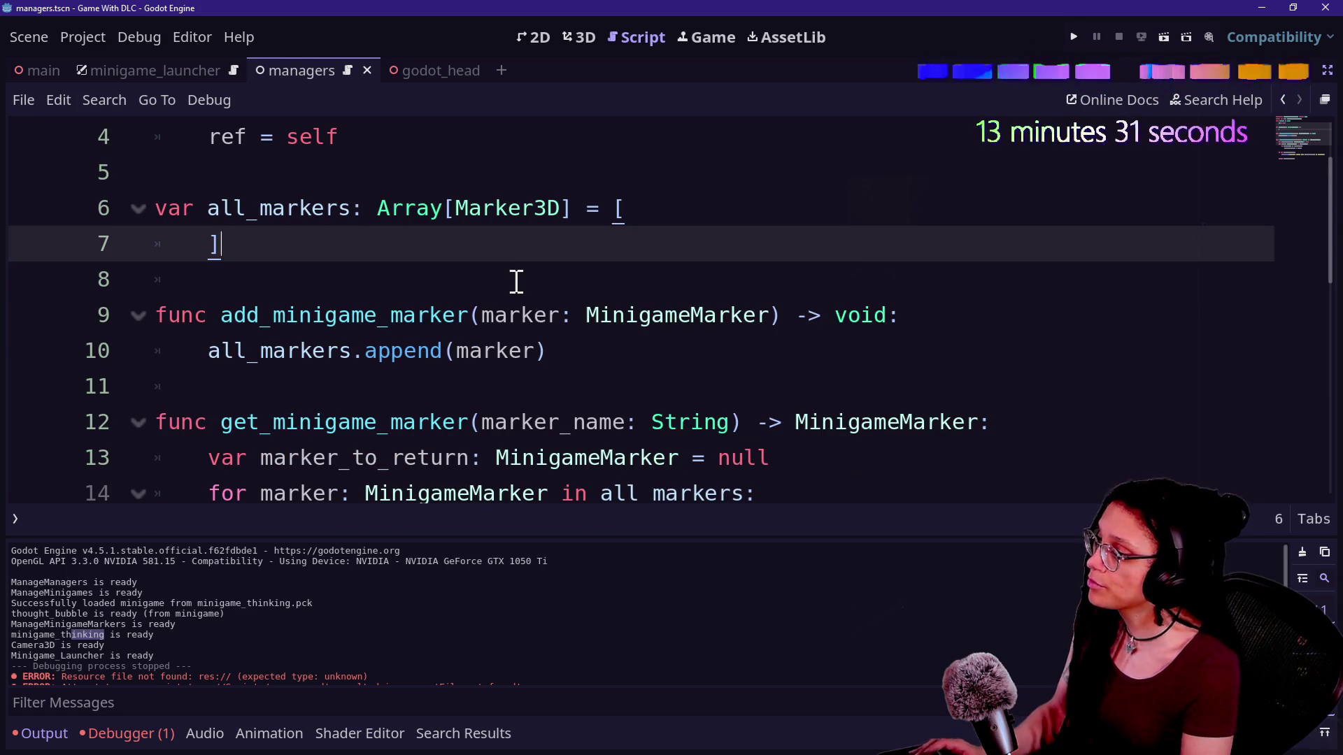
key("ctrl+shift+f")
Search the project for 'extends manager' and open the only match, in manage_minigames.gd
type("exte")
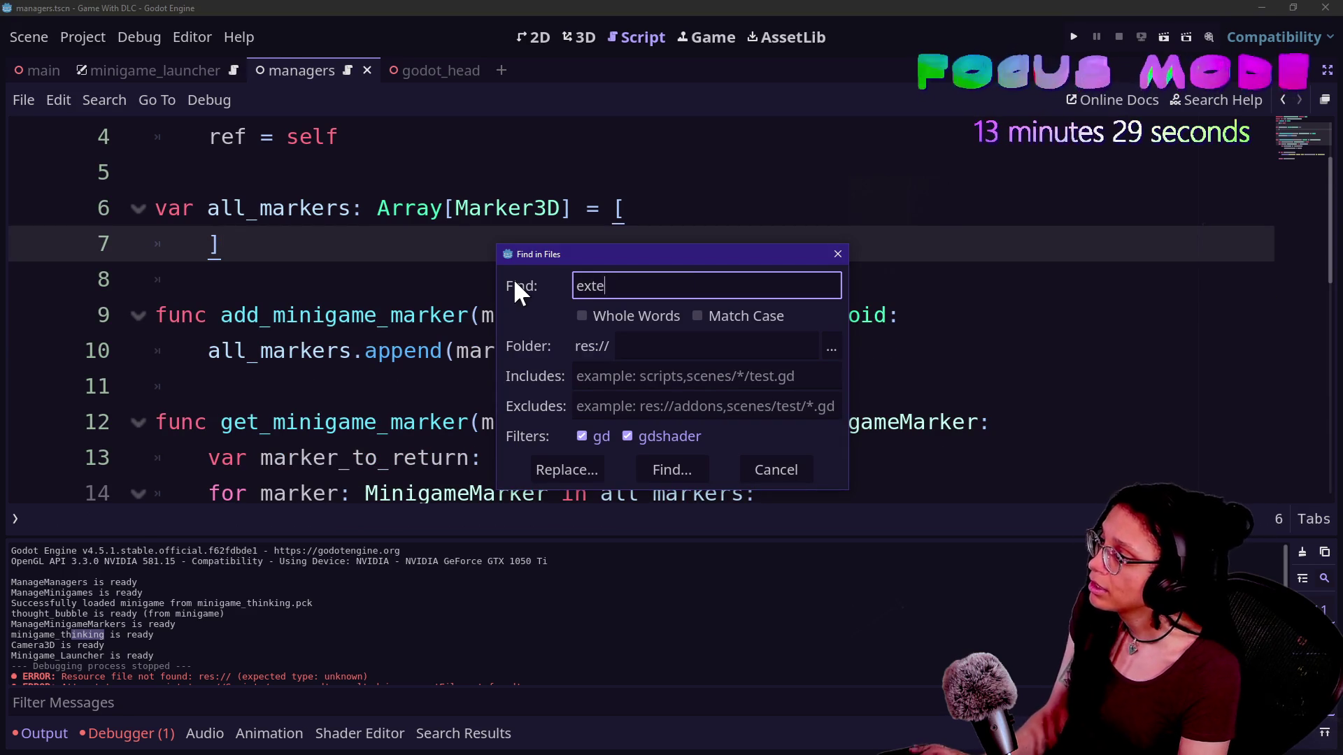
type("nds manager")
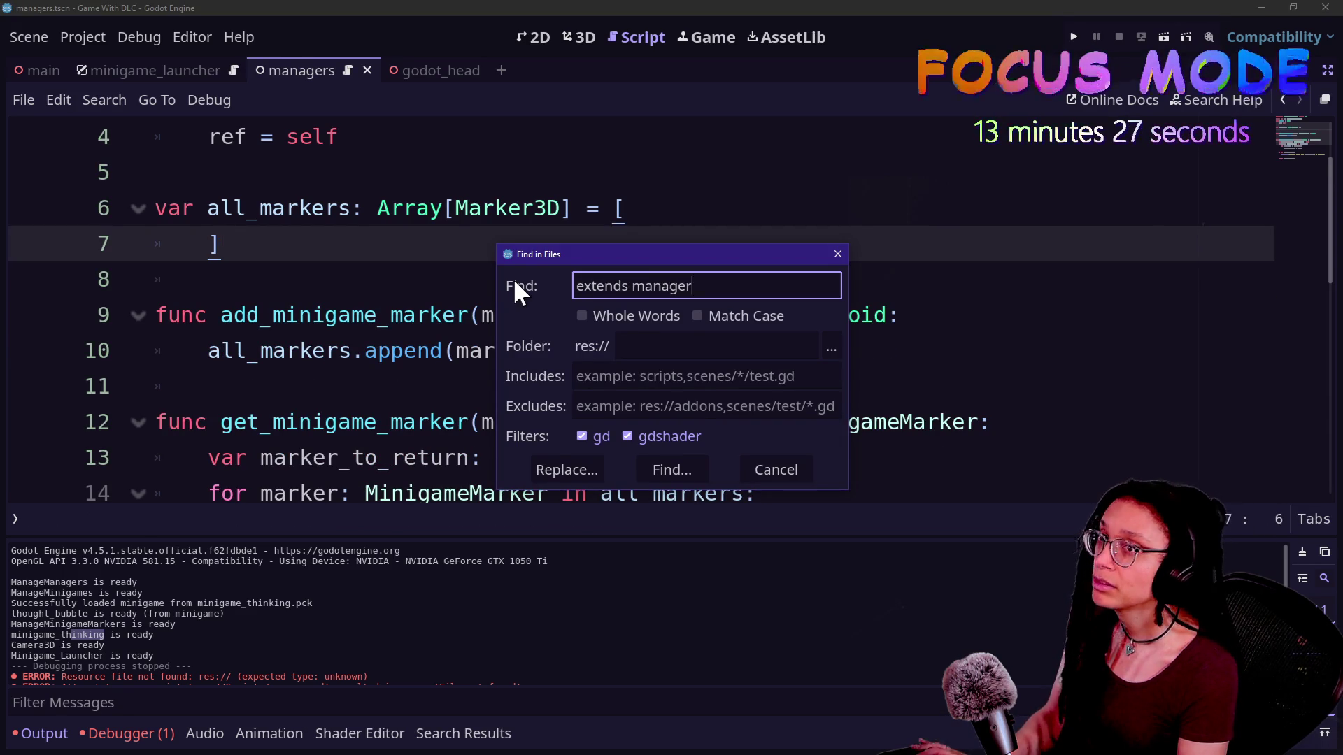
key("Return")
scroll(605, 217, "up", 2)
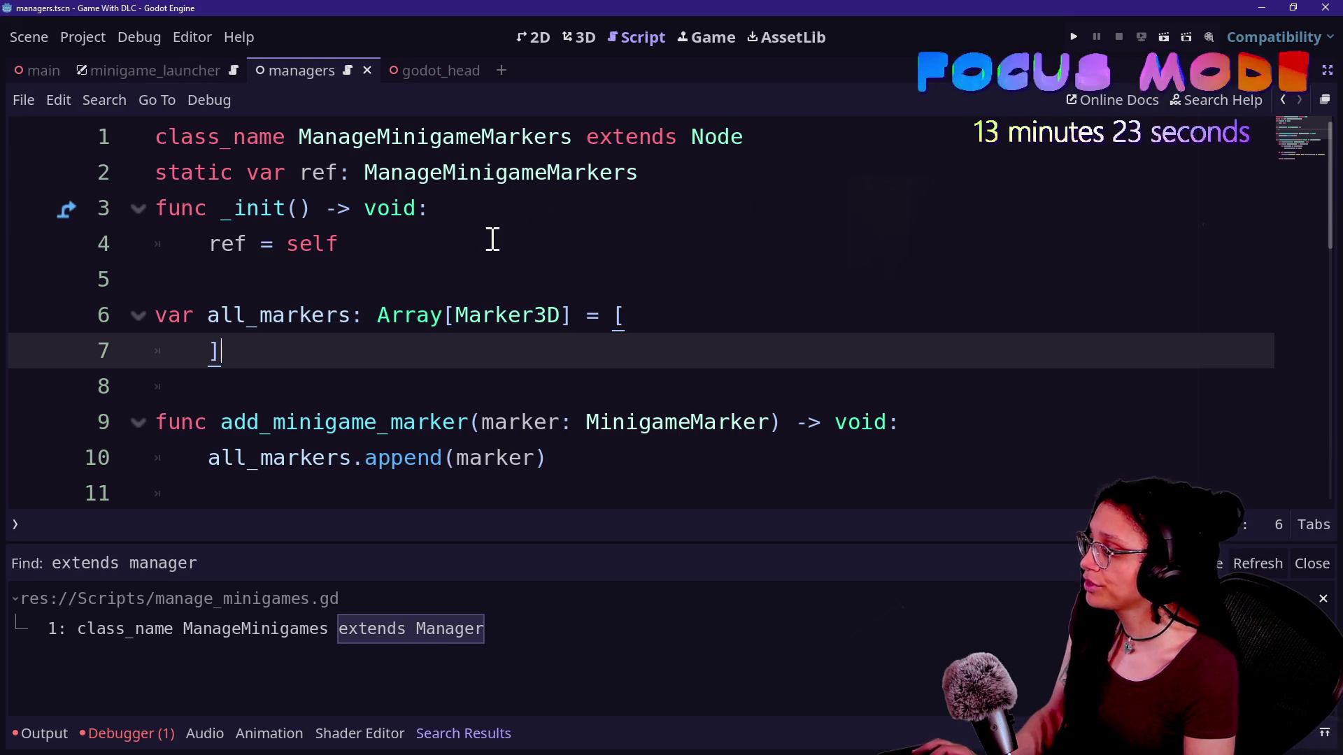
scroll(486, 323, "down", 3)
scroll(485, 323, "up", 1)
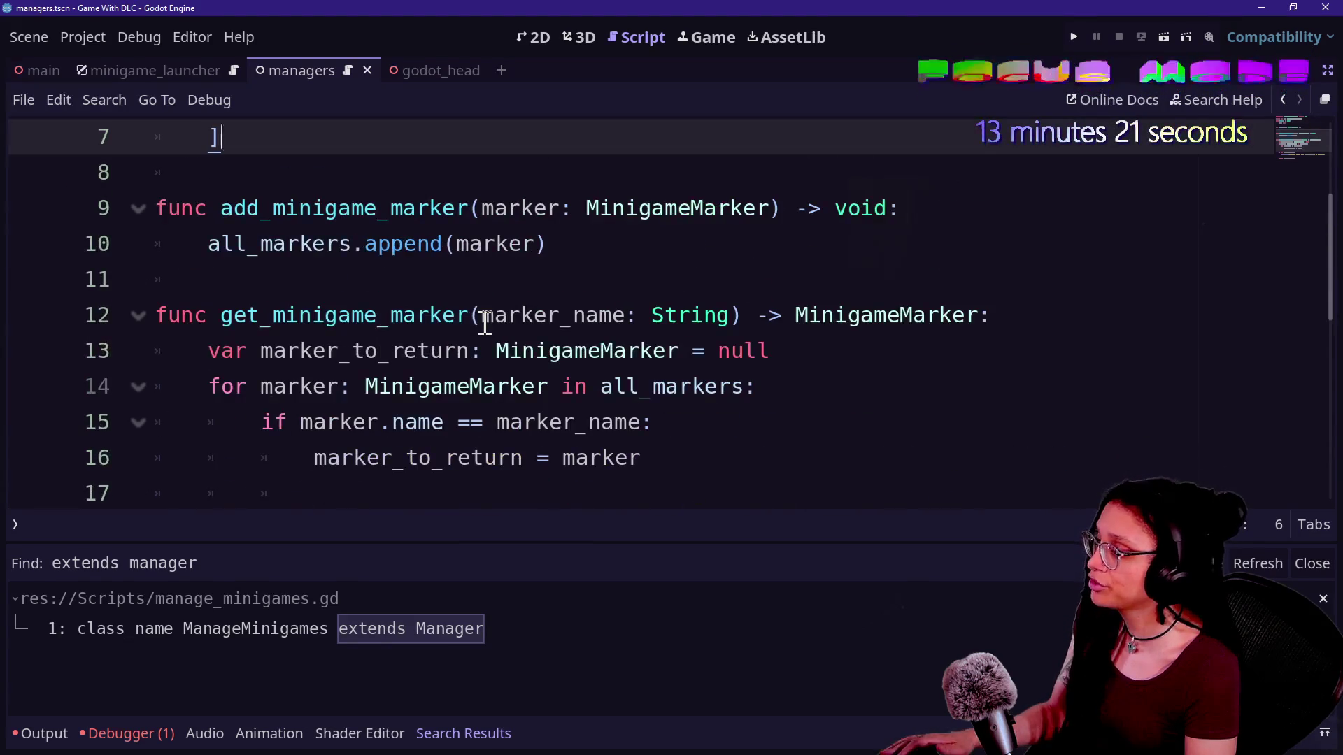
scroll(486, 323, "down", 3)
scroll(485, 323, "up", 5)
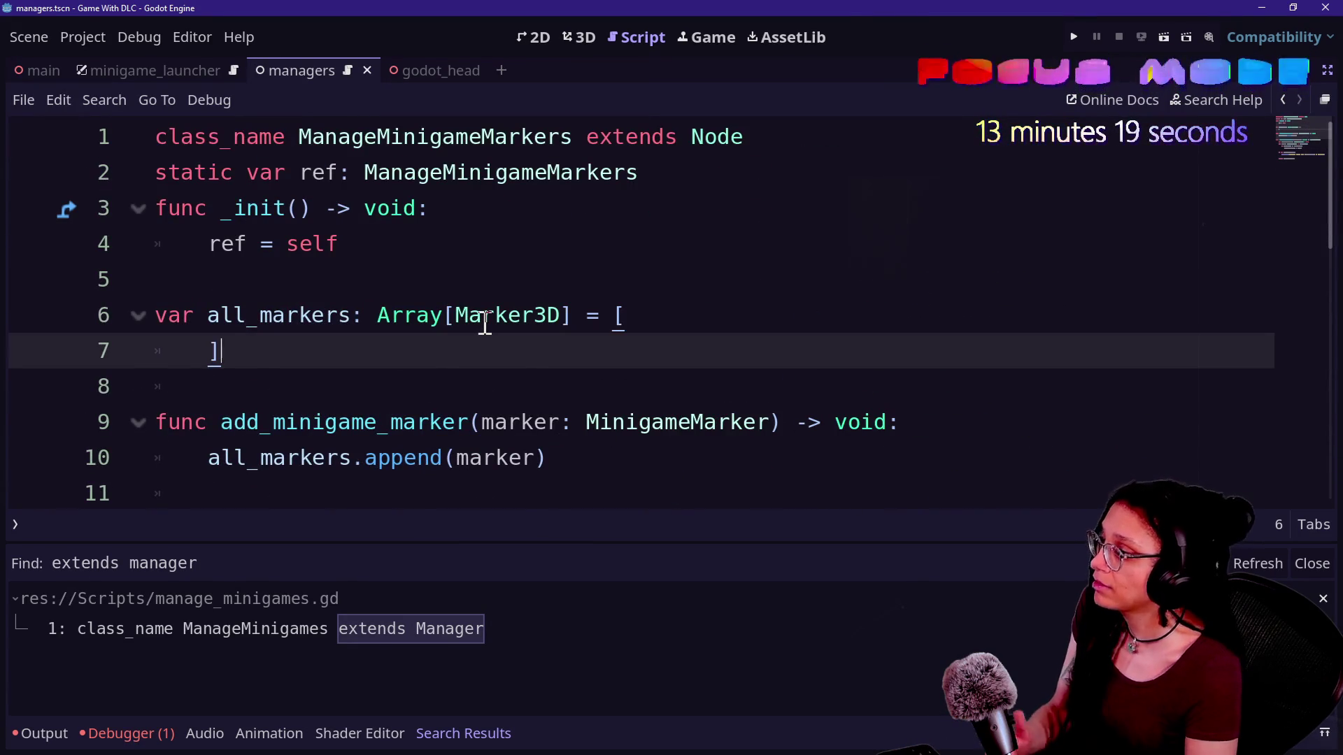
left_click(516, 315)
left_click(516, 278)
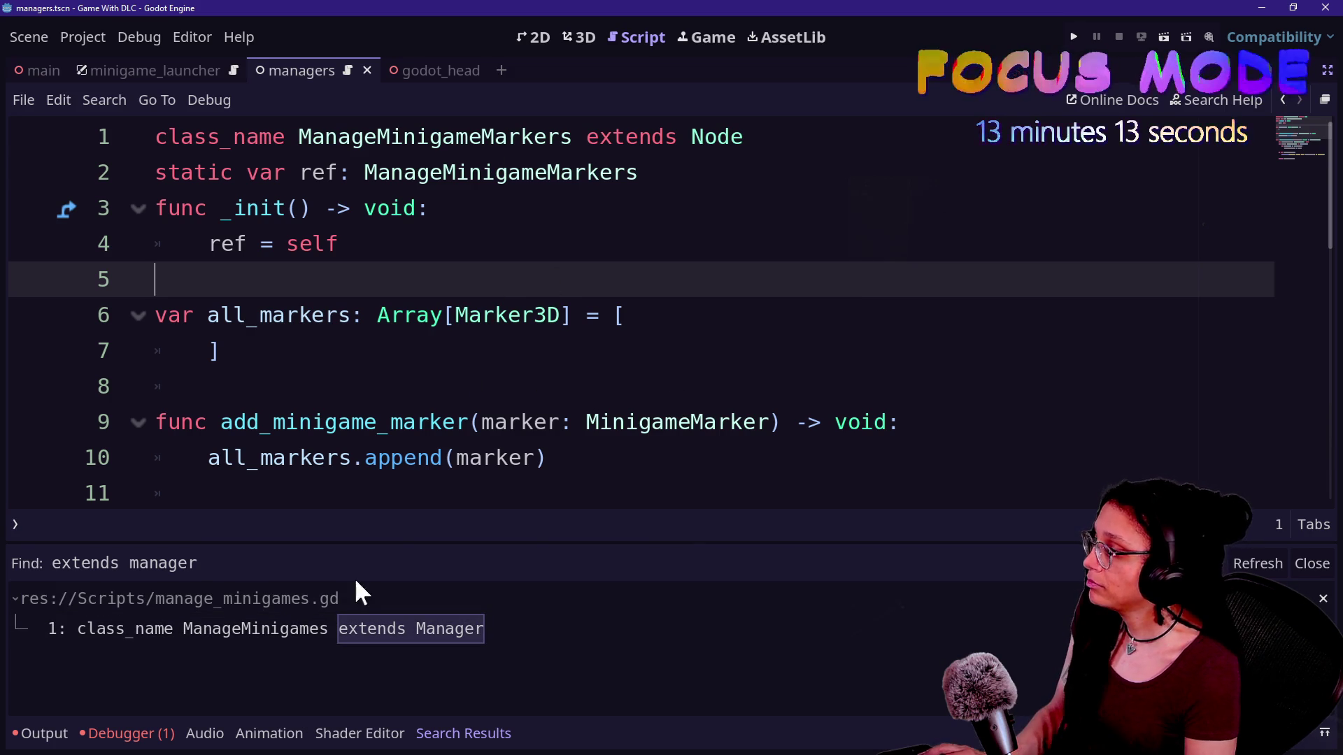
left_click(543, 636)
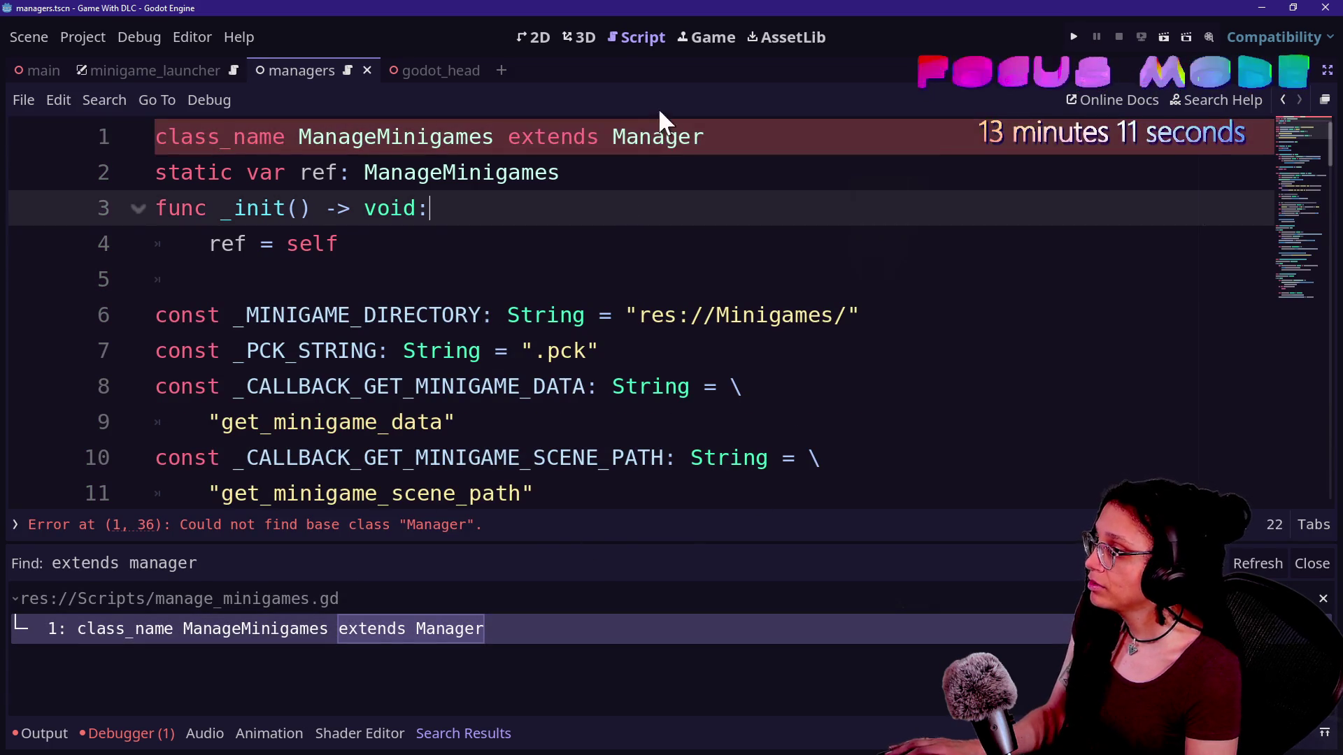
Change ManageMinigames' base class to Node and delete the super._ready() call
type("Node")
left_click(588, 346)
scroll(588, 339, "down", 2)
scroll(419, 490, "down", 1)
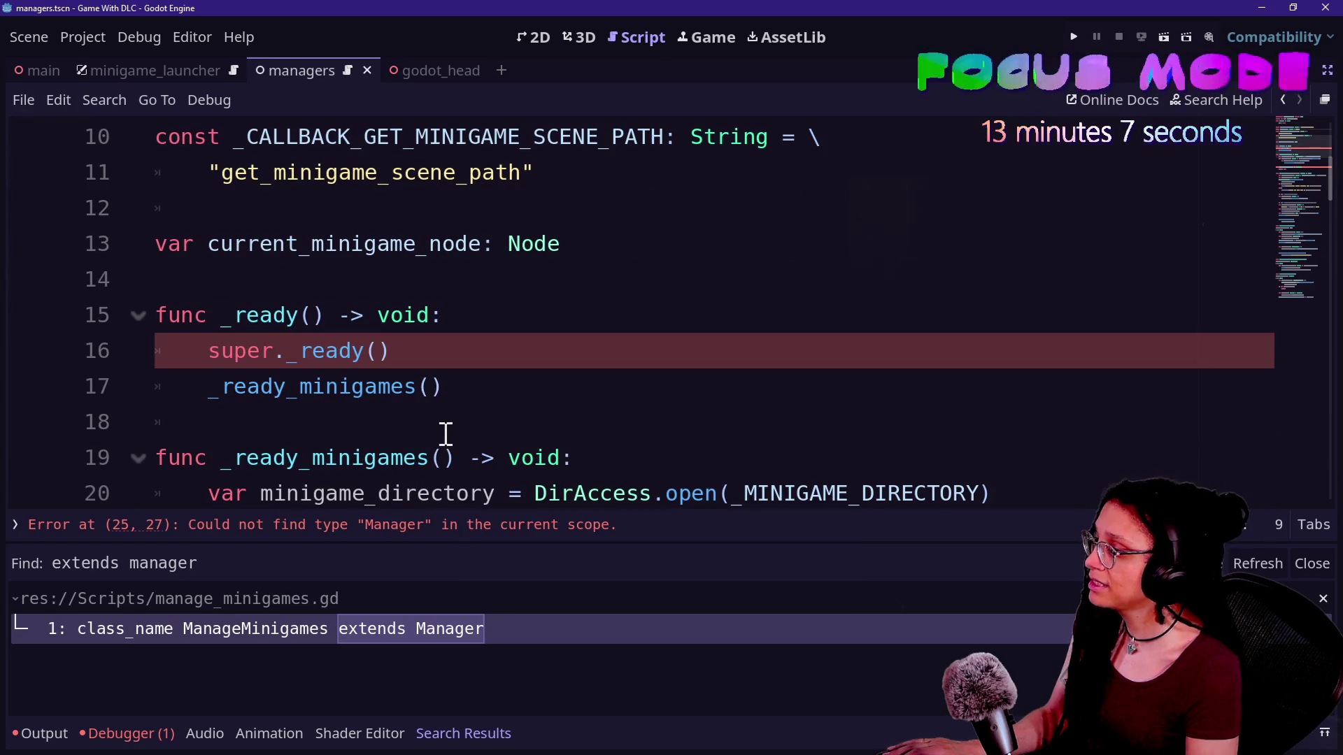
mouse_move(497, 354)
left_mouse_down()
mouse_move(516, 317)
mouse_move(569, 300)
mouse_move(574, 278)
left_mouse_up()
key("BackSpace")
Remove the _manager_reference function and trailing empty line, then save the script
scroll(519, 320, "down", 2)
scroll(519, 316, "down", 2)
key("BackSpace")
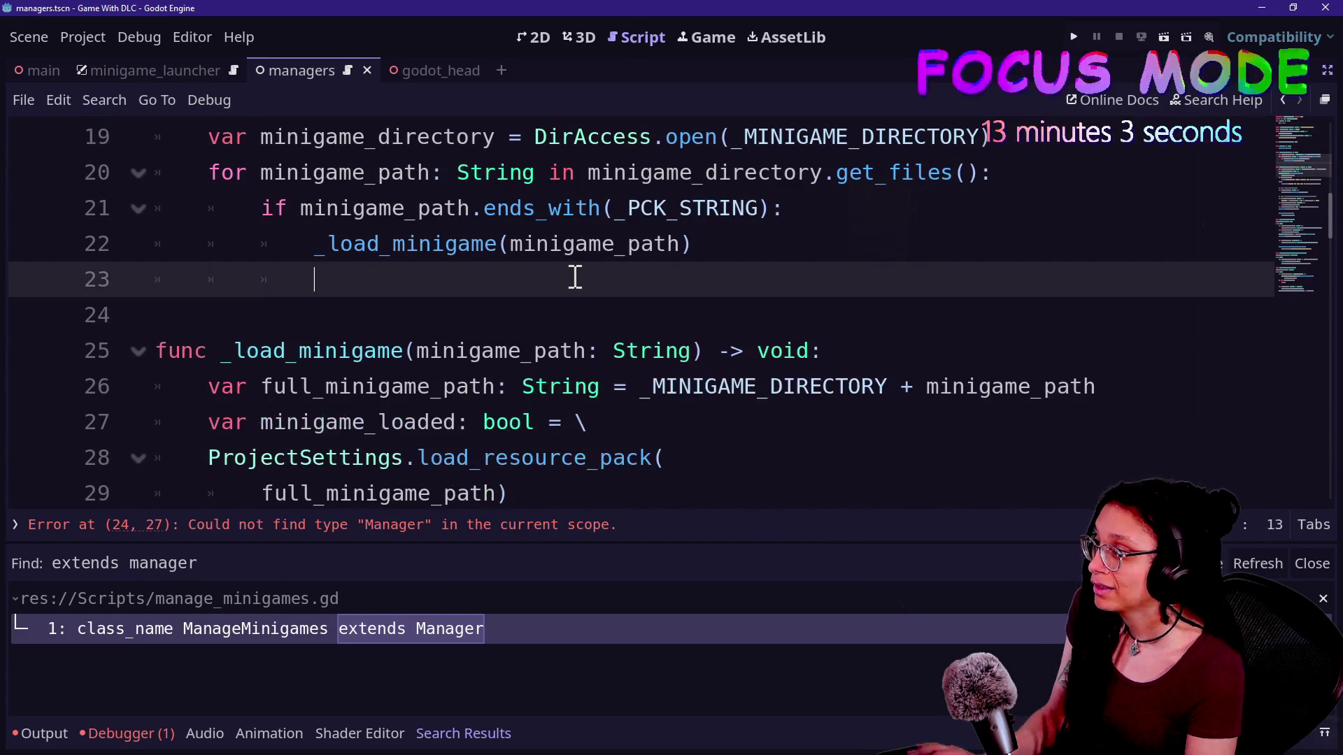
key("BackSpace")
key("ctrl+s")
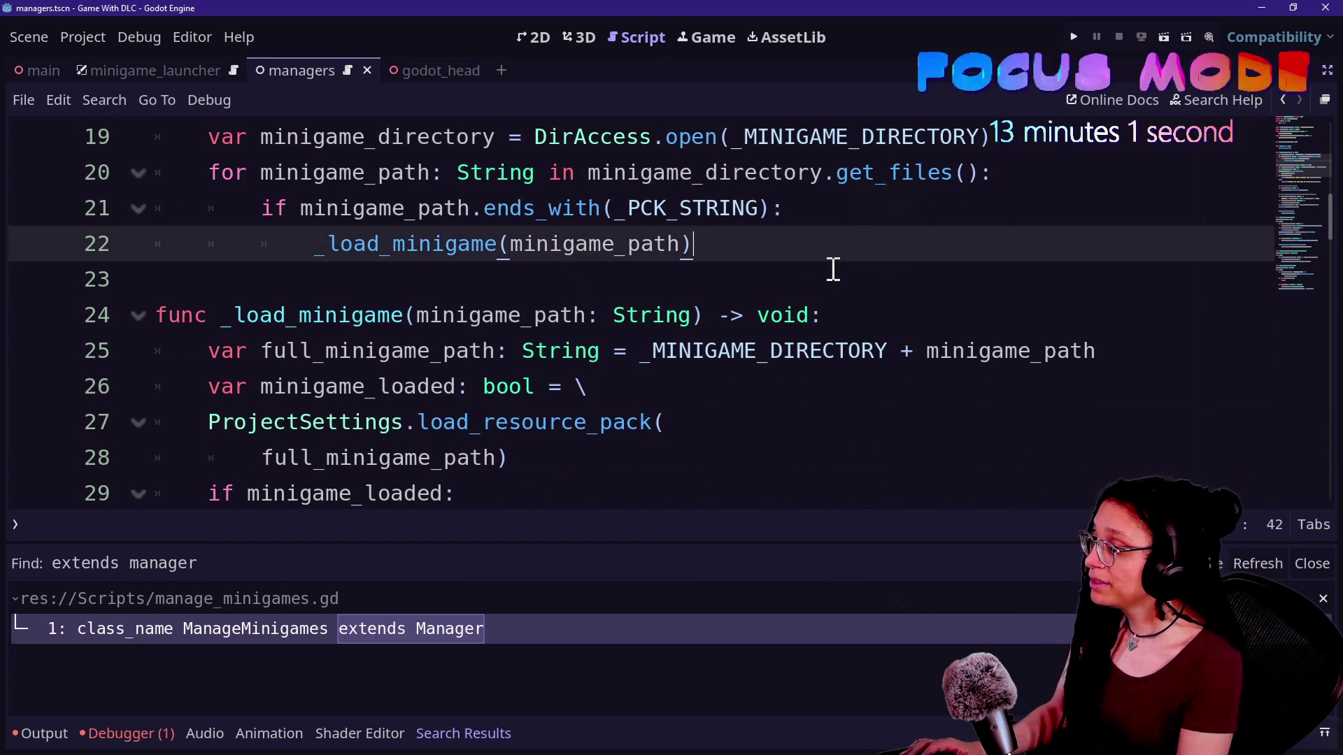
Hide the bottom panel, review the edited script, then bring up the debugger's error list
key("alt+o")
key("alt+o")
scroll(471, 415, "up", 6)
scroll(968, 290, "down", 6)
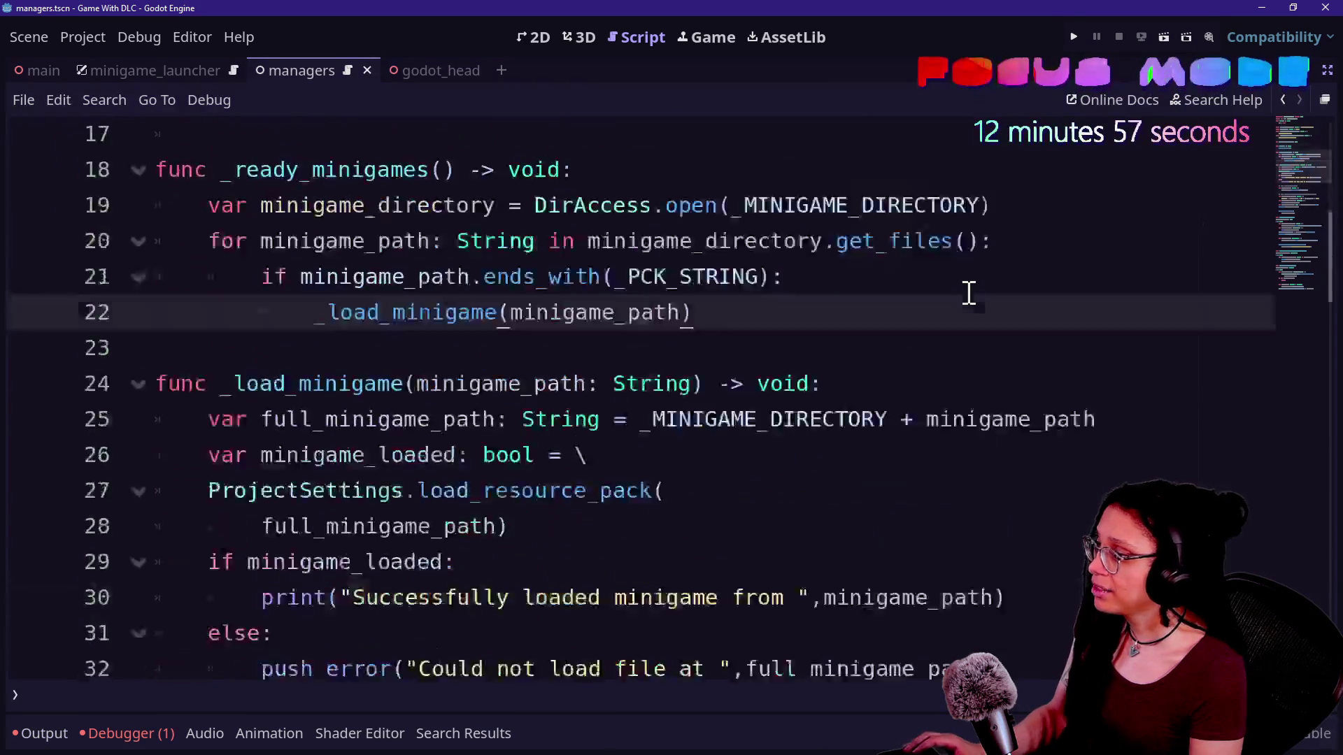
scroll(1014, 291, "up", 6)
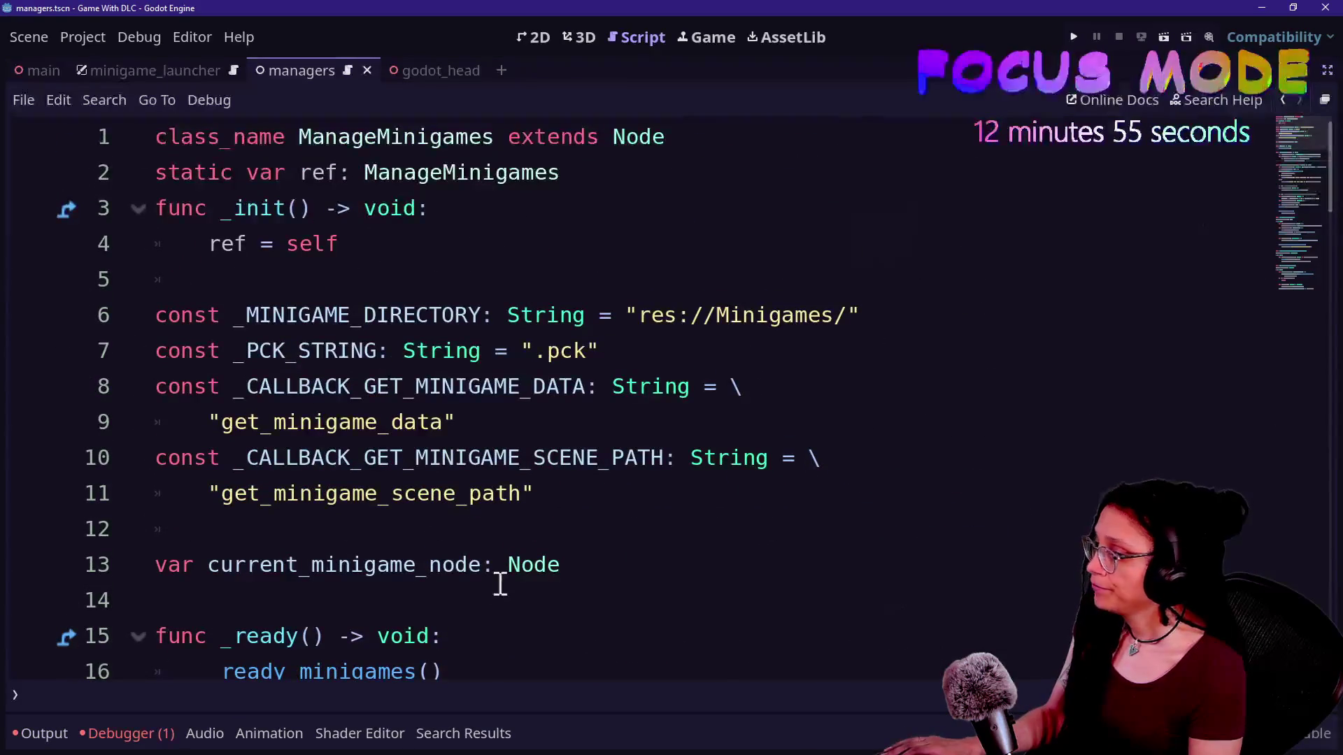
left_click(125, 734)
Check the minigame_thinking marker error, then reopen minigame_marker.gd by searching 'marker'
left_click(434, 384)
key("shift+alt+o")
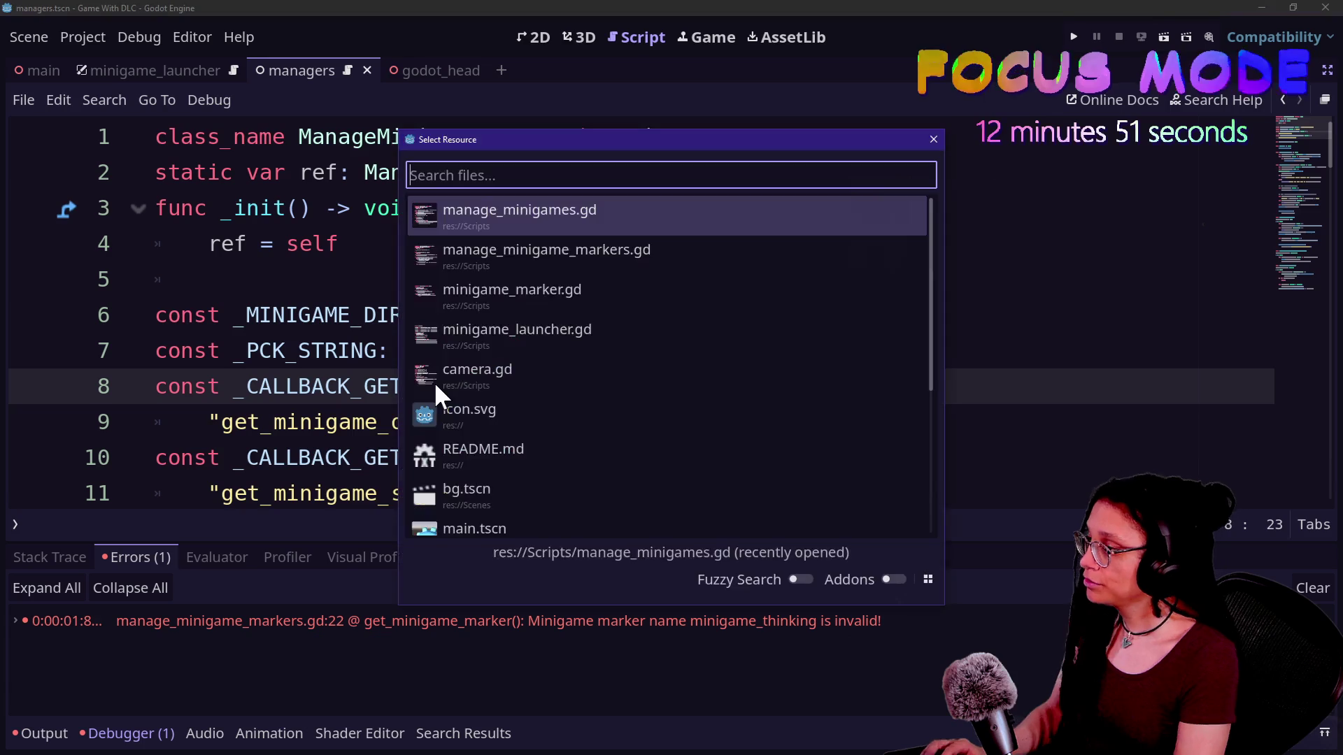
type("marker")
key("Return")
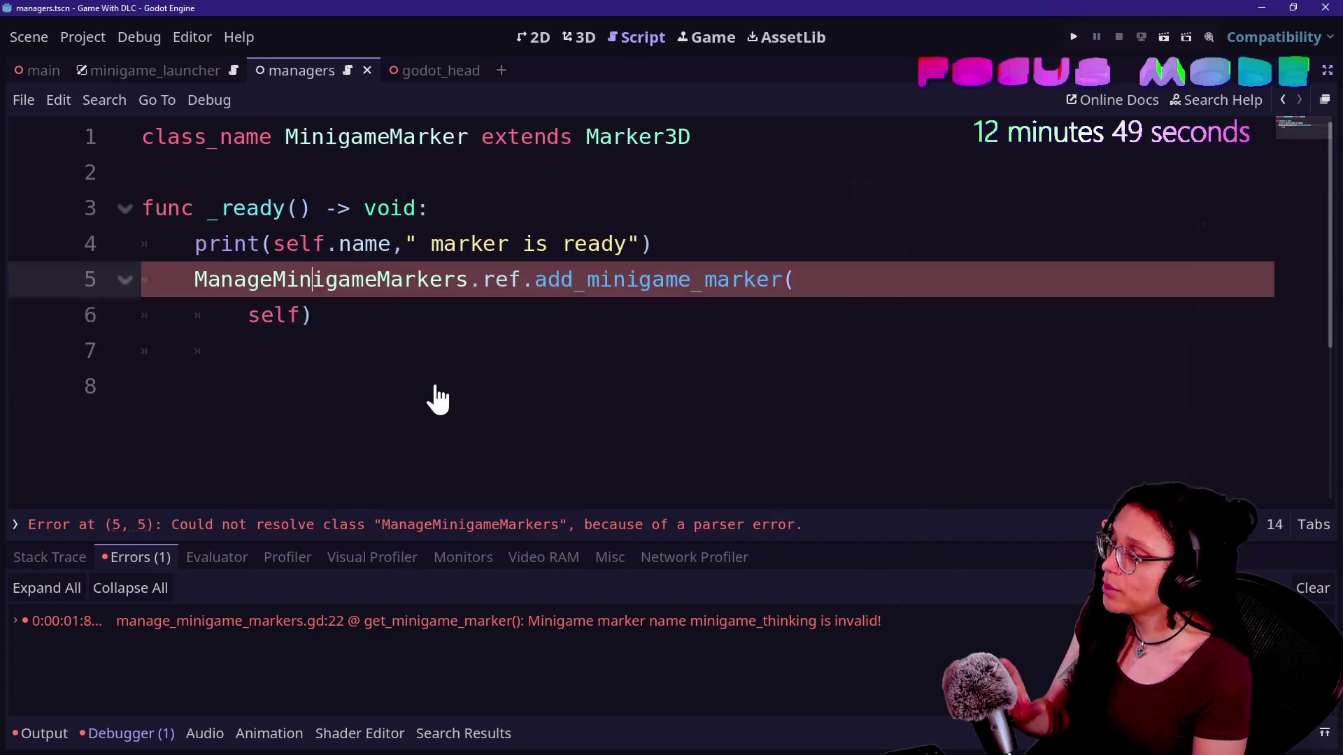
left_click(704, 351)
left_click(693, 331)
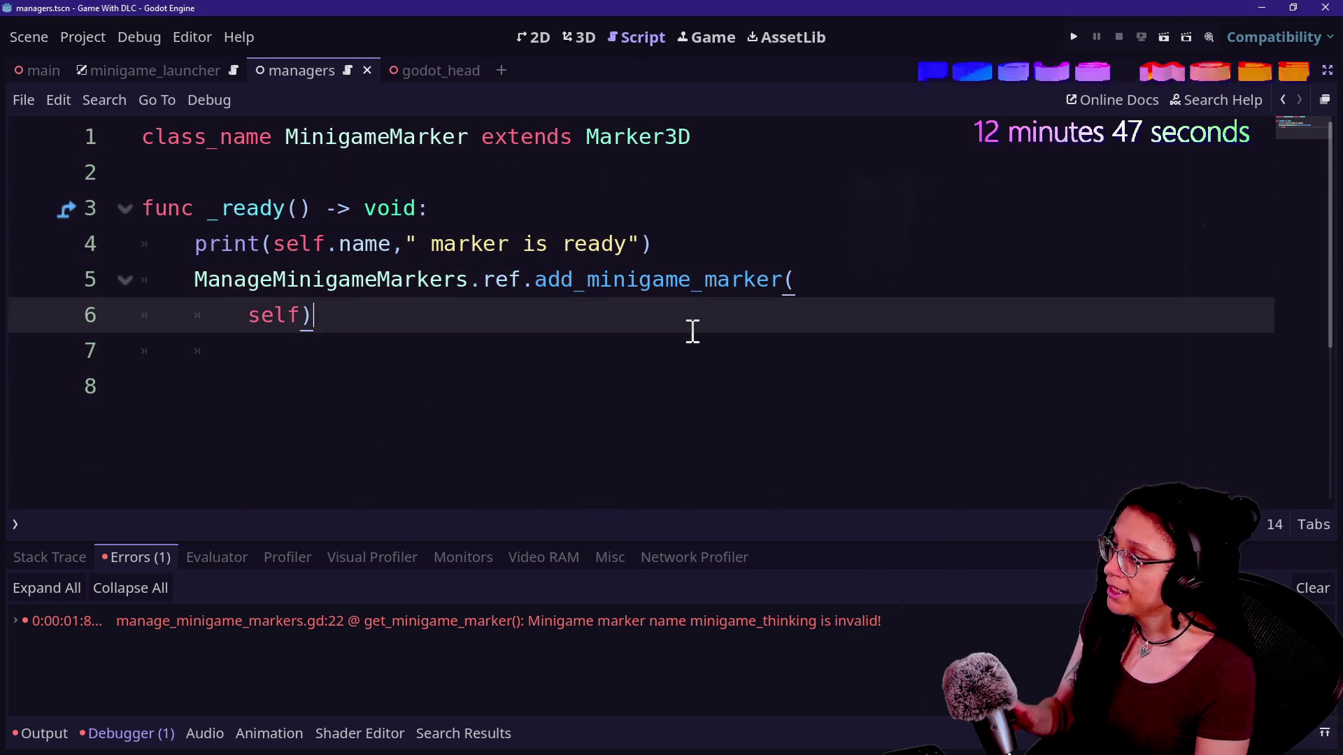
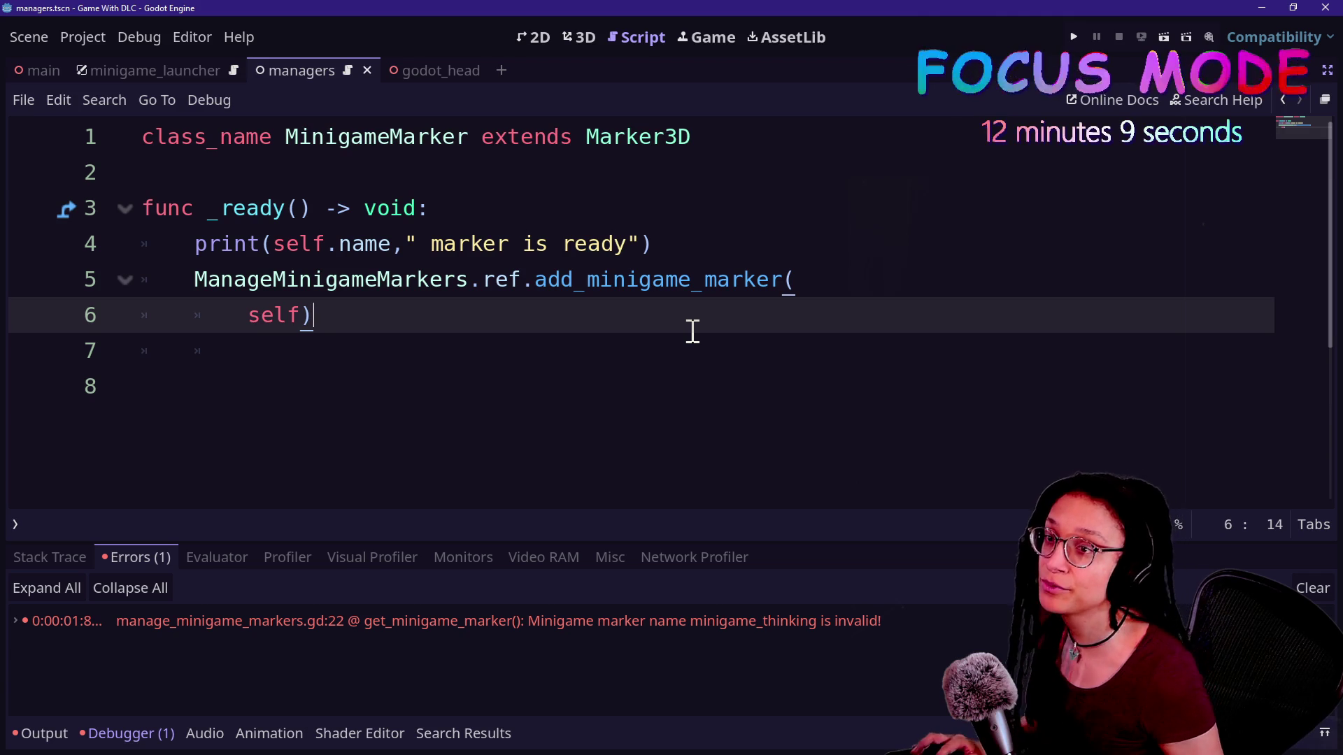
Review the _assign_3D_minigame_pos lines in the DLC project's thought_bubble script
key("alt+Tab")
key("ctrl+shift+F11")
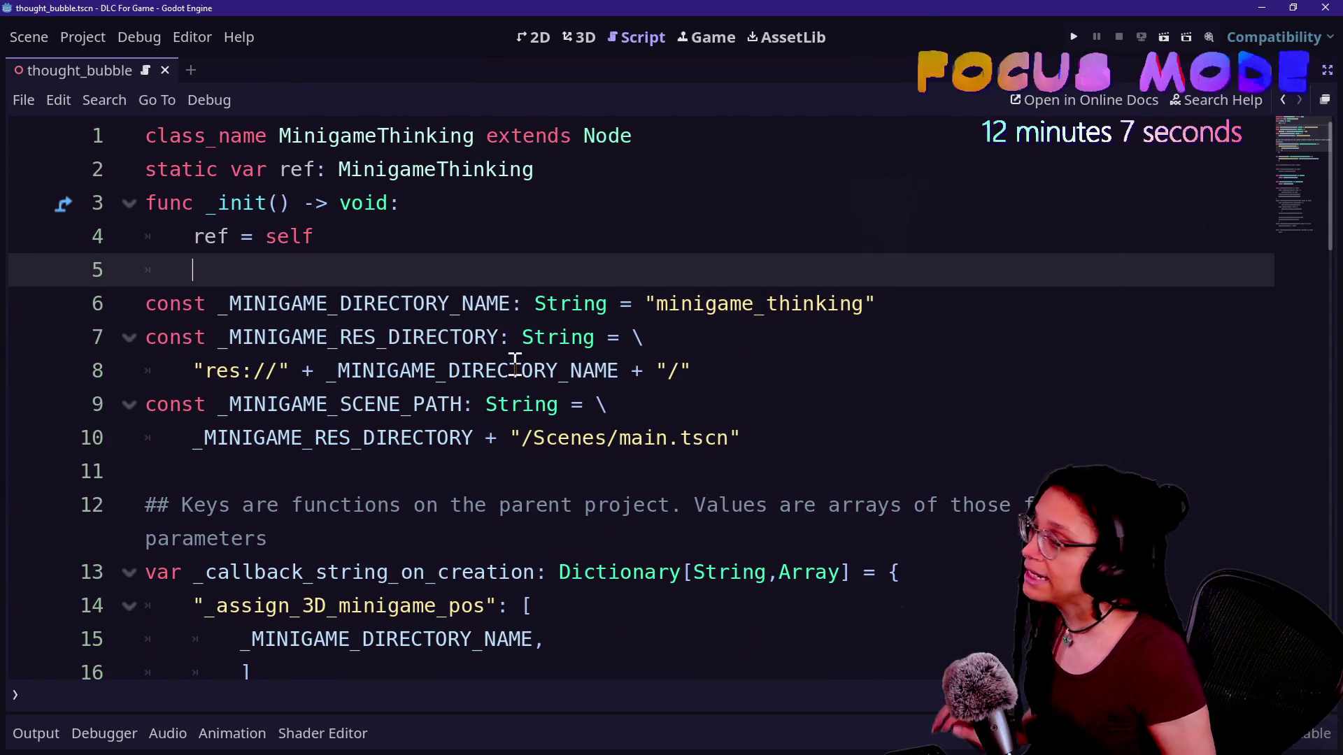
left_click(396, 377)
key("Down")
key("Down")
key("Down")
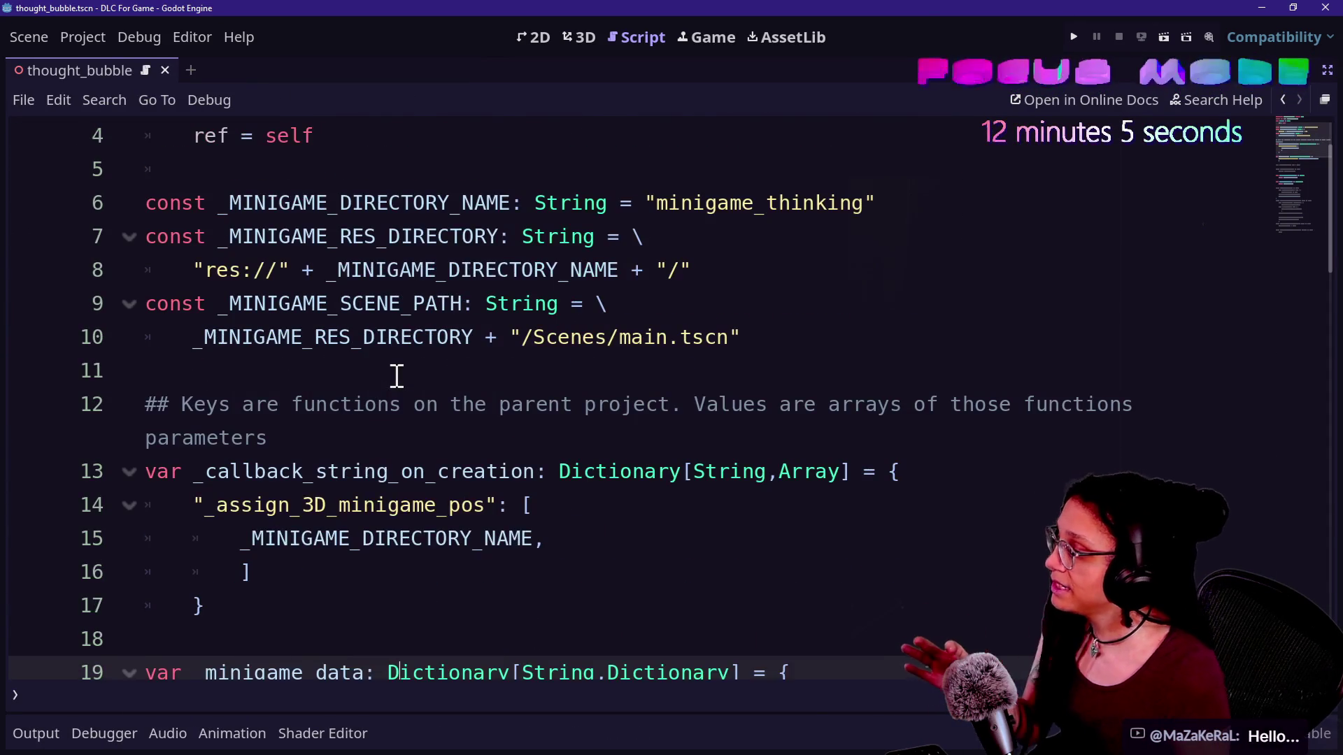
left_click_drag(216, 503, 303, 564)
left_click(303, 564)
key("shift+Up")
left_click(317, 644)
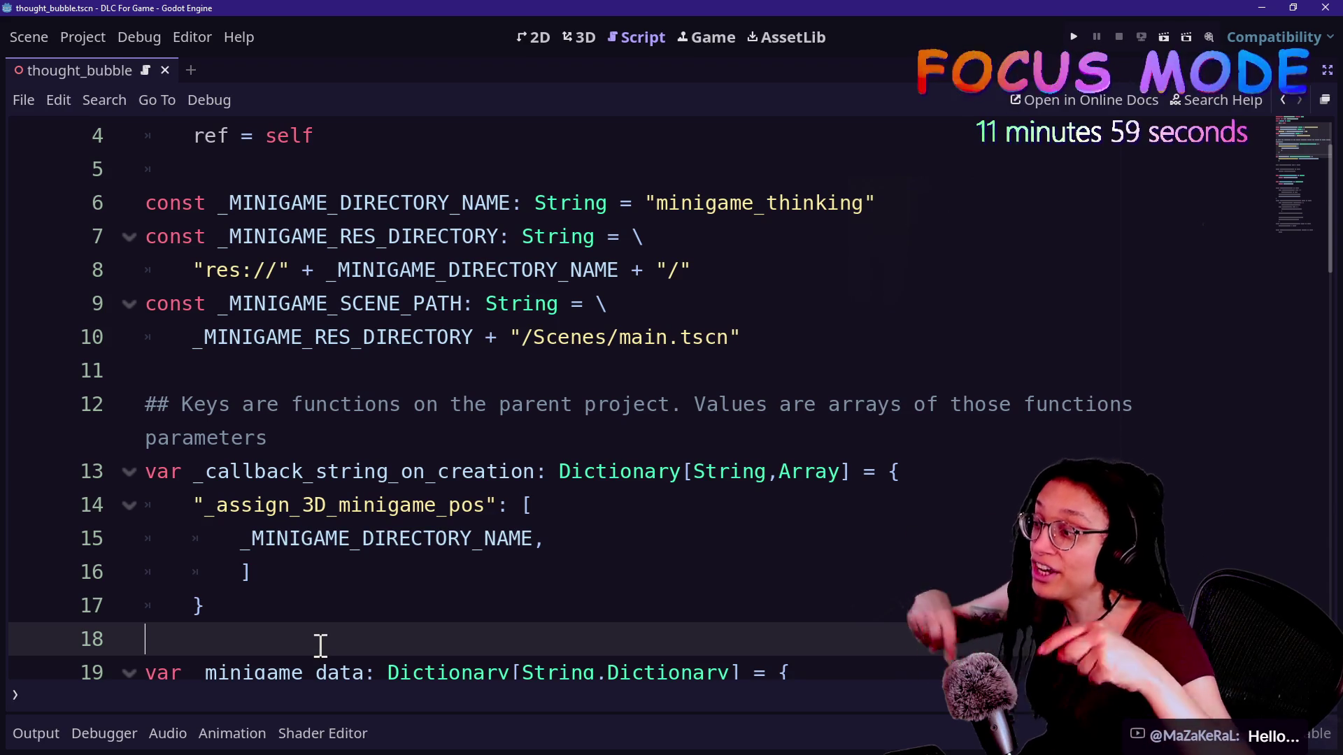
left_click(361, 505)
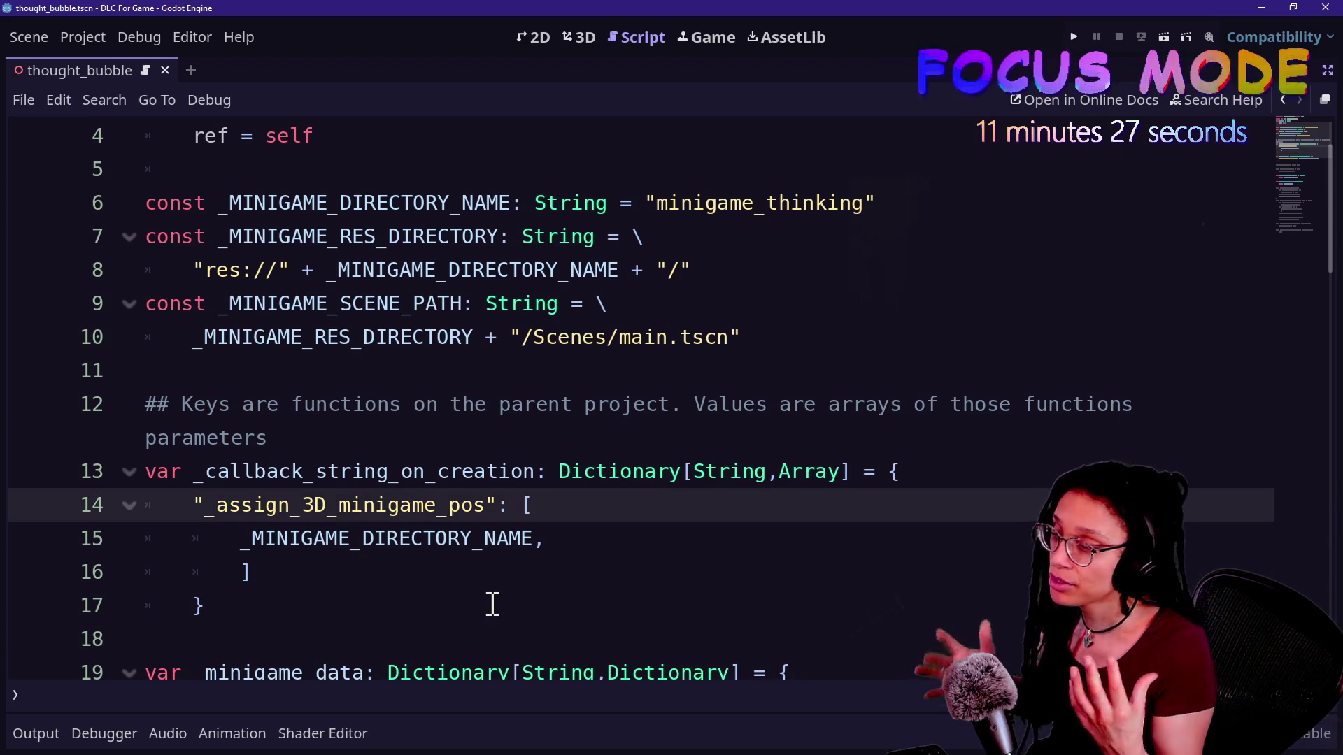
In Game With DLC, jump to add_minigame_marker's definition, run the project, and open the invalid marker error line
key("alt+Tab")
left_click(431, 438)
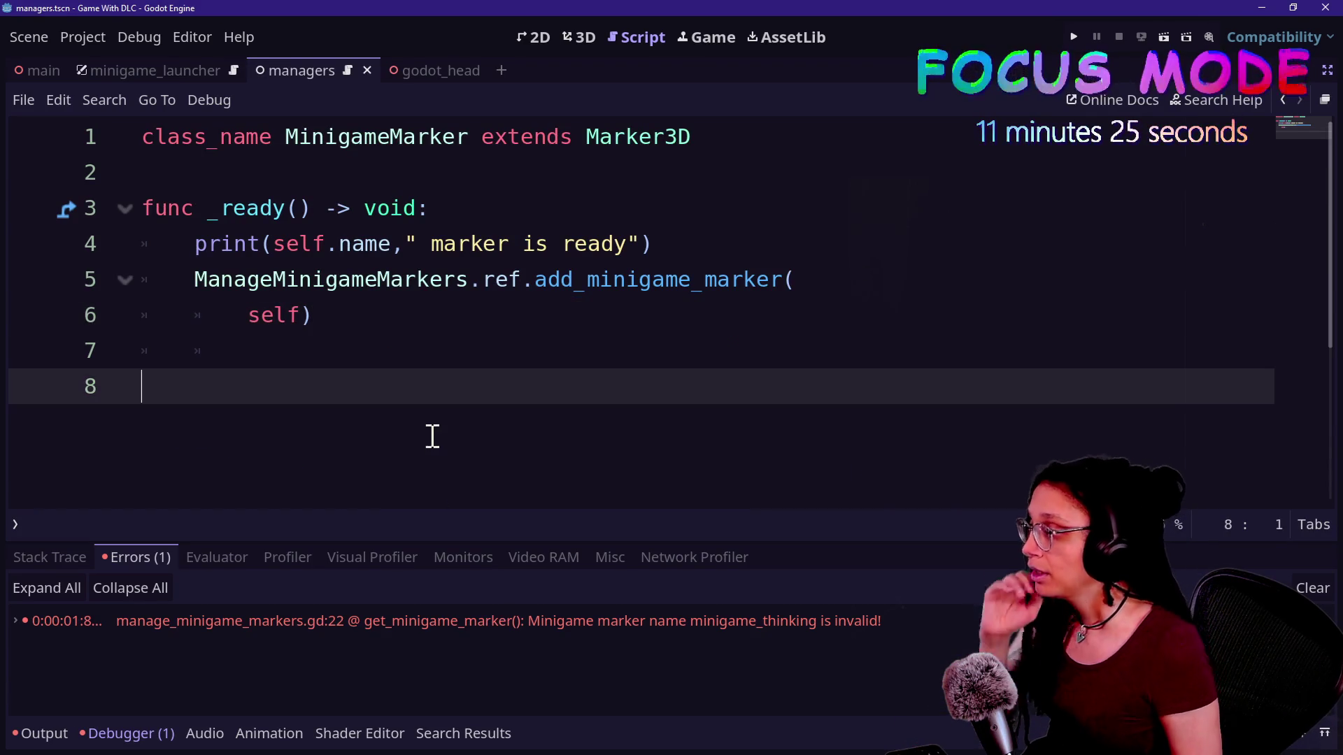
left_click(639, 281)
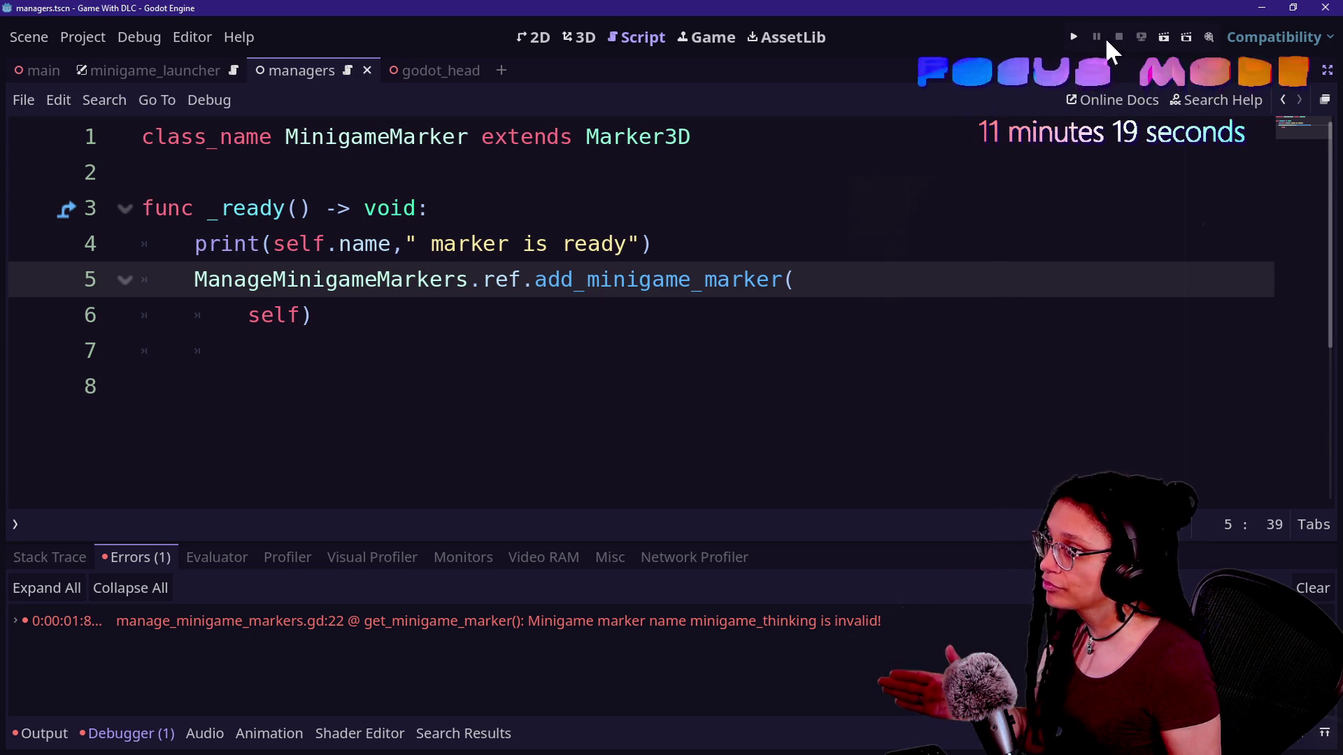
left_click(679, 280)
left_click(684, 281, "ctrl")
left_click(1073, 35)
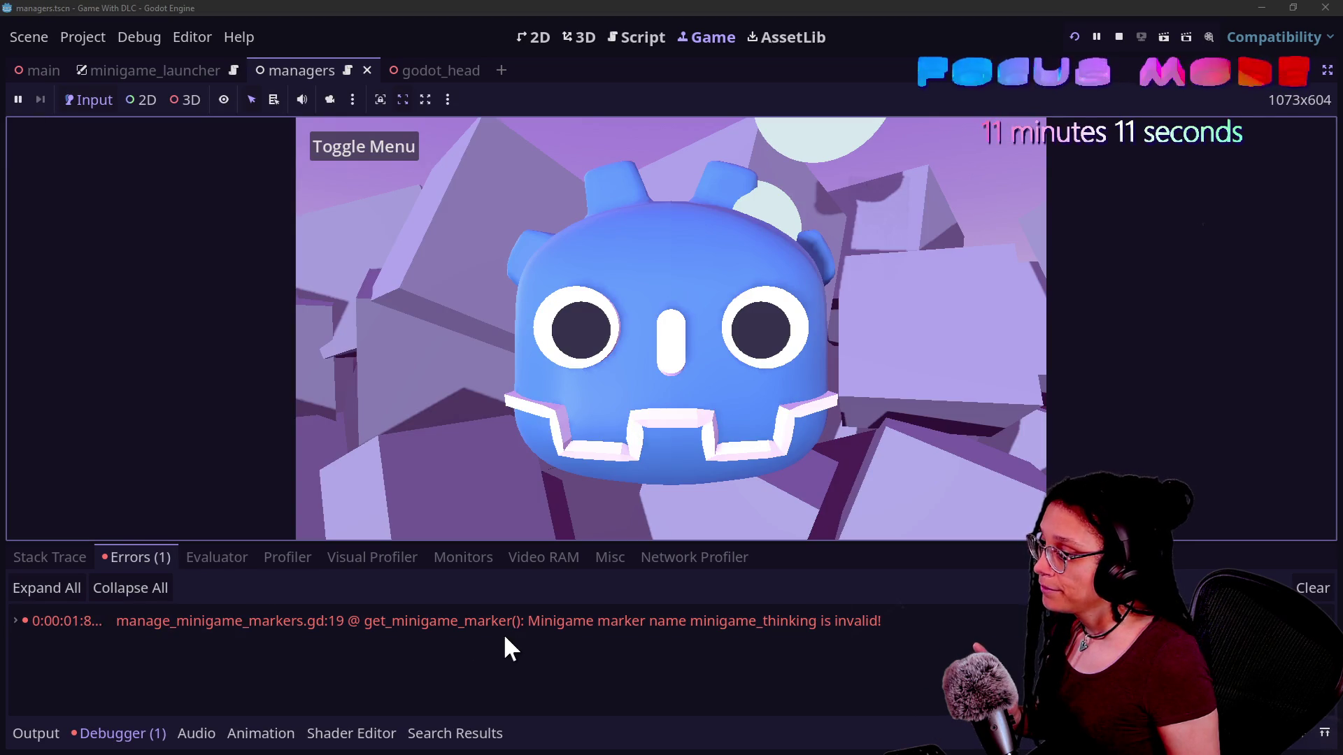
left_click(522, 622)
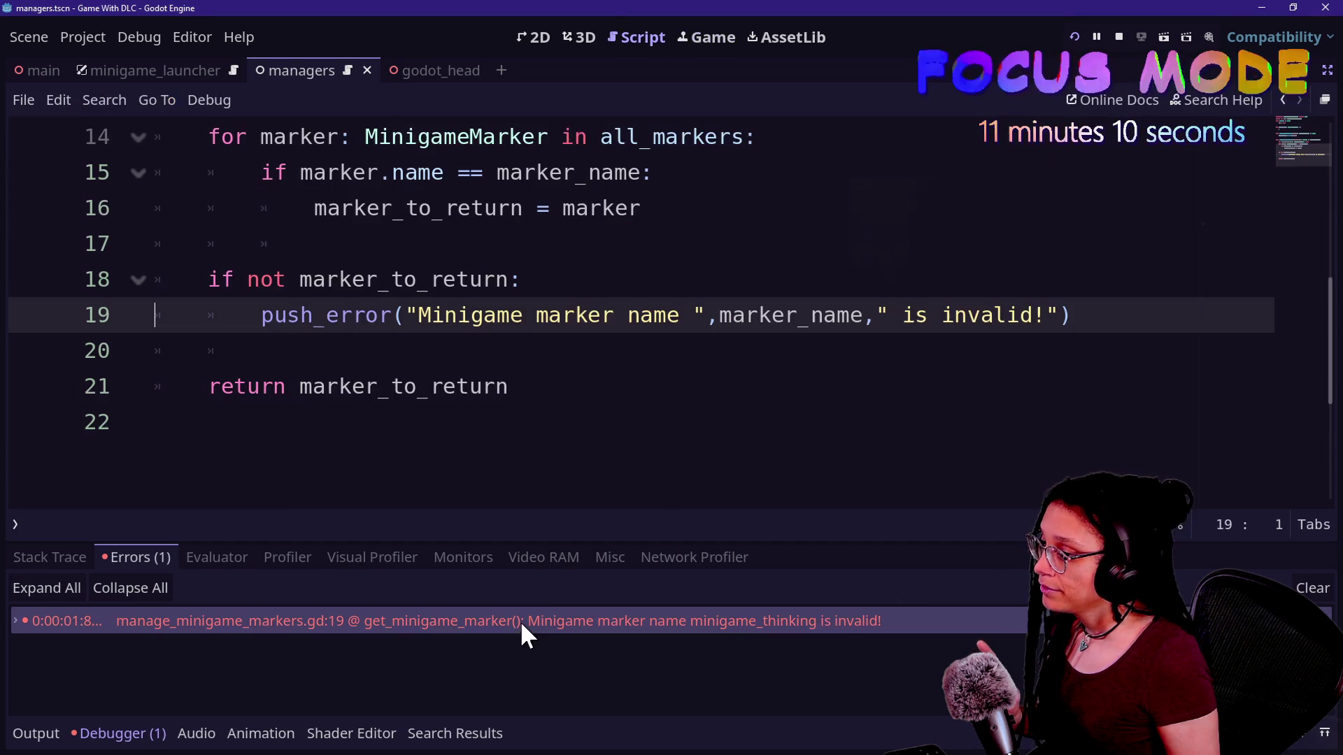
In the remote scene tree, inspect ManageMinigameMarkers' All Markers array holding minigame_thinking
left_click(1321, 98)
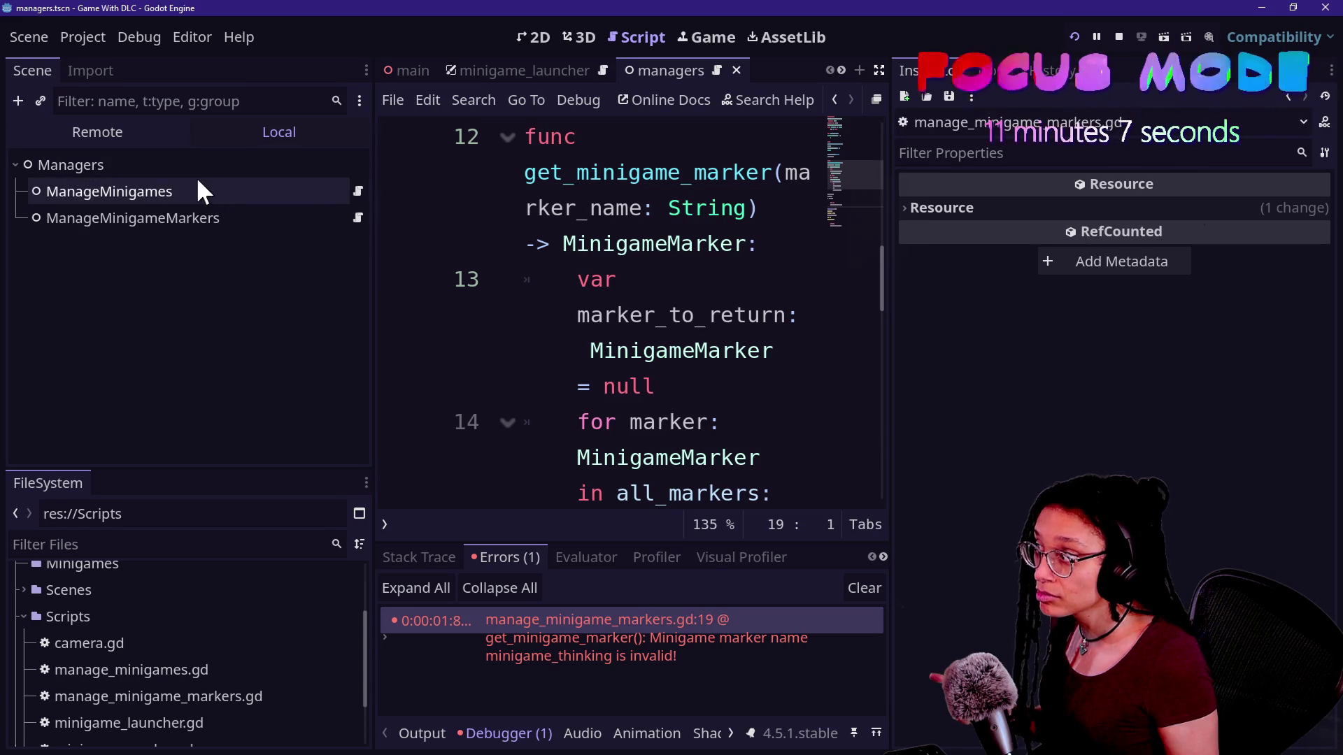
left_click(92, 132)
left_click(20, 191)
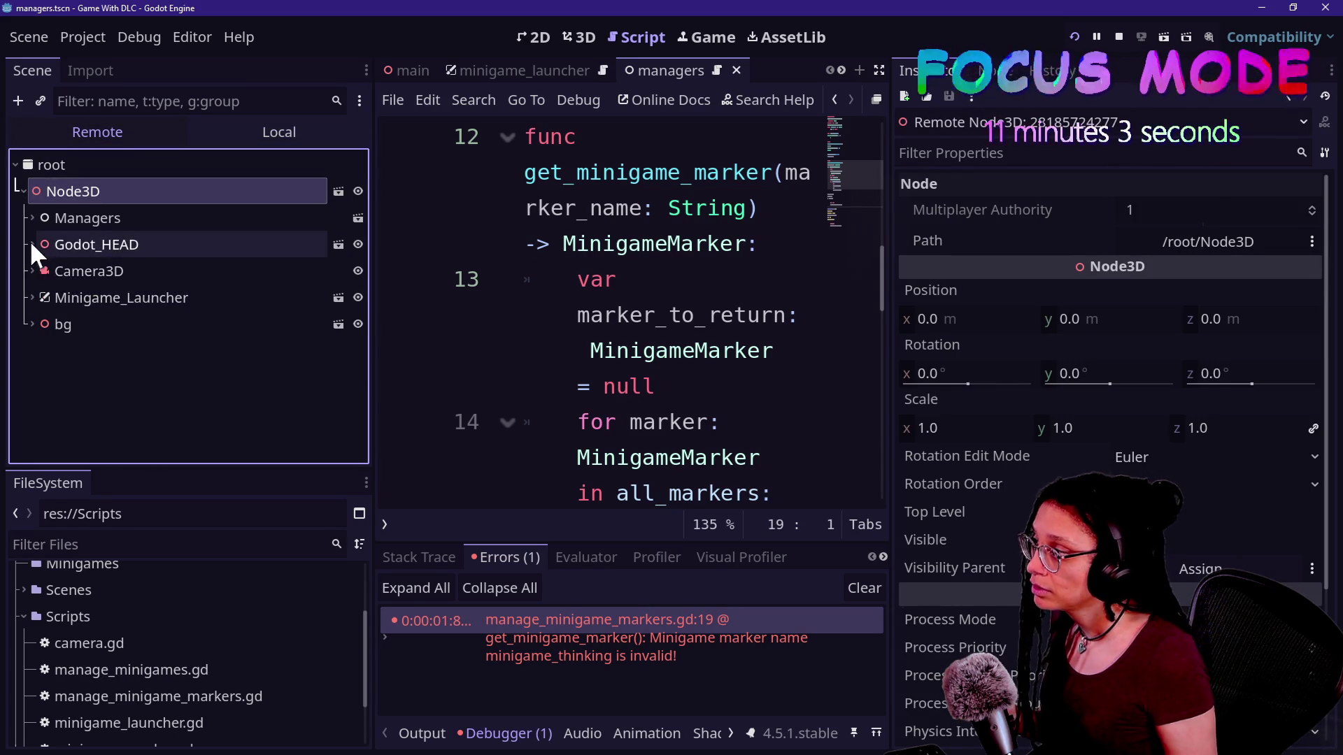
left_click(32, 218)
left_click(87, 267)
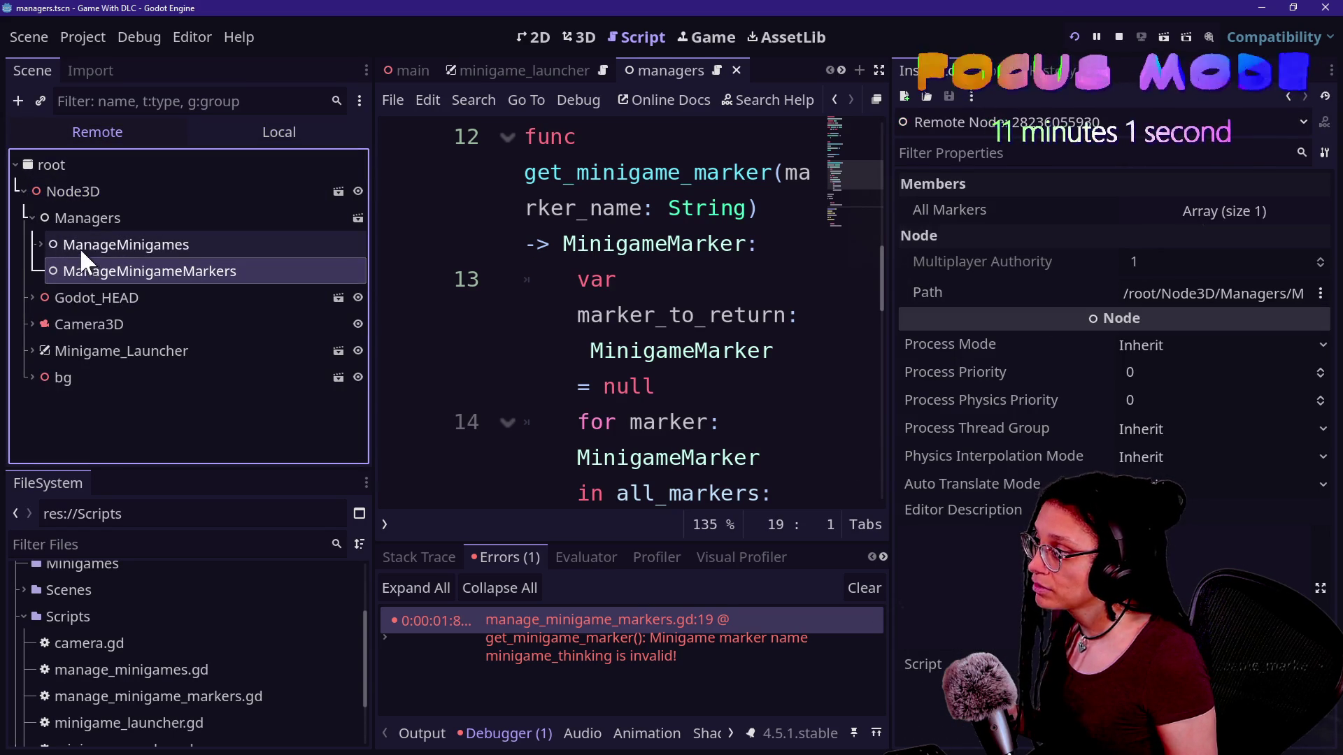
left_click(1272, 217)
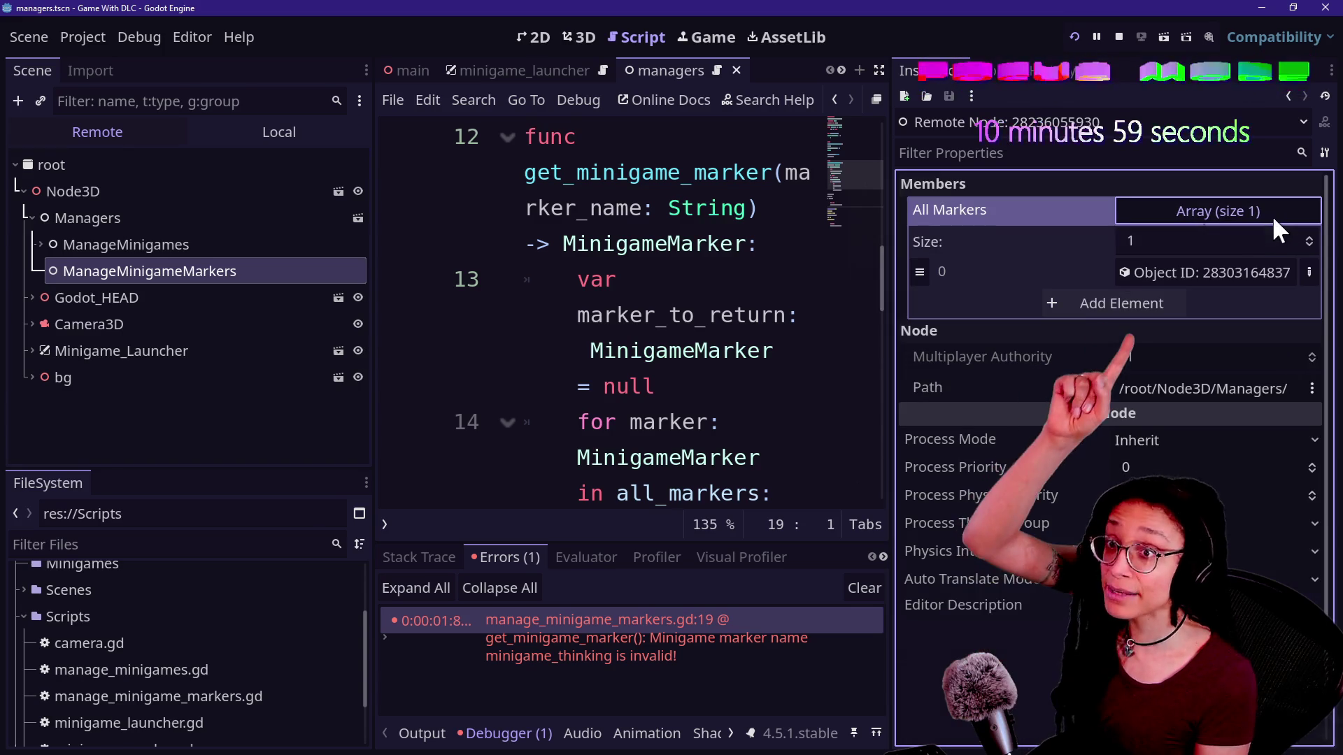
left_click(1143, 272)
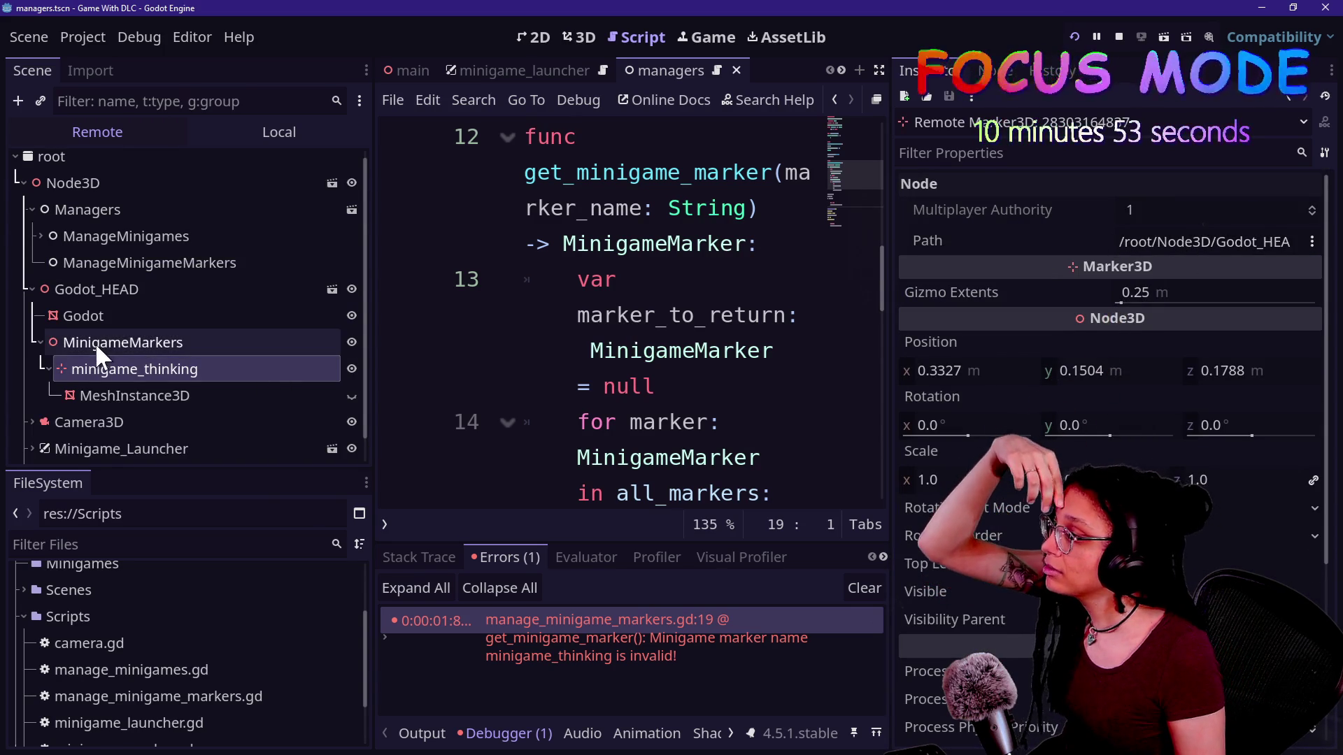
left_click(689, 389)
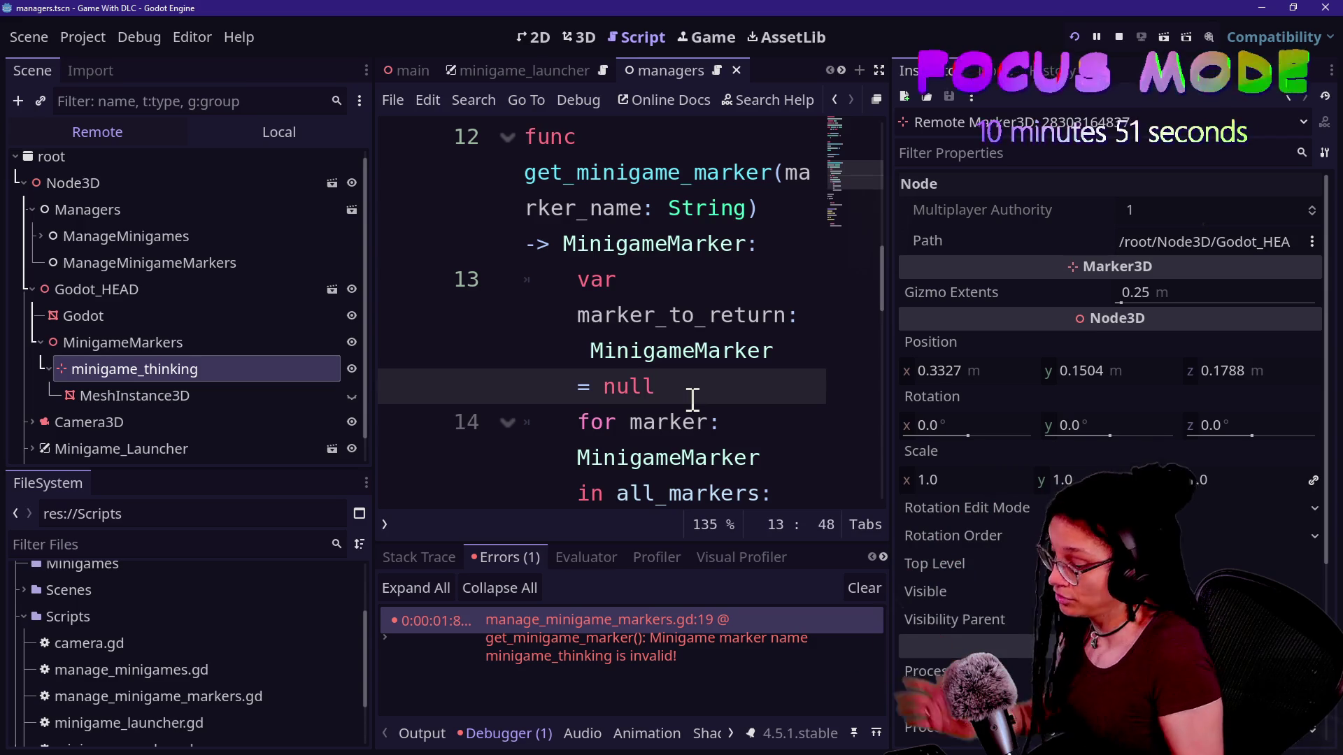
key("ctrl+shift+F11")
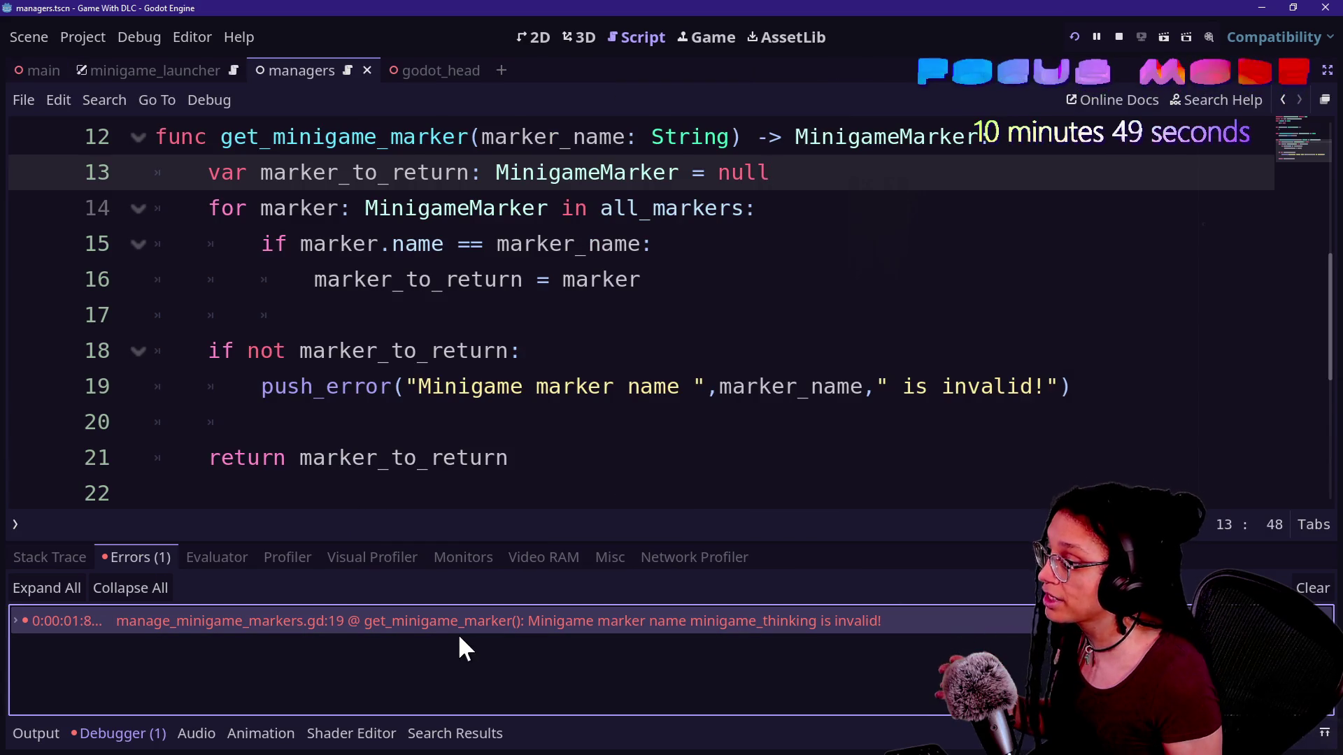
Expand the invalid marker error's details and review the if not marker_to_return check
double_click(456, 628)
left_click(530, 420)
scroll(531, 419, "up", 2)
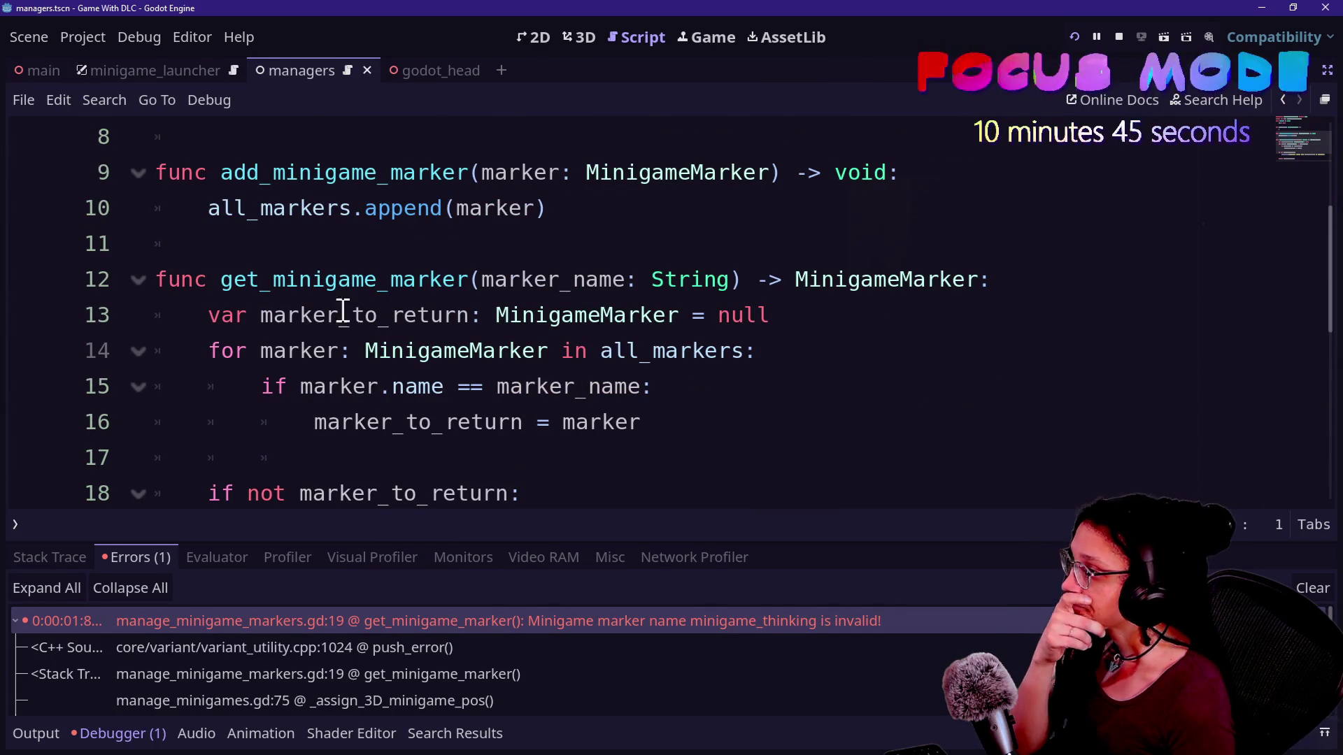
scroll(629, 381, "down", 1)
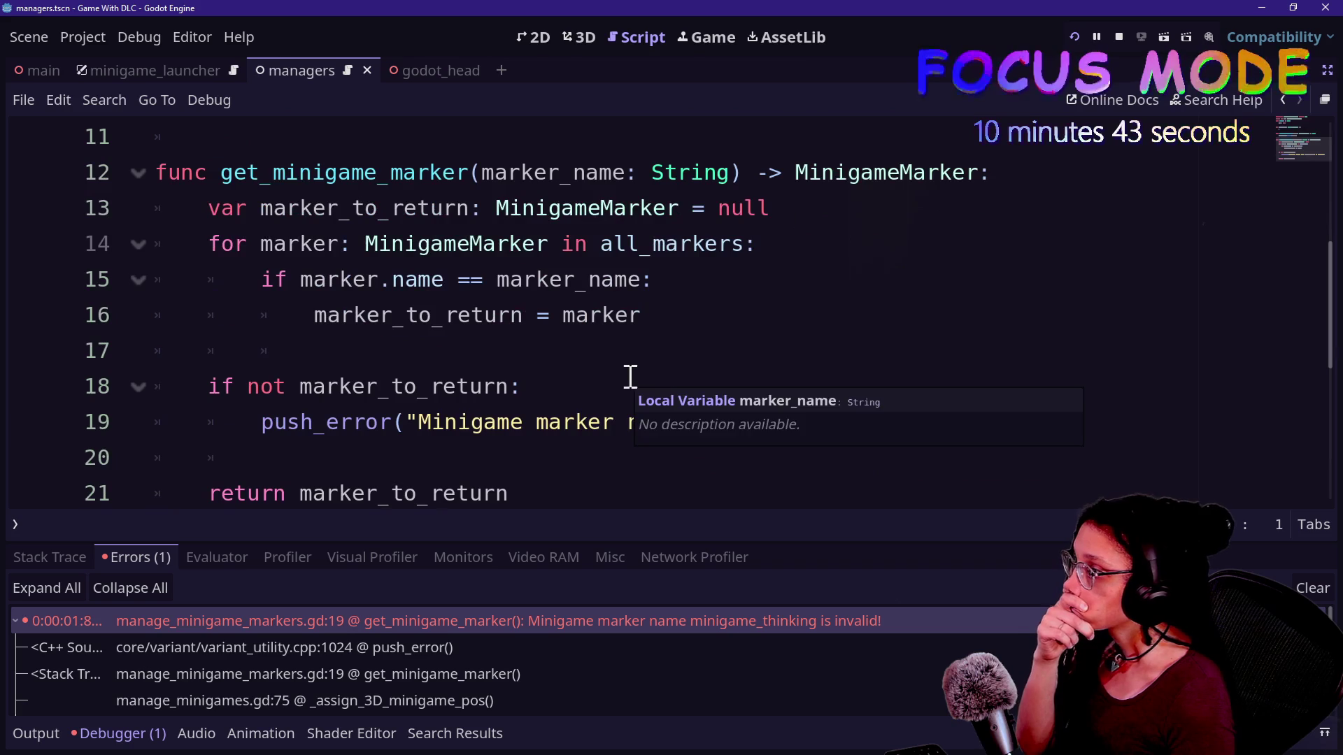
left_click(714, 363)
left_click(740, 378)
key("Return")
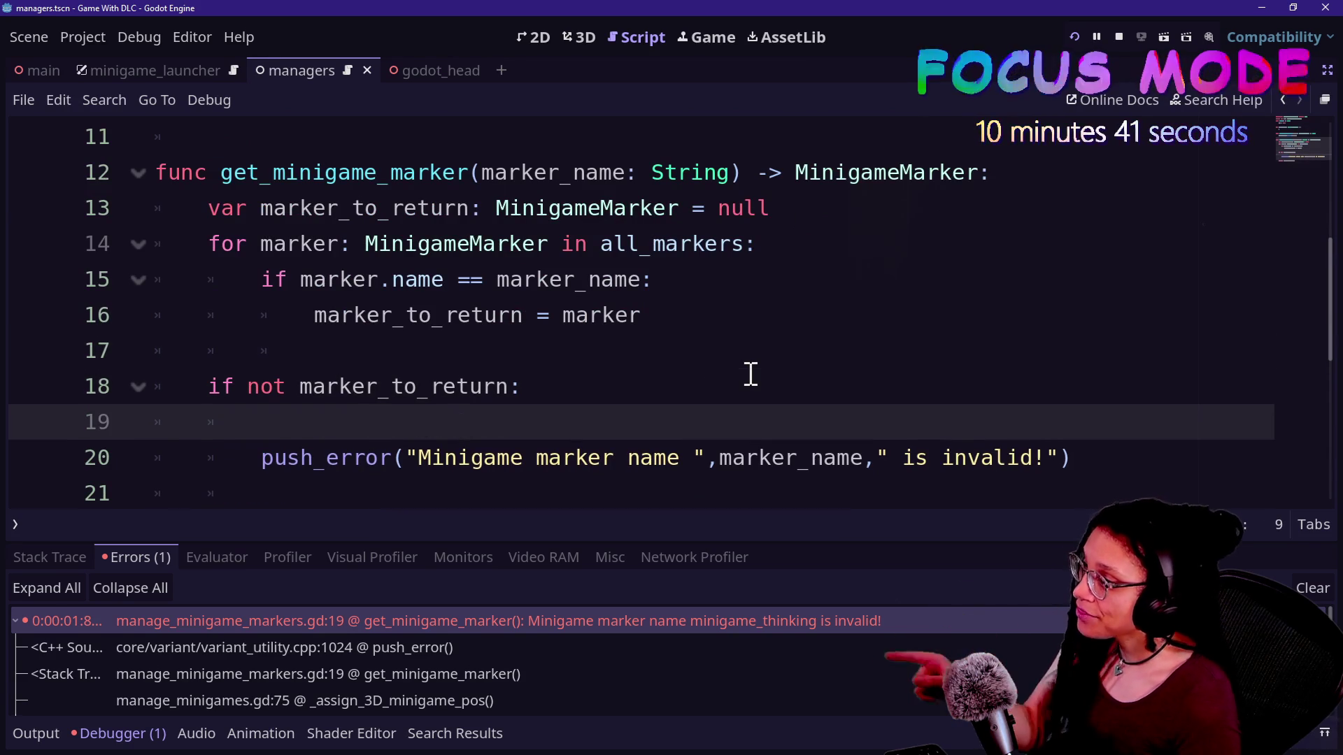
key("ctrl+z")
Add print("All markers: ", all_markers) below the marker_to_return declaration and rerun the game
left_click(834, 219)
key("Return")
type("print")
key("BackSpace")
key("BackSpace")
key("BackSpace")
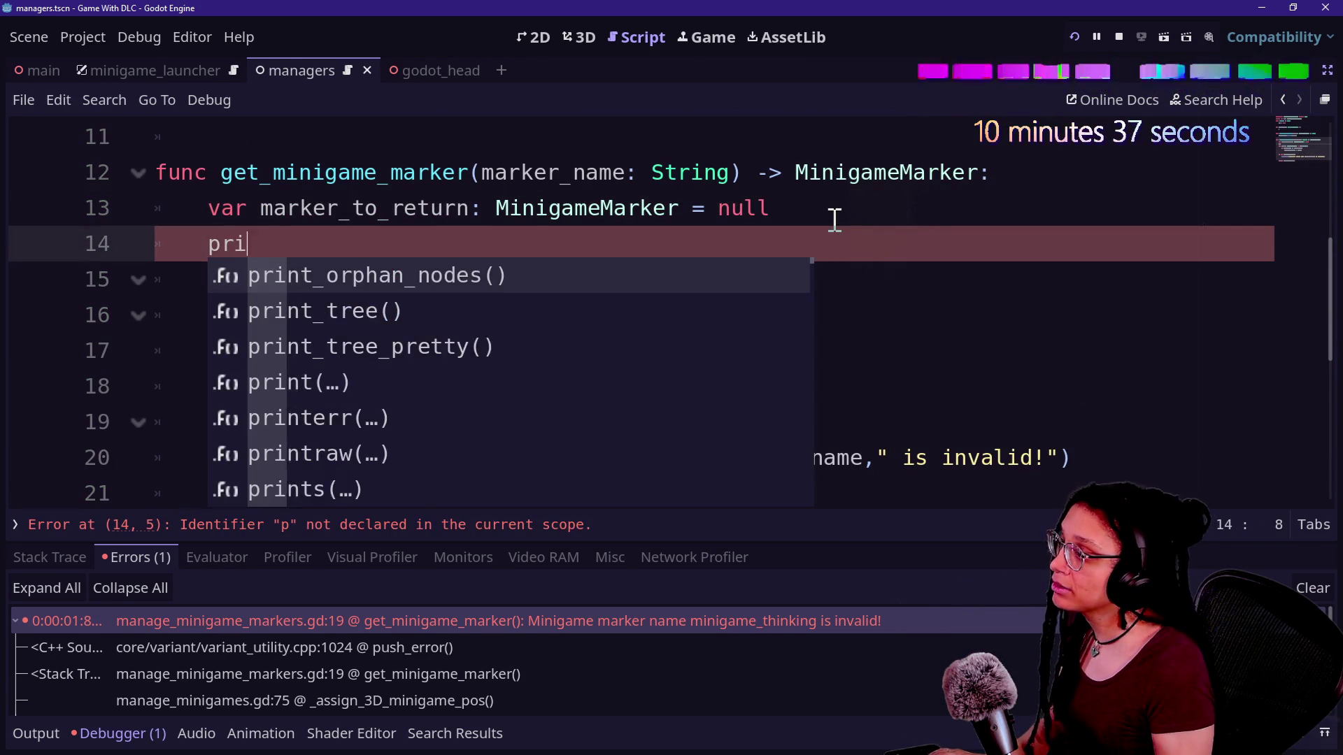
type("rint")
key("Escape")
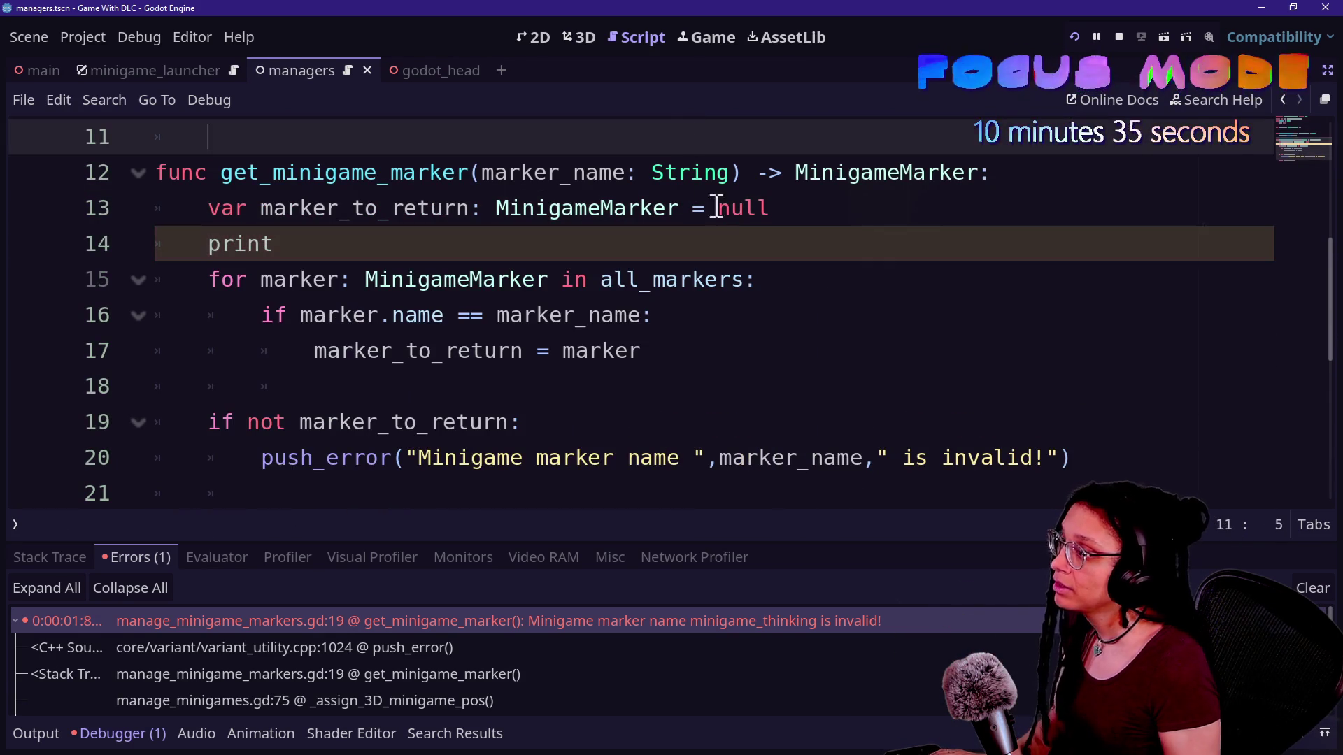
type(" al")
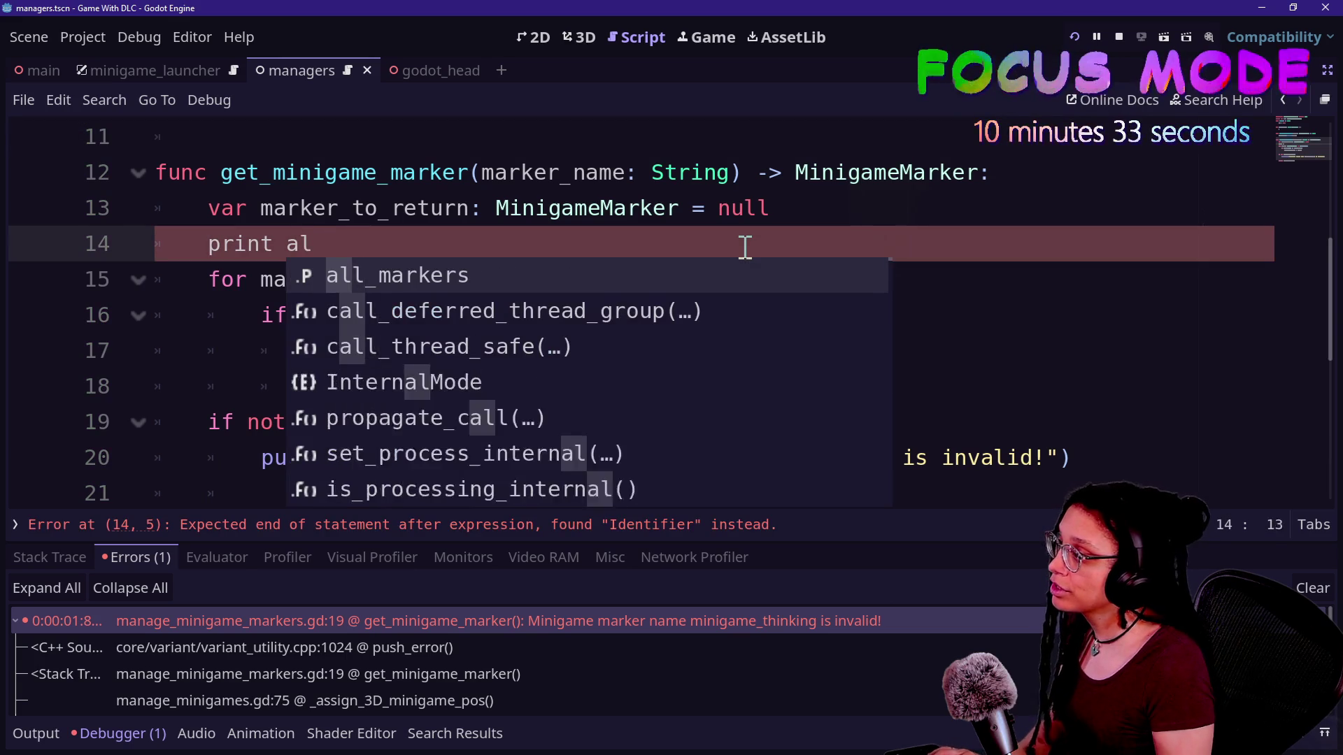
key("BackSpace")
key("BackSpace")
key("BackSpace")
type("(all_markers")
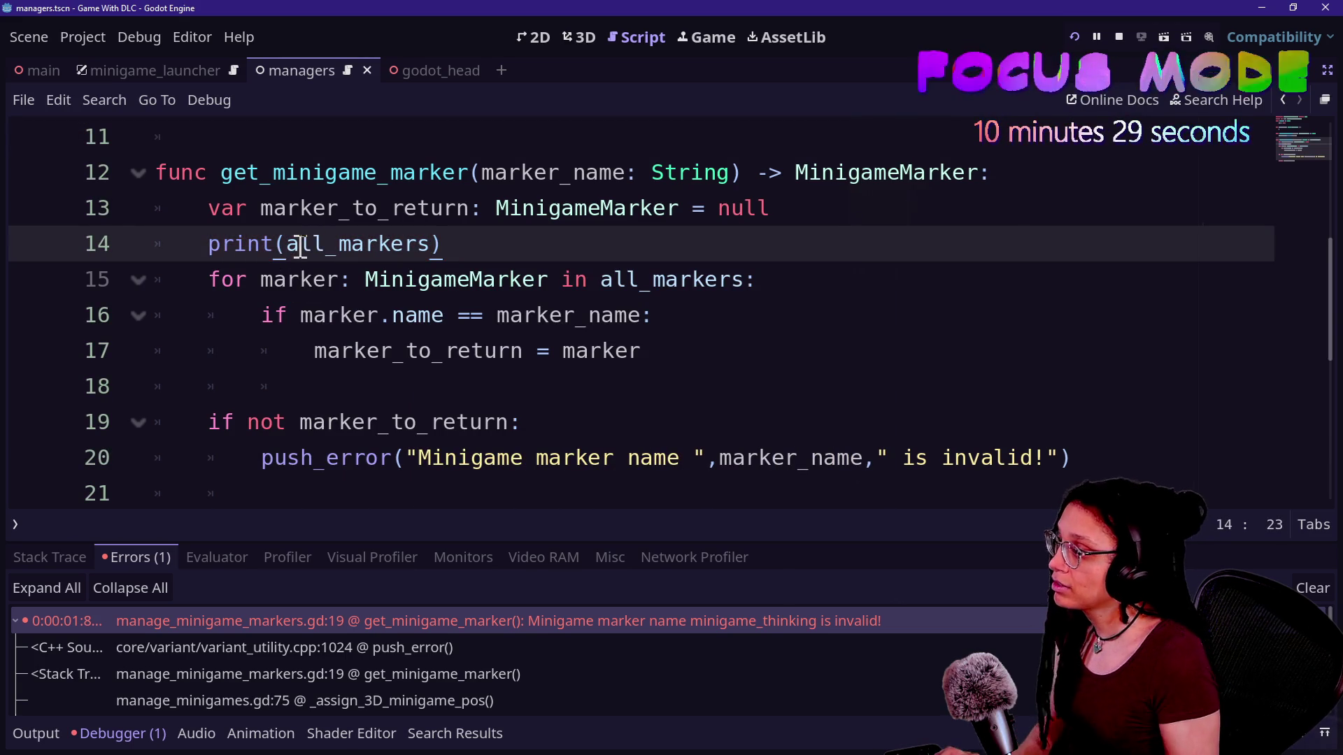
type("\"M")
type("markers \"")
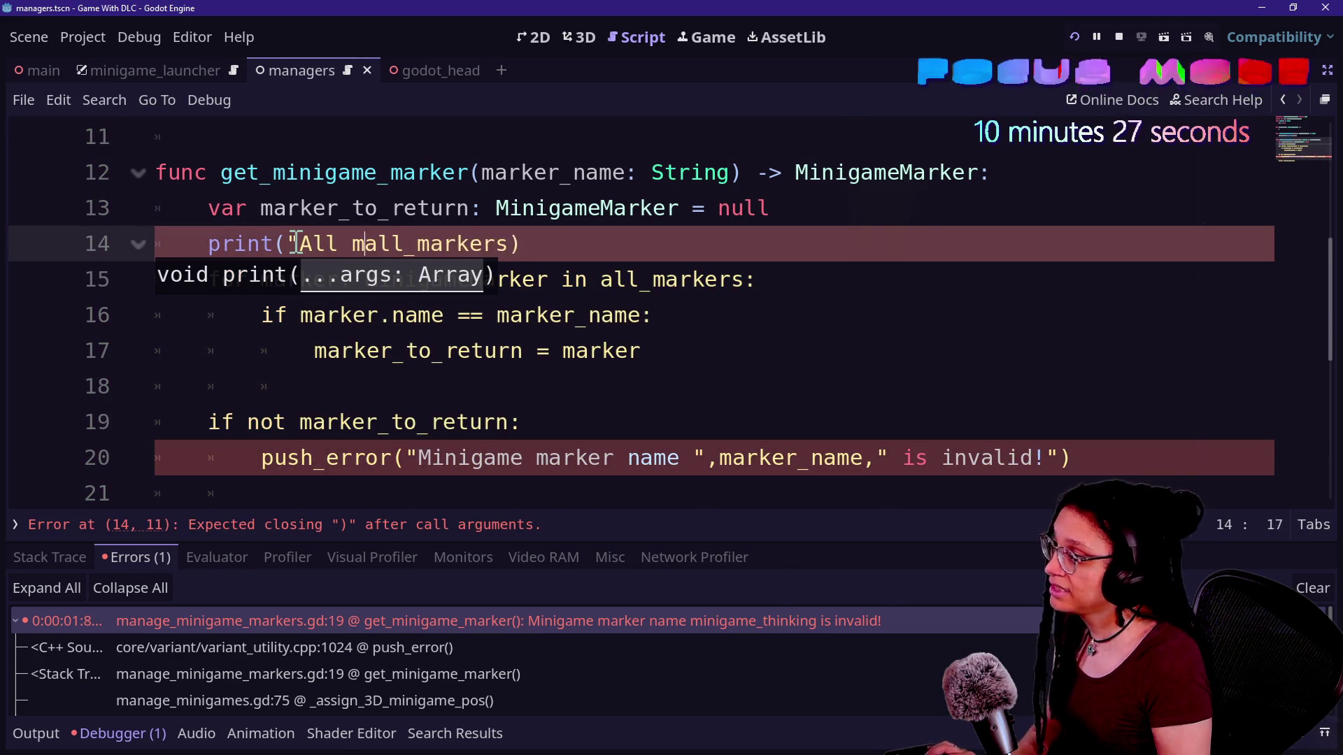
key("BackSpace")
key("BackSpace")
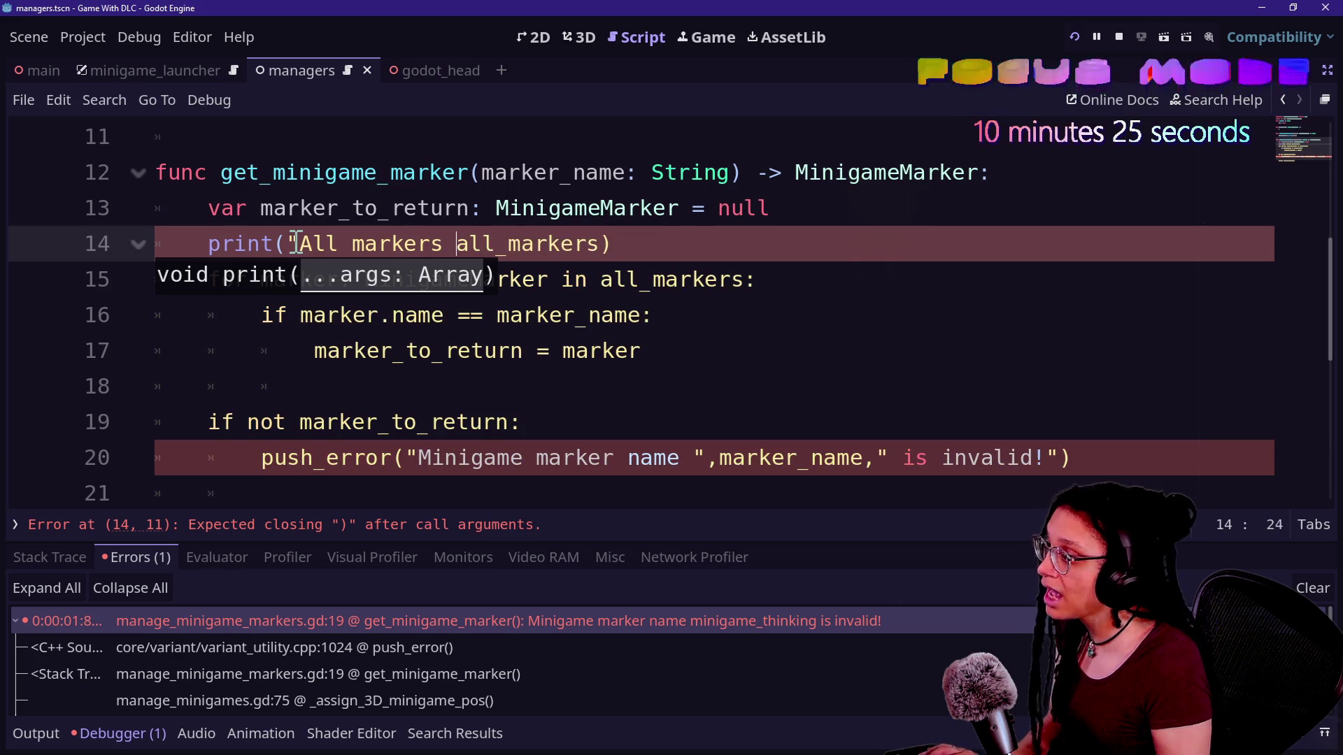
type(": \",")
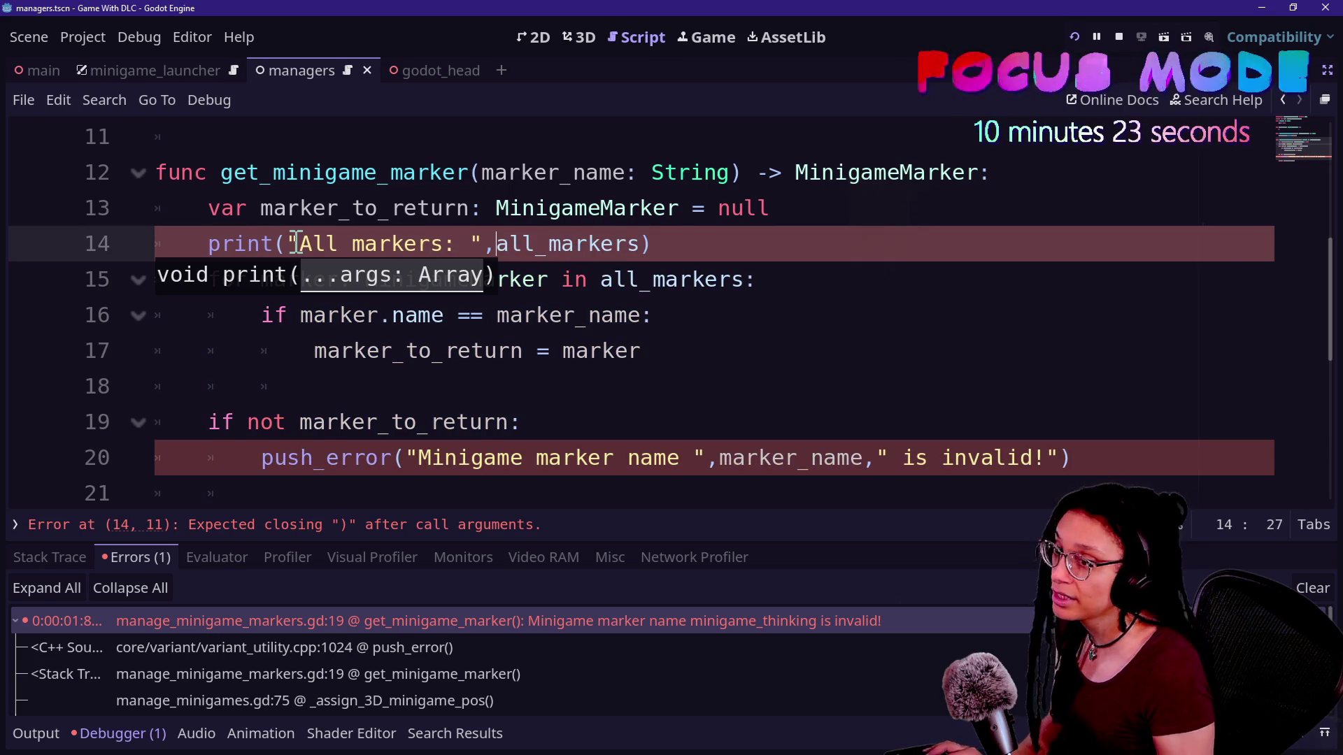
left_click(1074, 33)
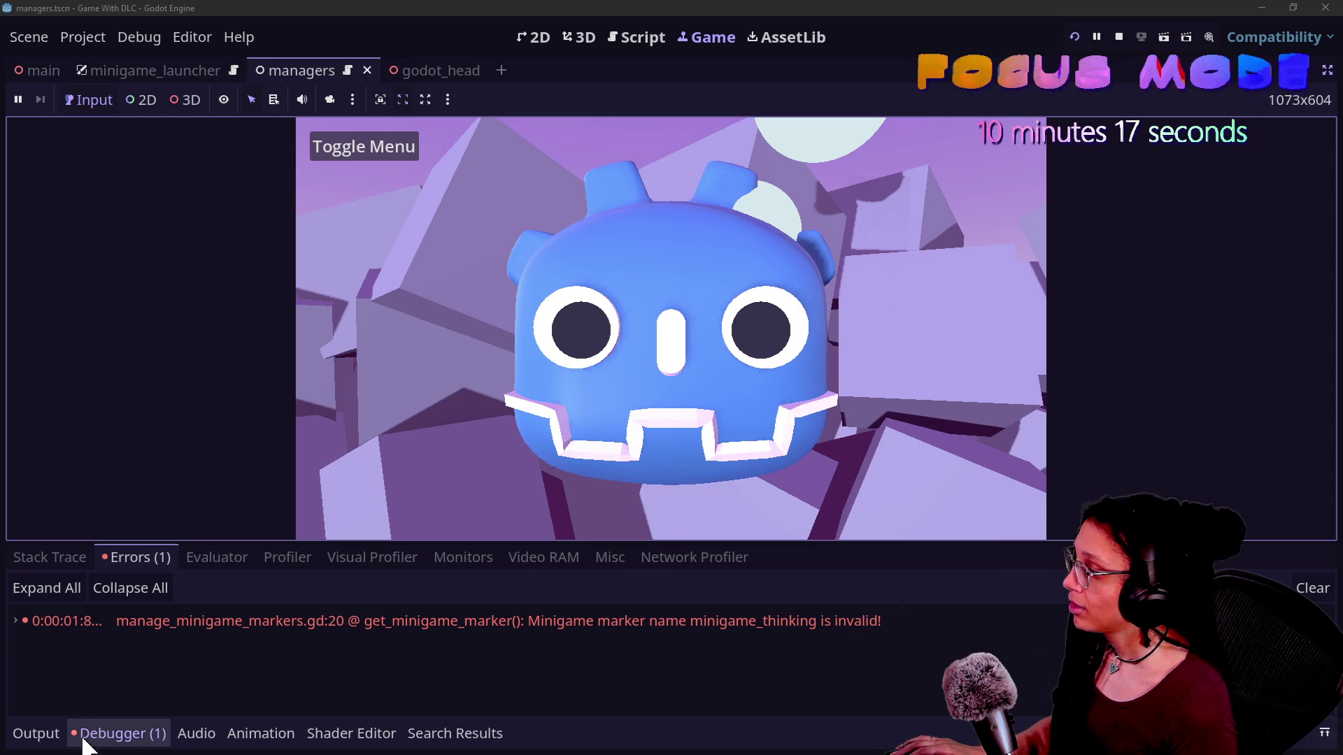
Find the empty 'All markers: []' result in the output log
left_click(37, 734)
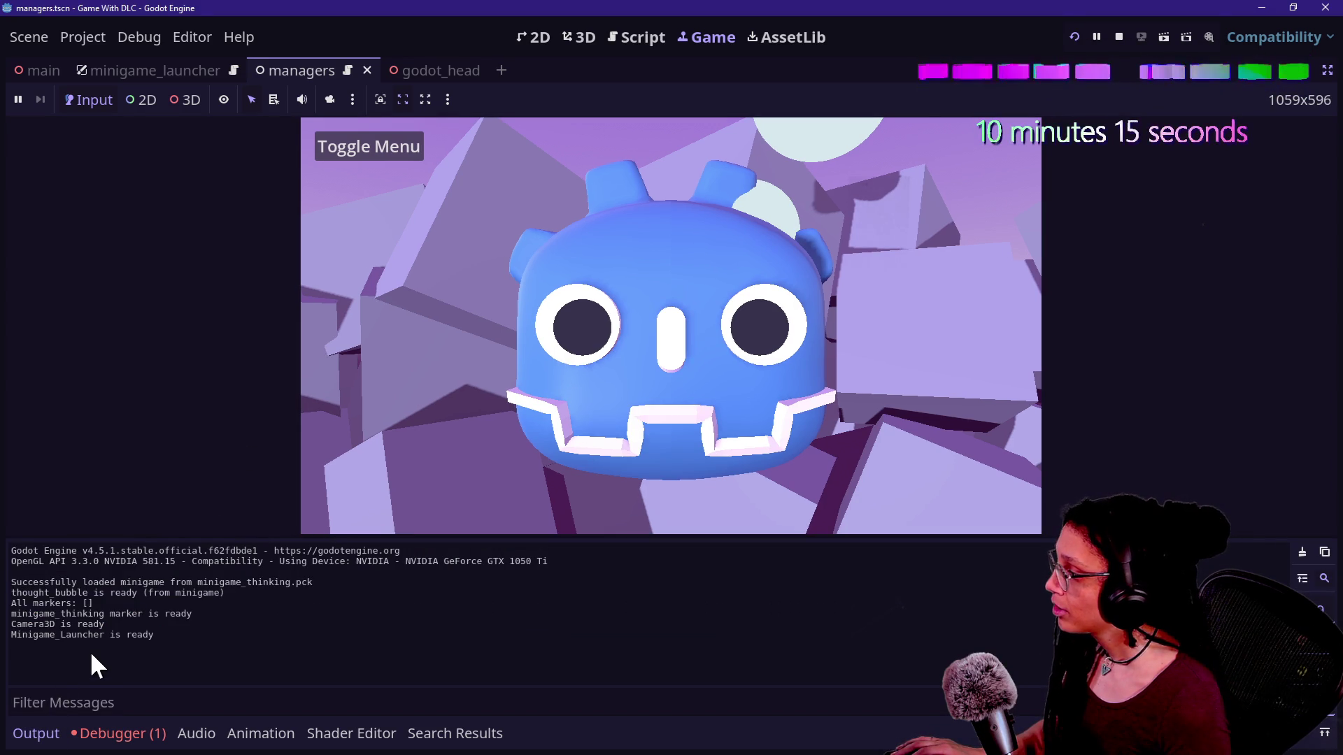
mouse_move(71, 603)
left_mouse_down()
mouse_move(114, 593)
mouse_move(126, 614)
left_mouse_up()
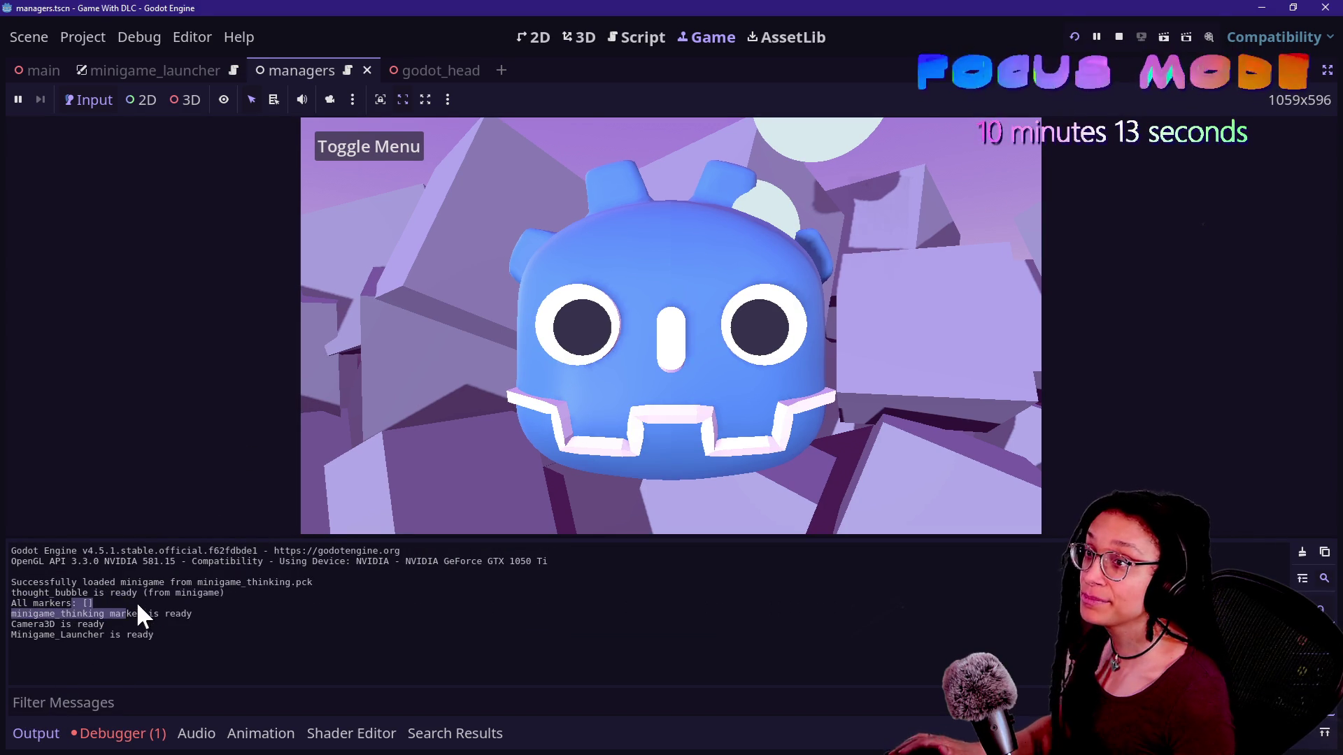
left_click(107, 601)
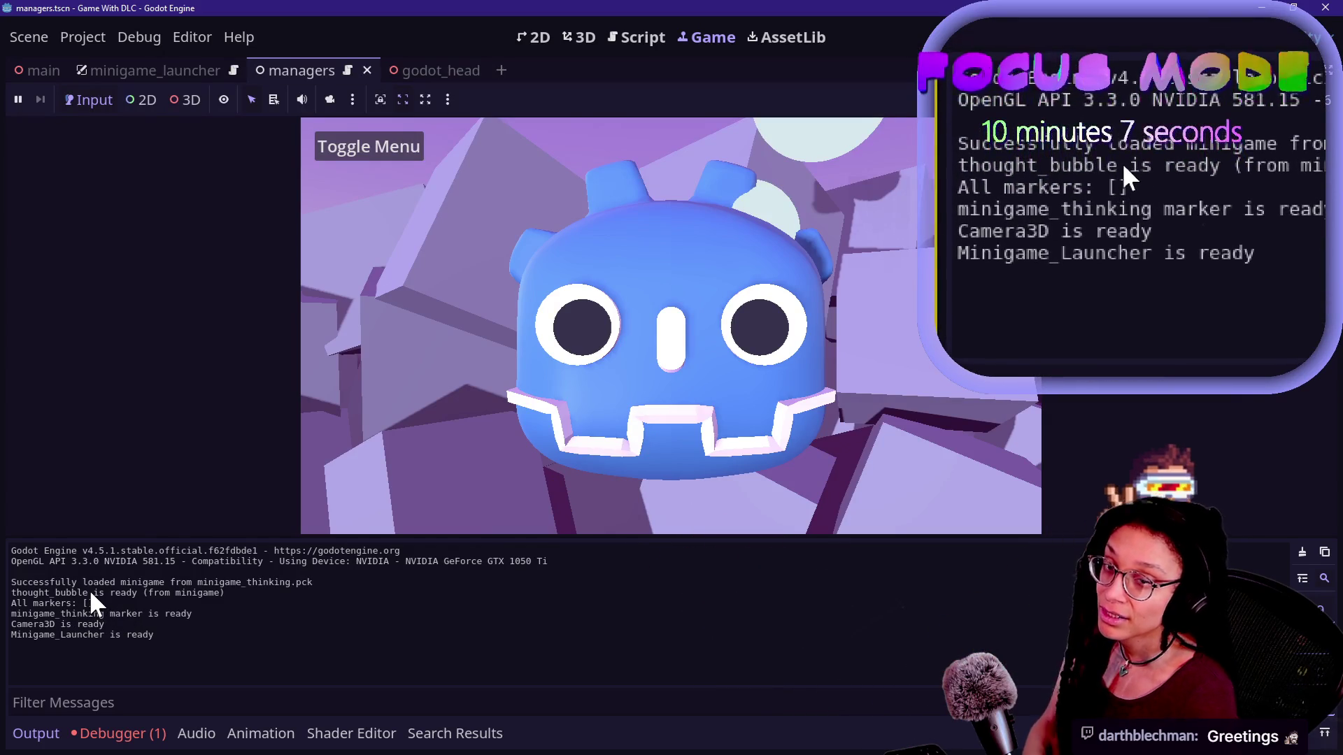
left_click_drag(71, 603, 94, 603)
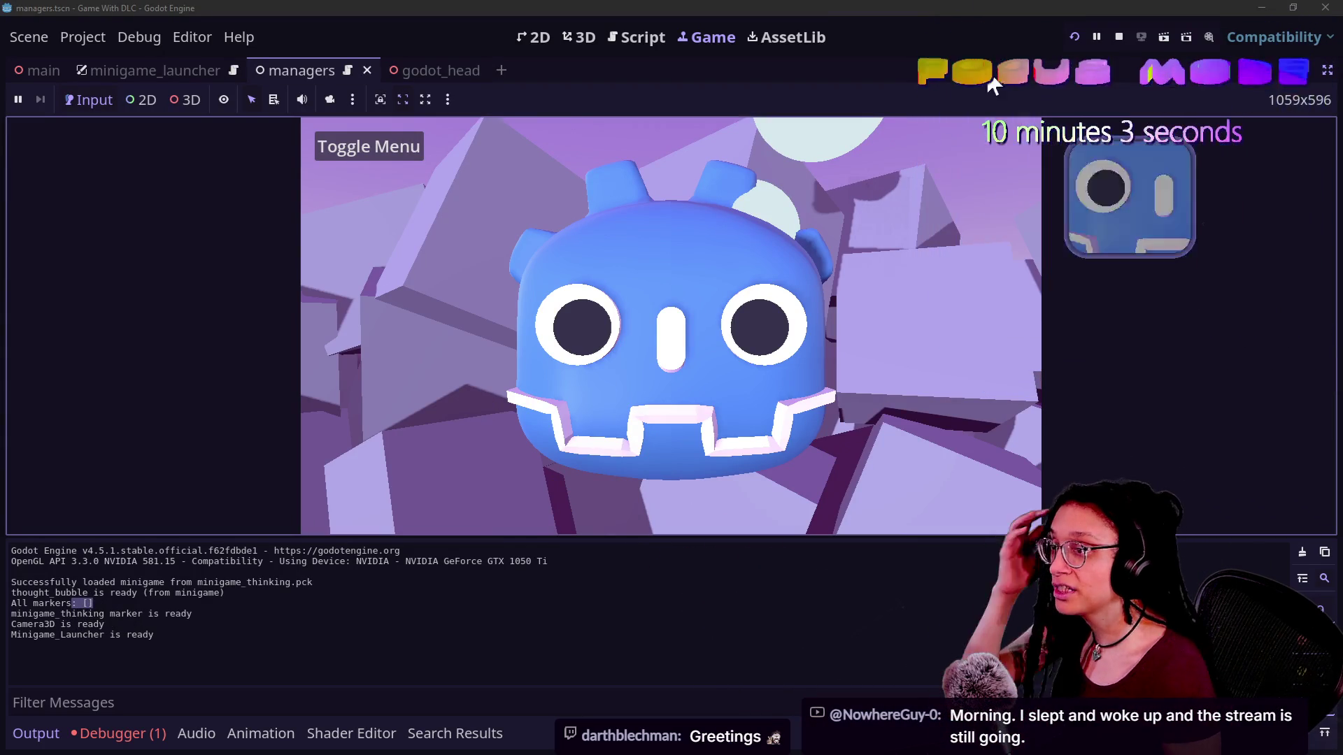
Stop the game and step through get_minigame_marker down to its return line
left_click(1119, 31)
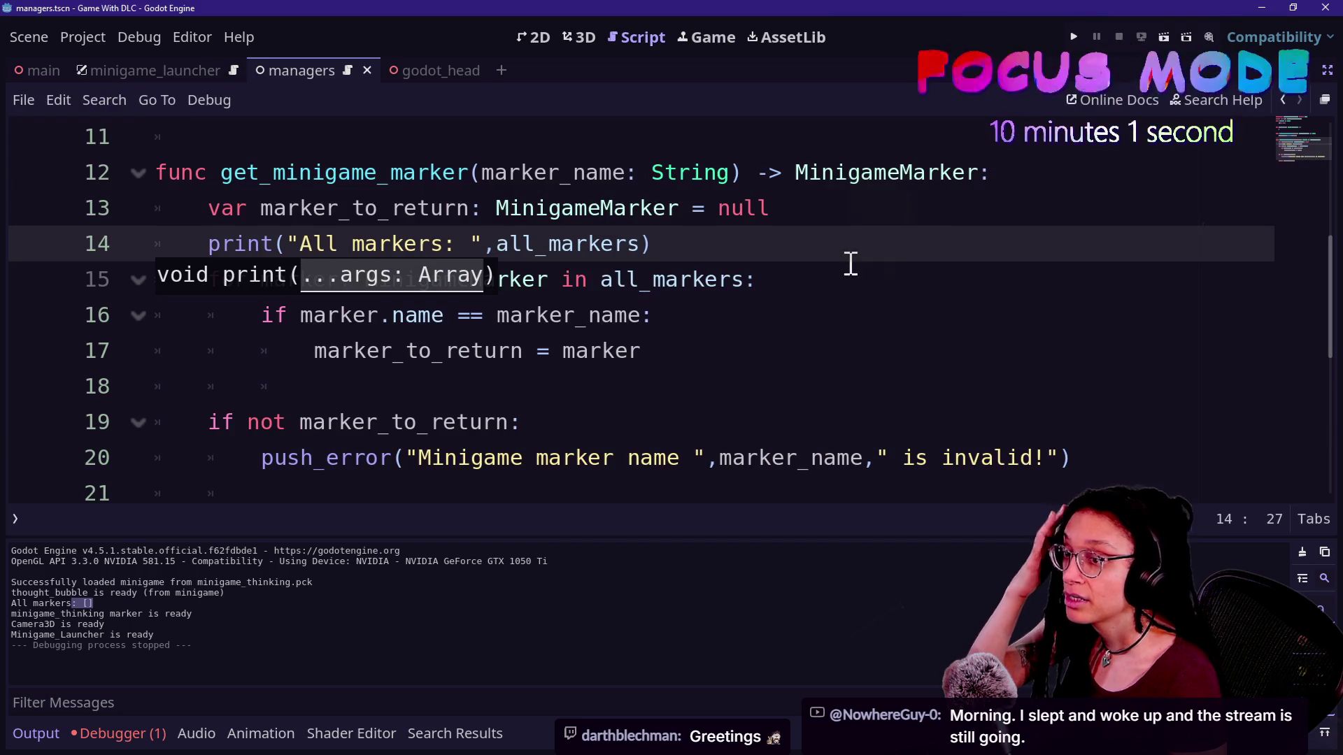
left_click(693, 312)
key("Down")
key("Down")
key("Down")
key("Down")
key("Down")
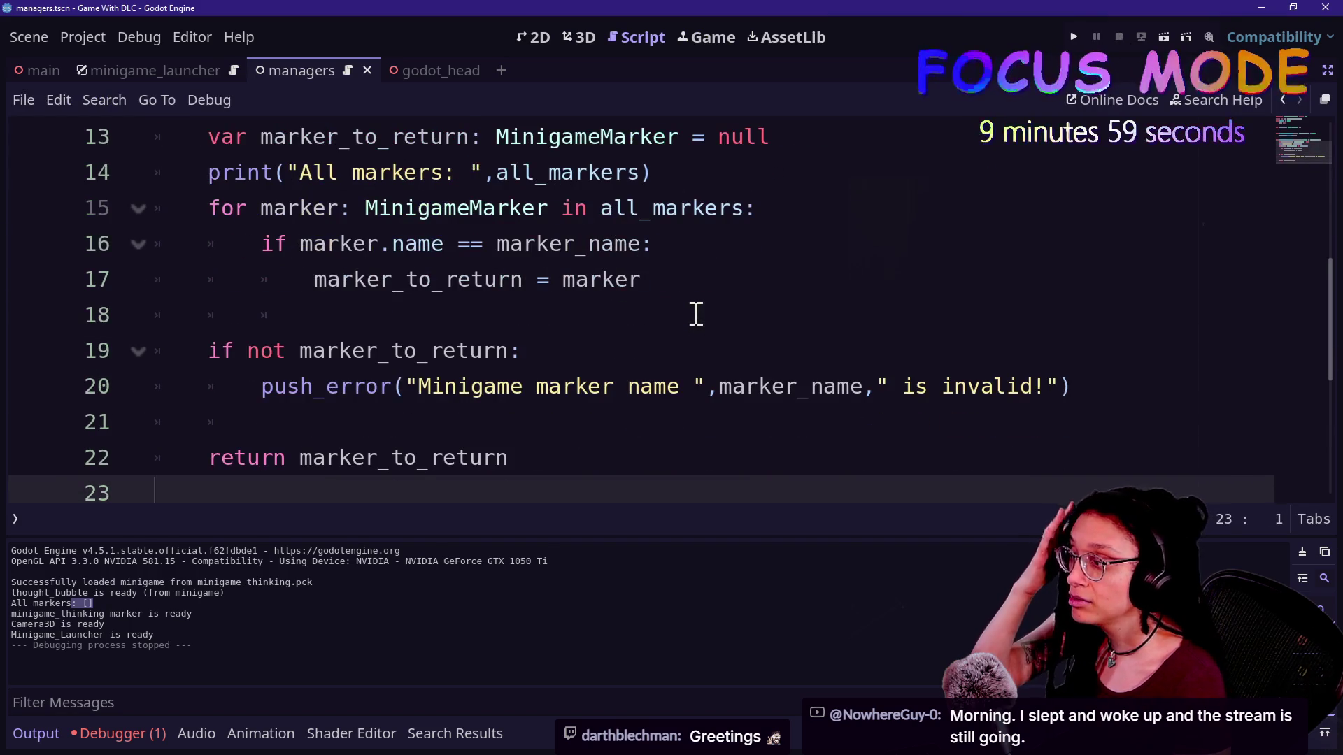
key("Up")
key("Up")
key("Down")
key("Down")
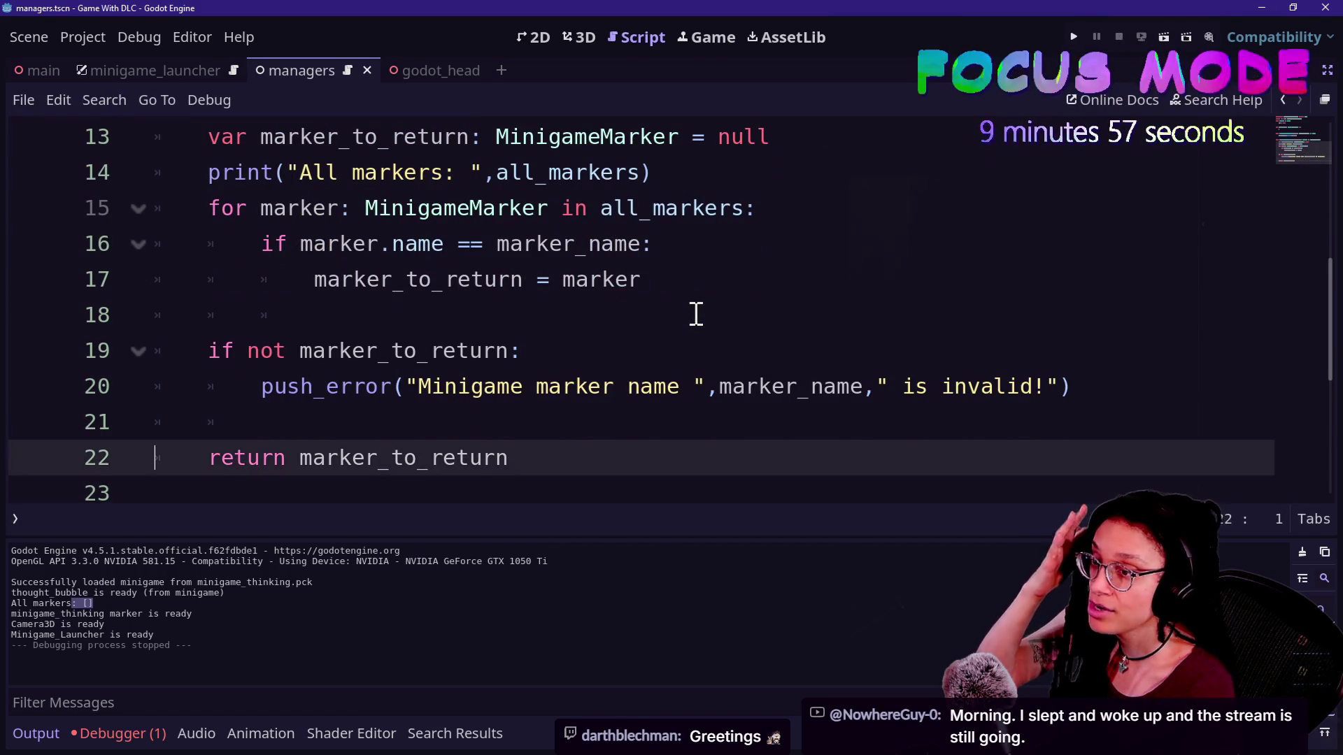
left_click(681, 312)
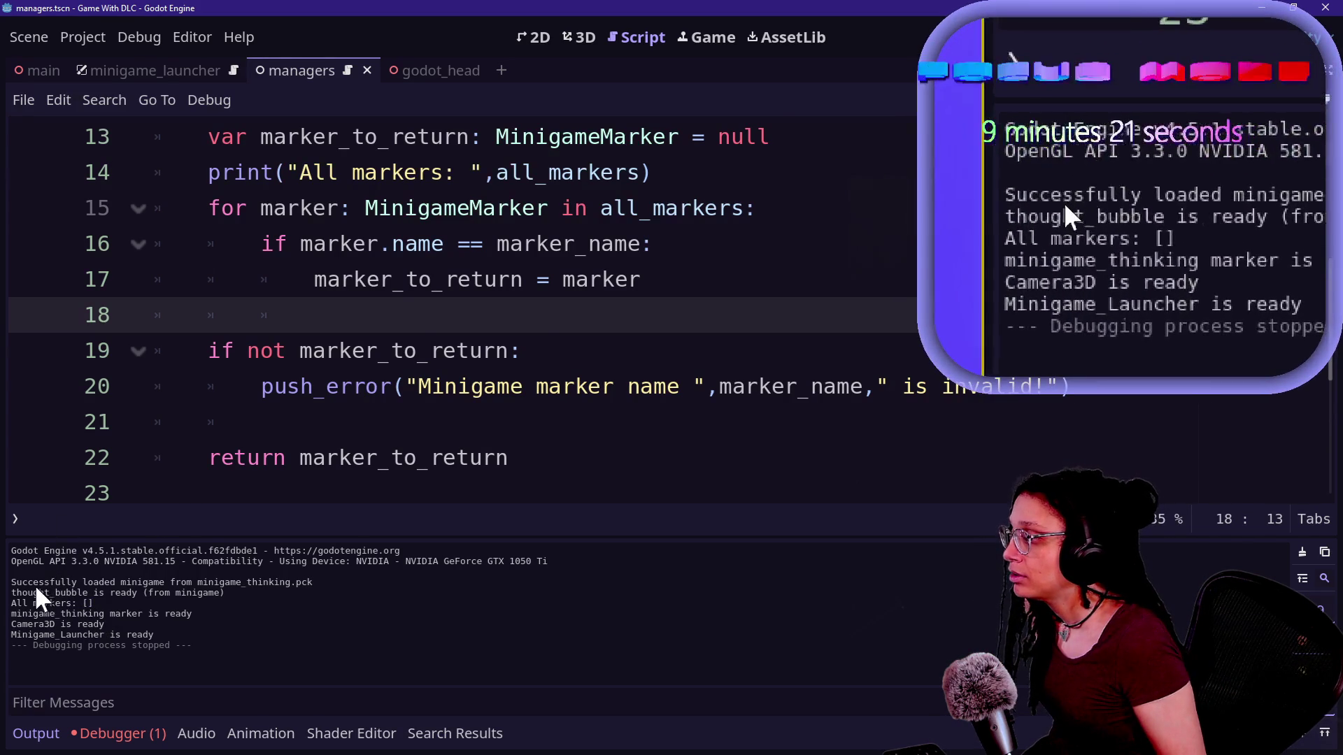
Compare the log lines: empty All markers printed before the minigame_thinking marker ready message
left_click_drag(20, 582, 172, 582)
left_click(172, 584)
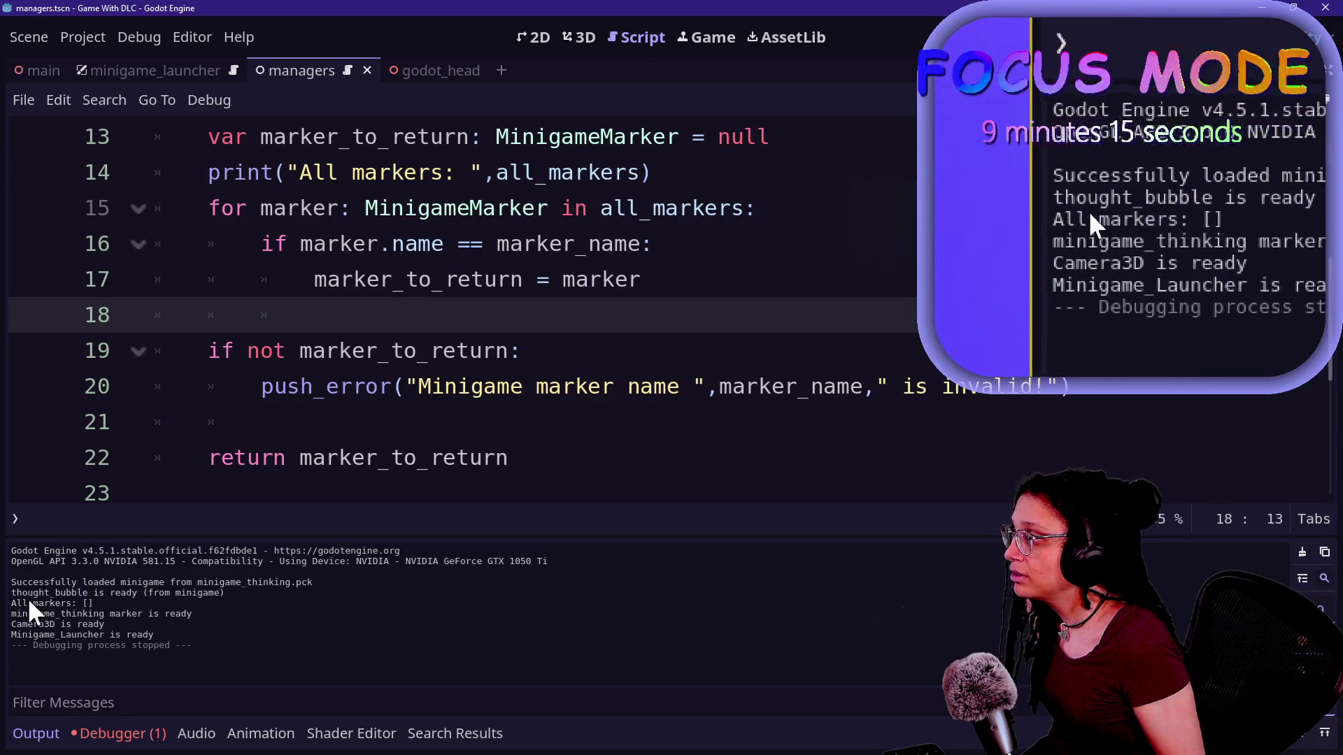
left_click_drag(28, 600, 91, 593)
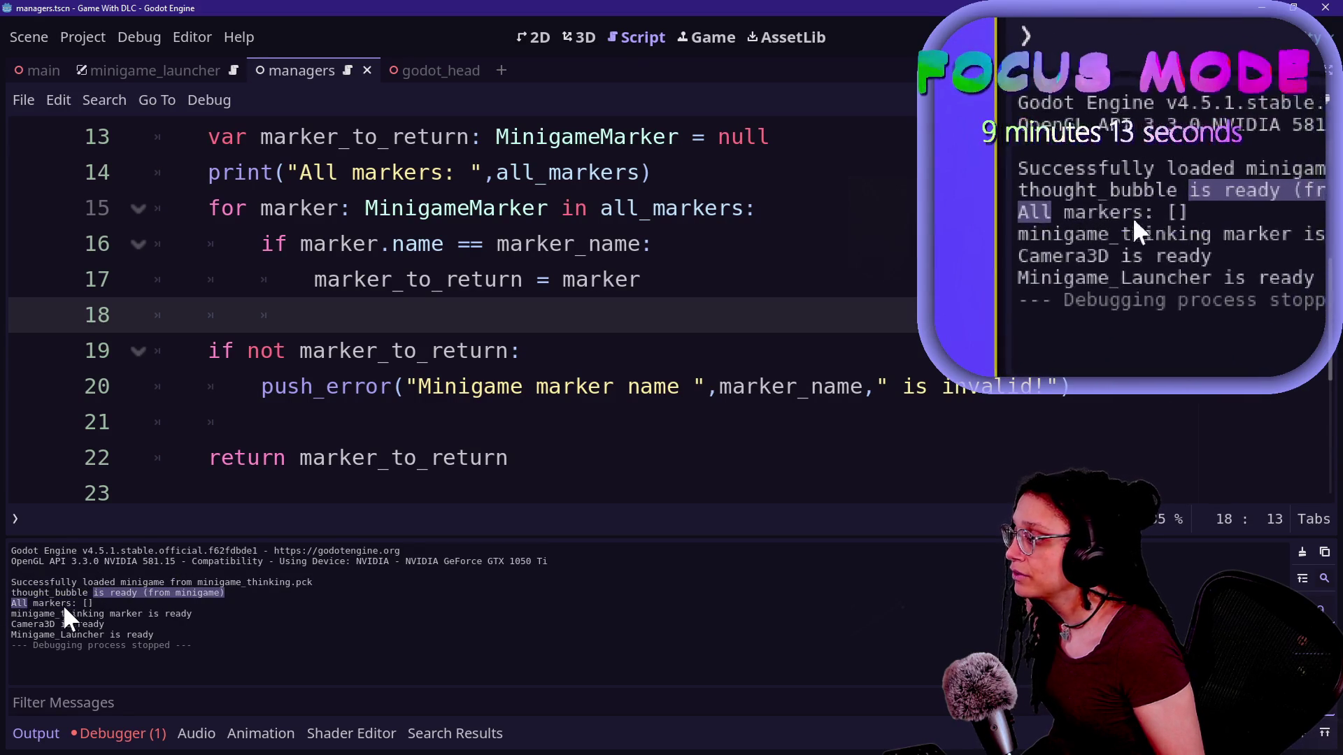
left_click_drag(153, 613, 32, 603)
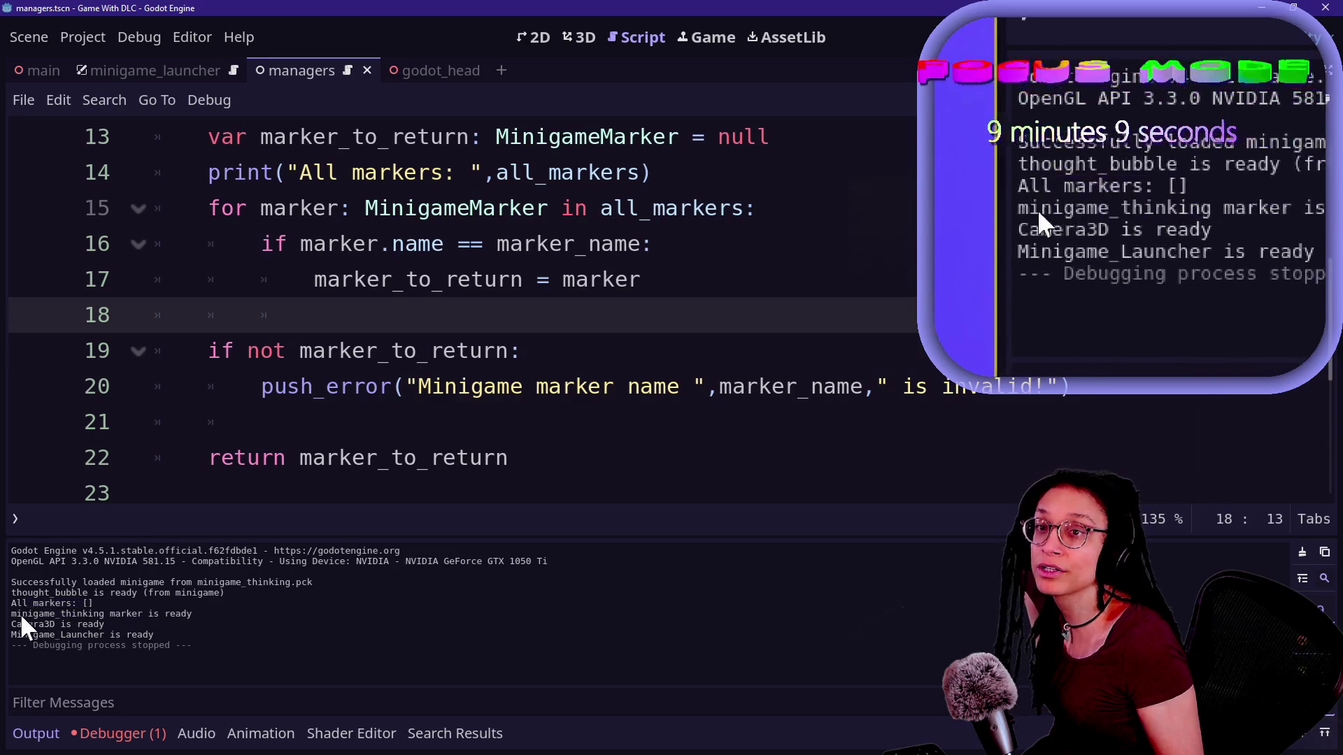
mouse_move(105, 624)
left_mouse_down()
mouse_move(61, 603)
mouse_move(89, 584)
mouse_move(83, 624)
mouse_move(81, 613)
left_mouse_up()
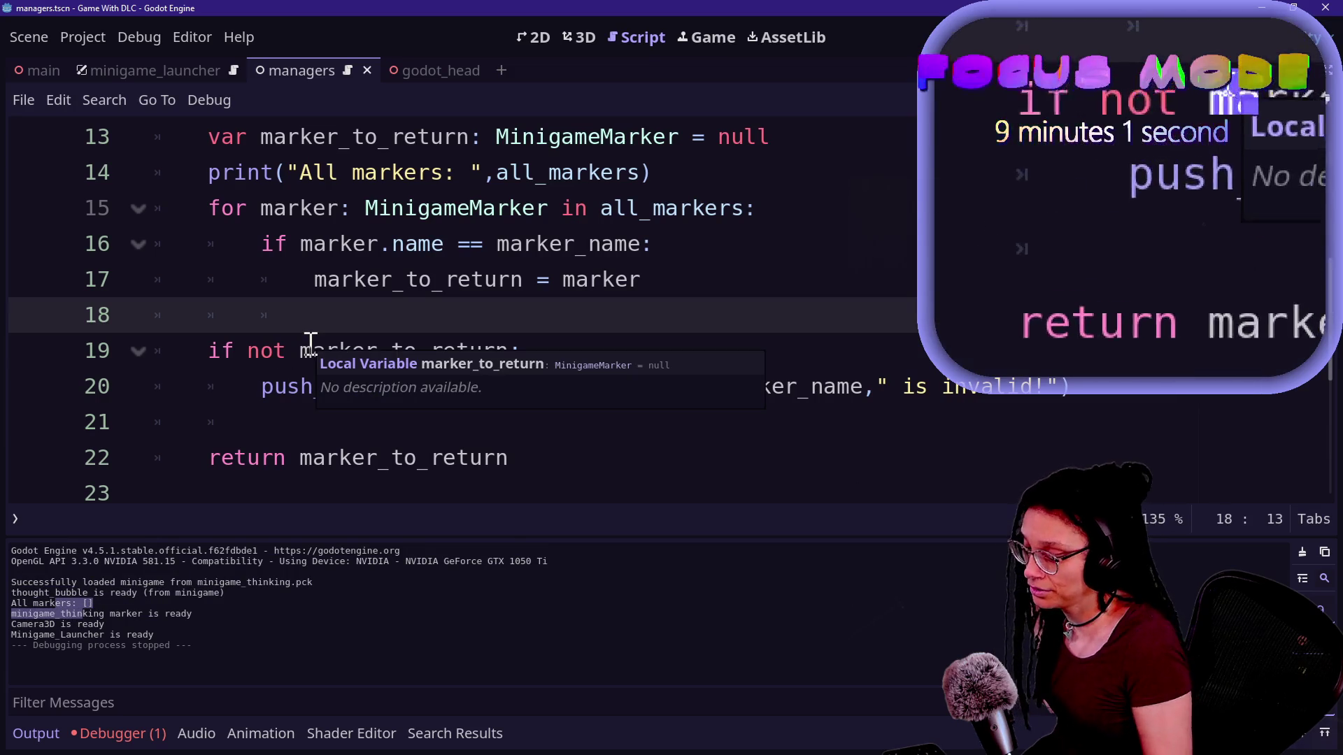
Hide the output log, scroll to the script's top, and restore the side docks
left_click(310, 341)
scroll(311, 339, "up", 2)
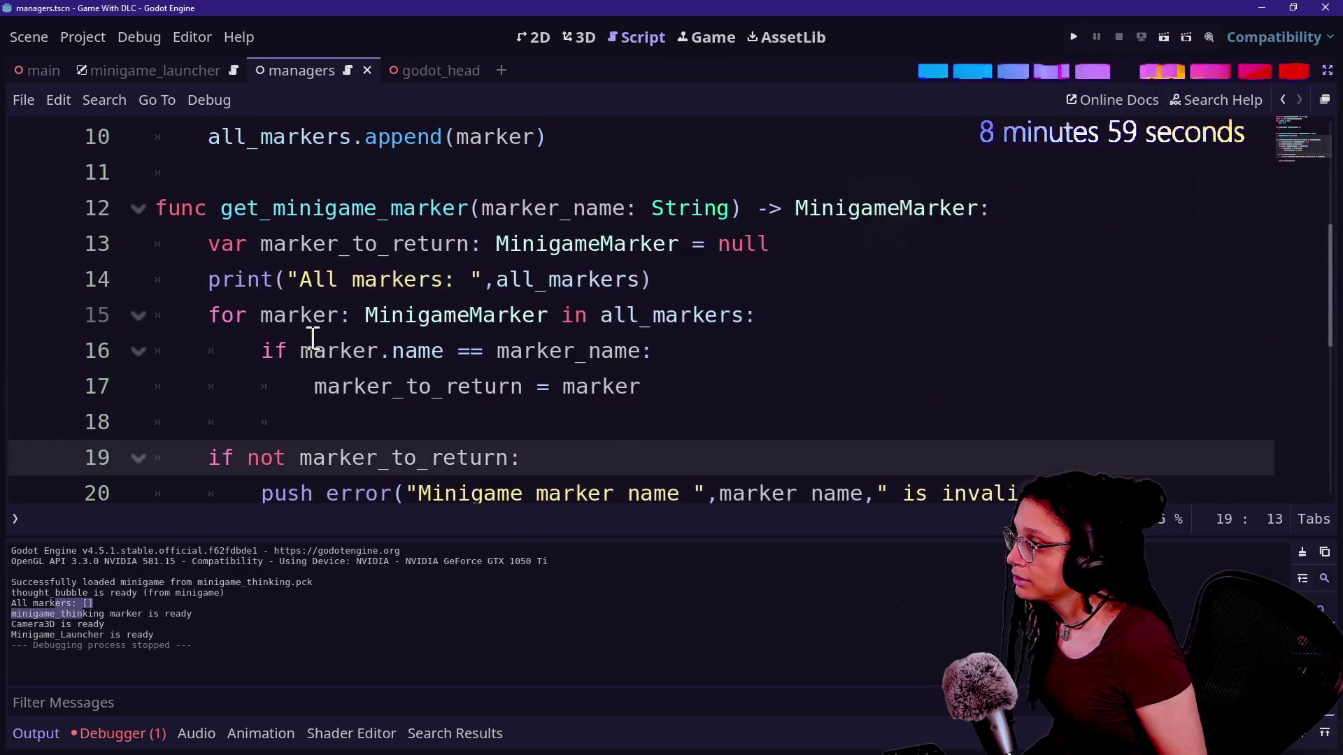
key("ctrl+j")
scroll(312, 340, "up", 2)
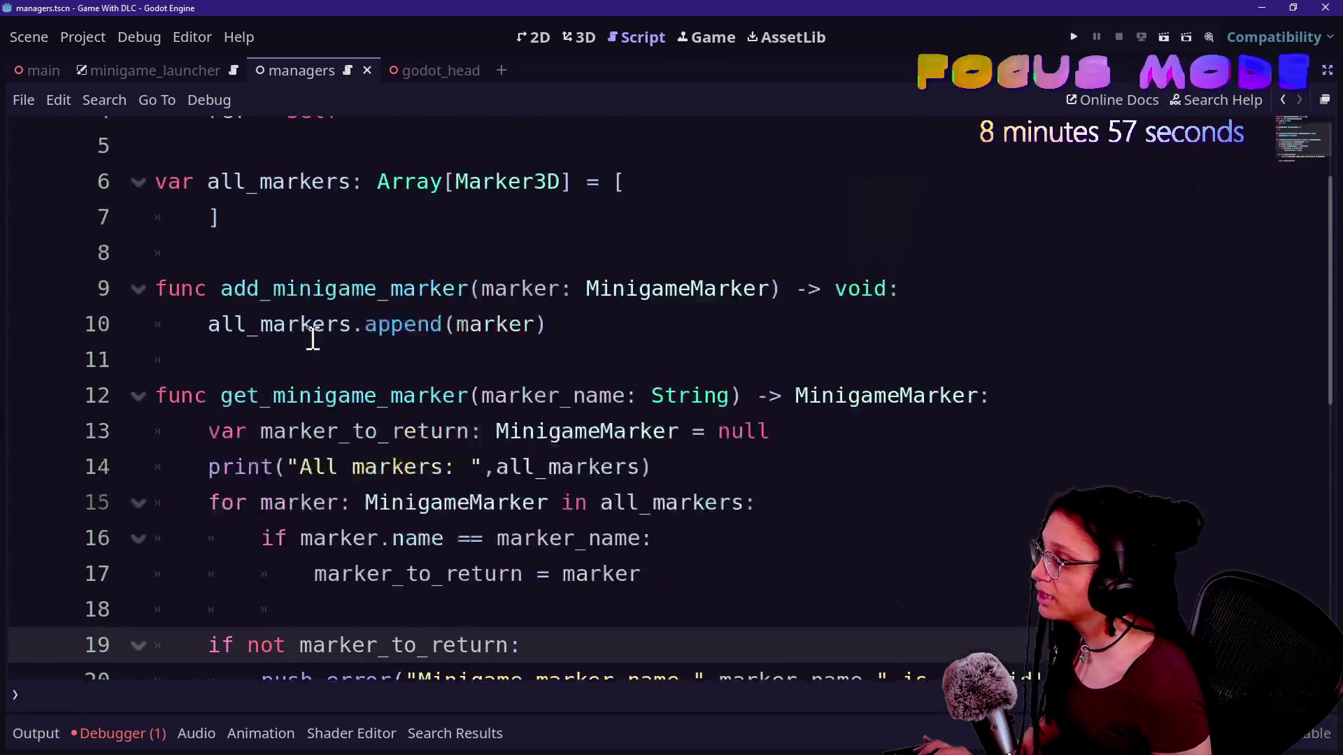
left_click(1326, 71)
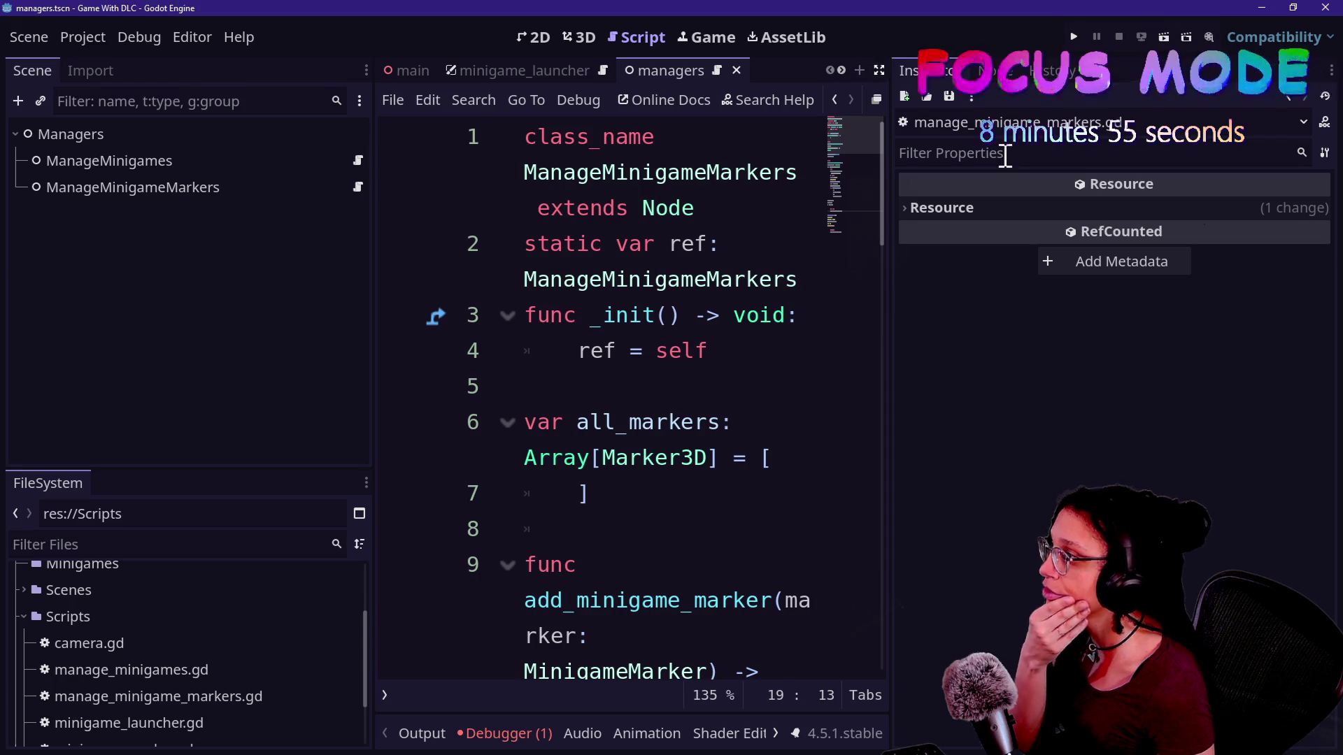
Drag ManageMinigameMarkers above ManageMinigames in the Scene dock
left_click(201, 186)
left_click(204, 161)
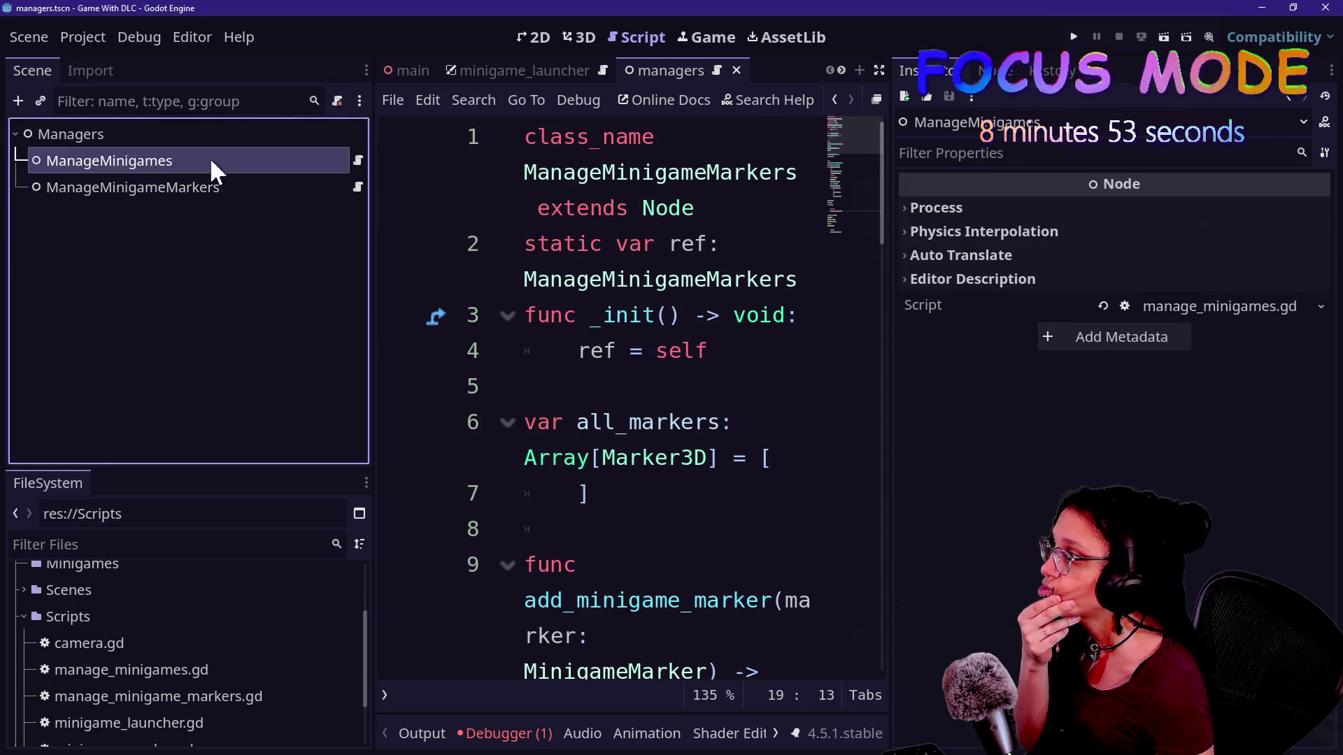
left_click(204, 187)
left_click_drag(201, 186, 208, 149)
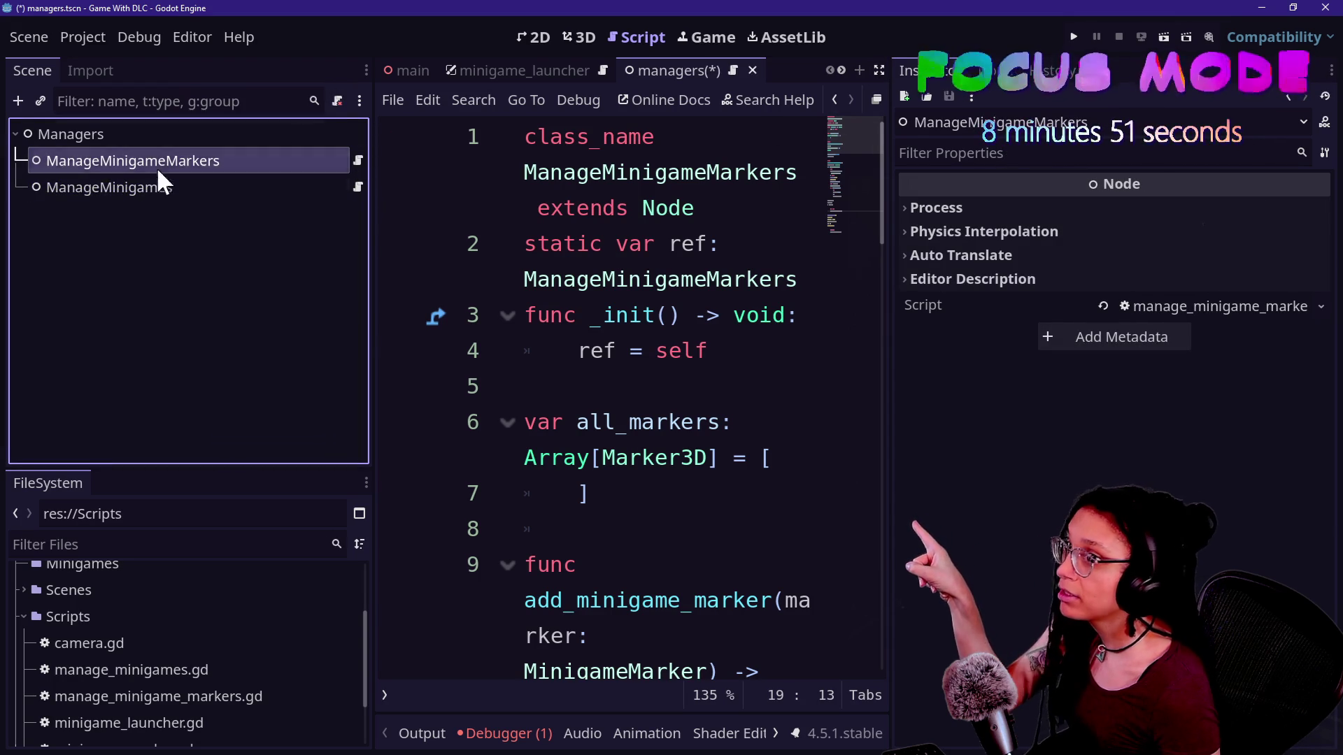
Run the game and check the Debugger errors and output, still showing minigame_thinking invalid
left_click(1074, 35)
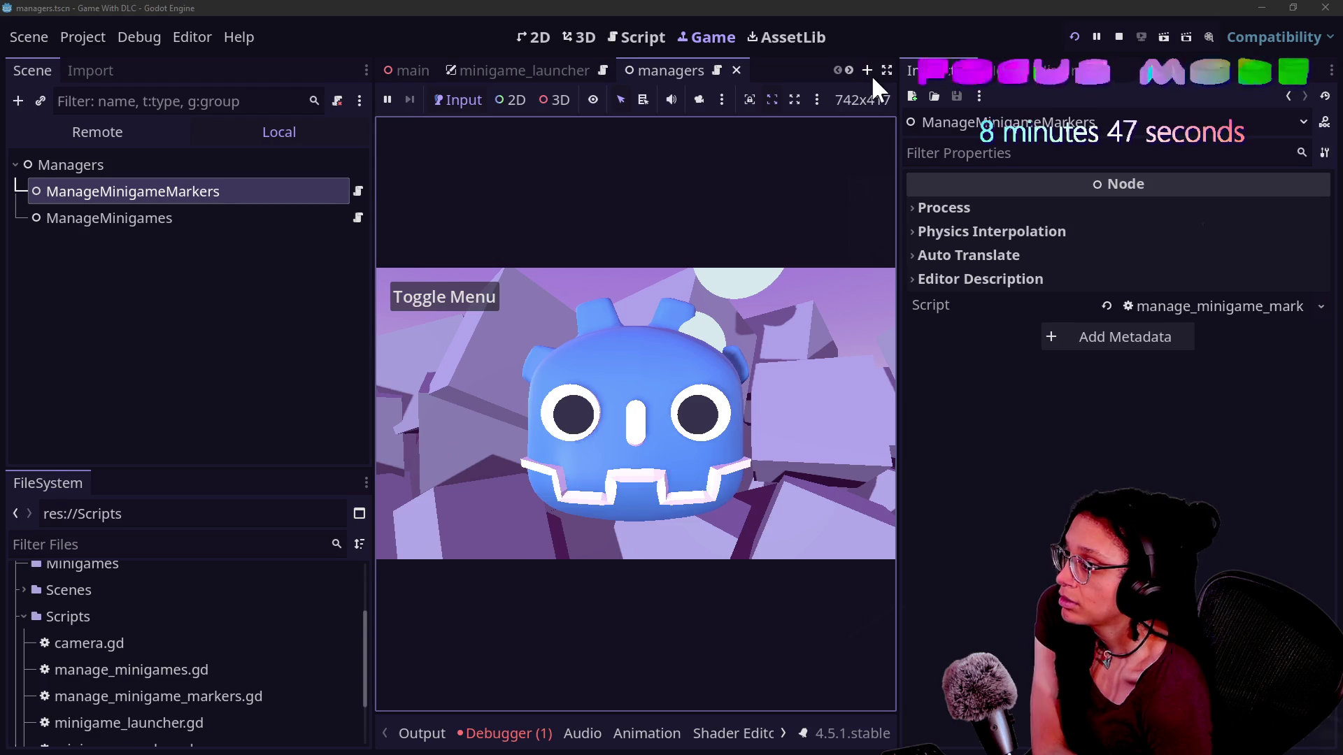
left_click(504, 733)
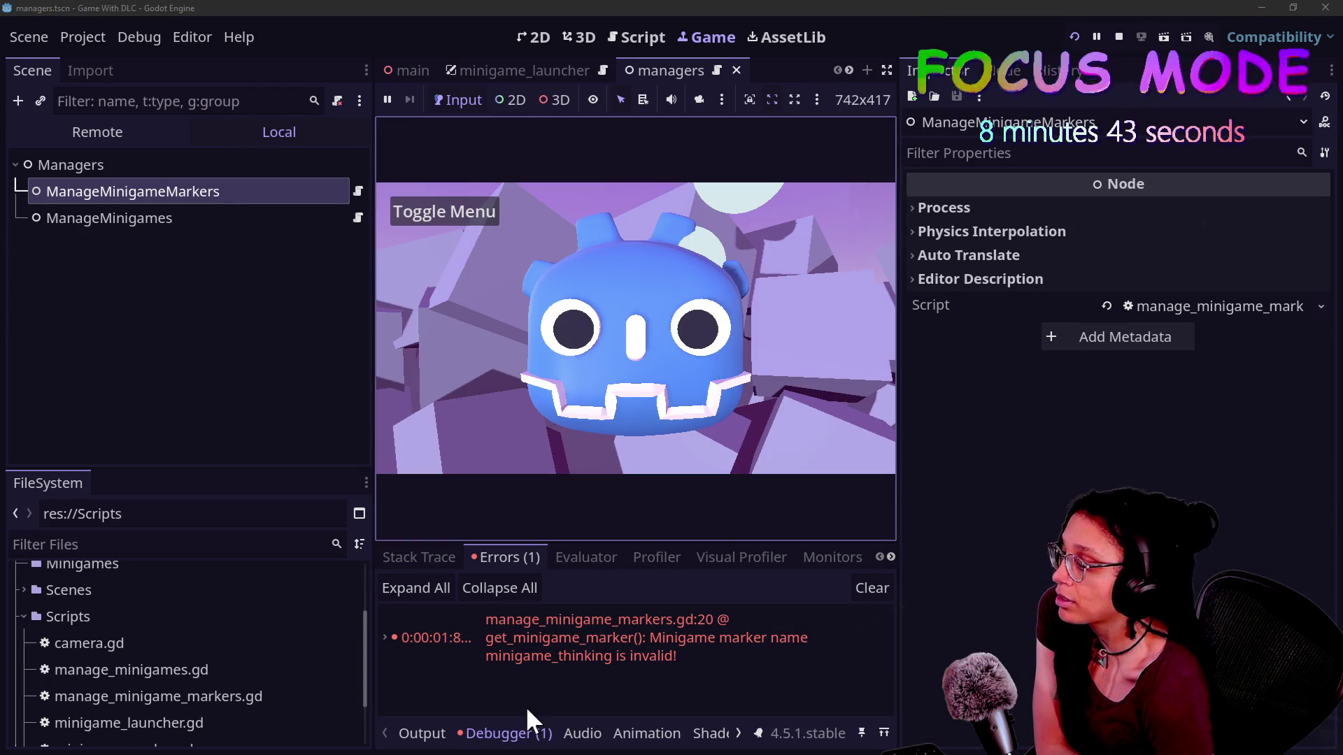
left_click(436, 731)
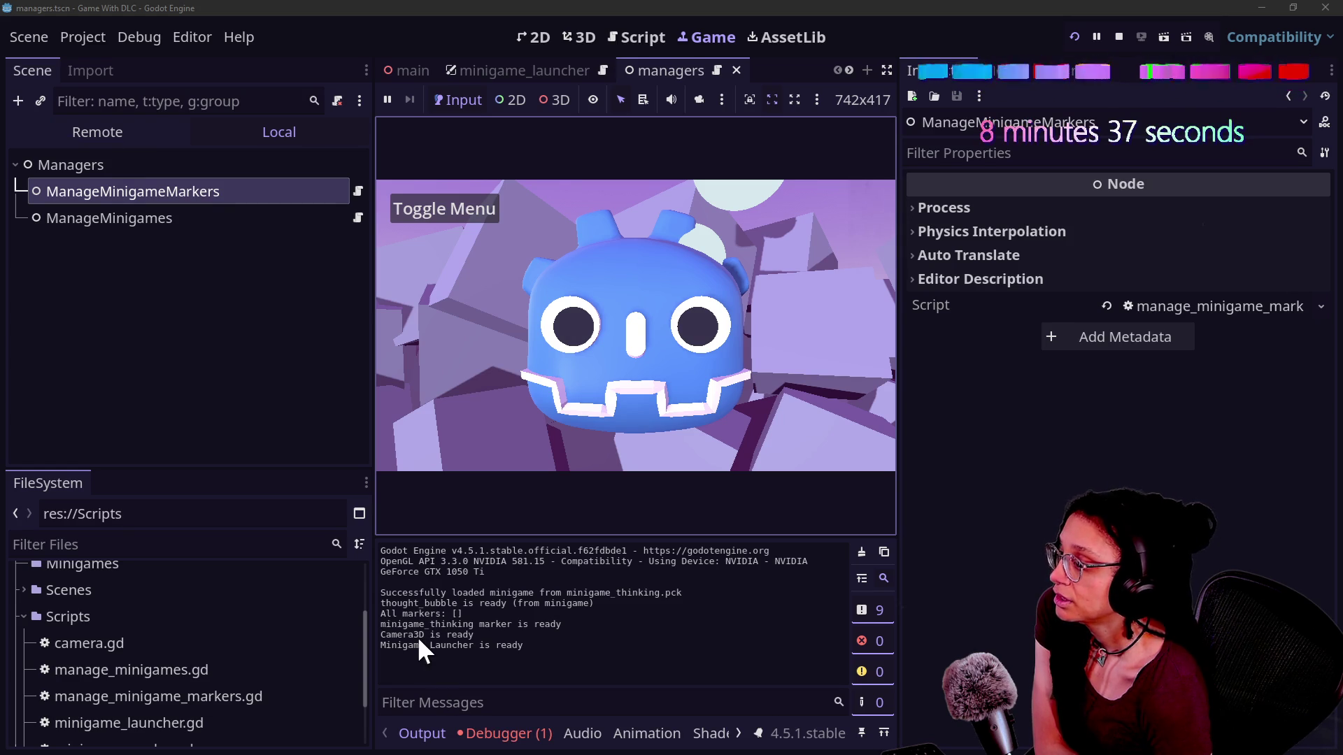
left_click(358, 190)
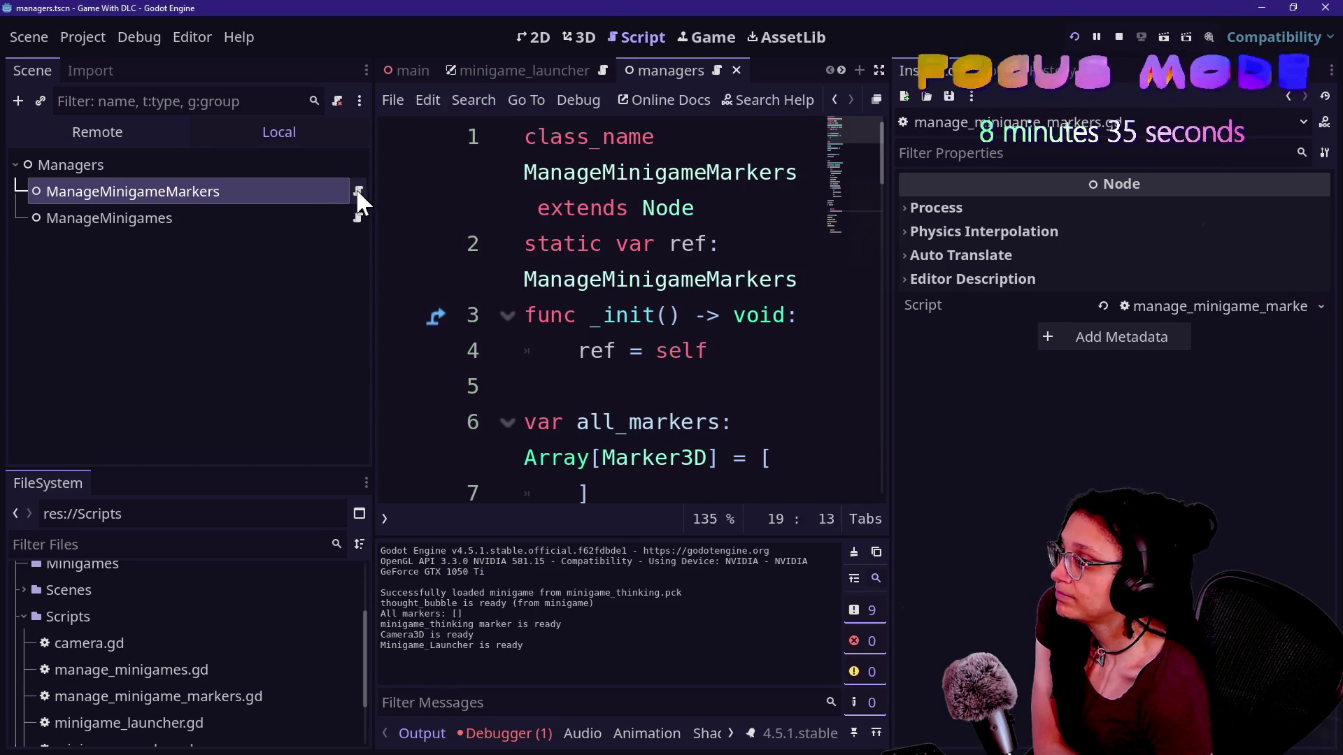
Drag ManageMinigameMarkers back below ManageMinigames in the Scene dock
scroll(698, 287, "down", 3)
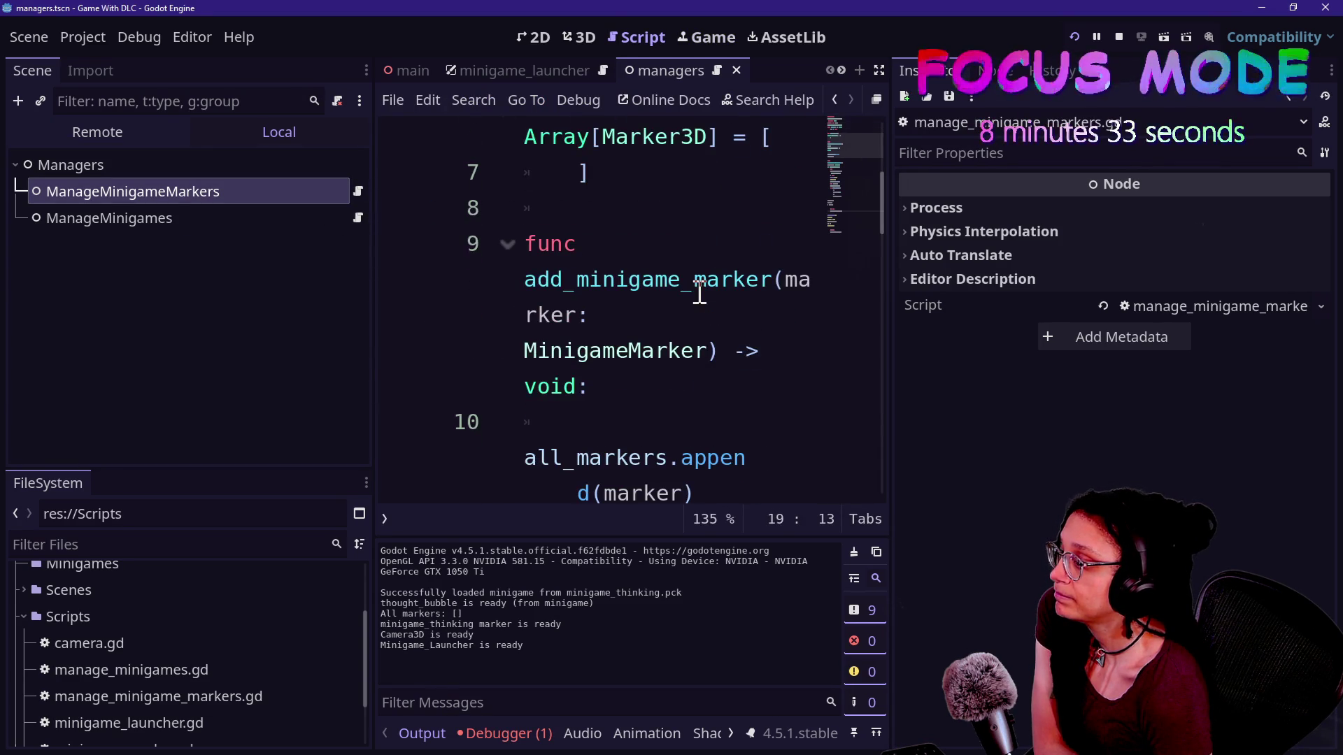
left_click(270, 194)
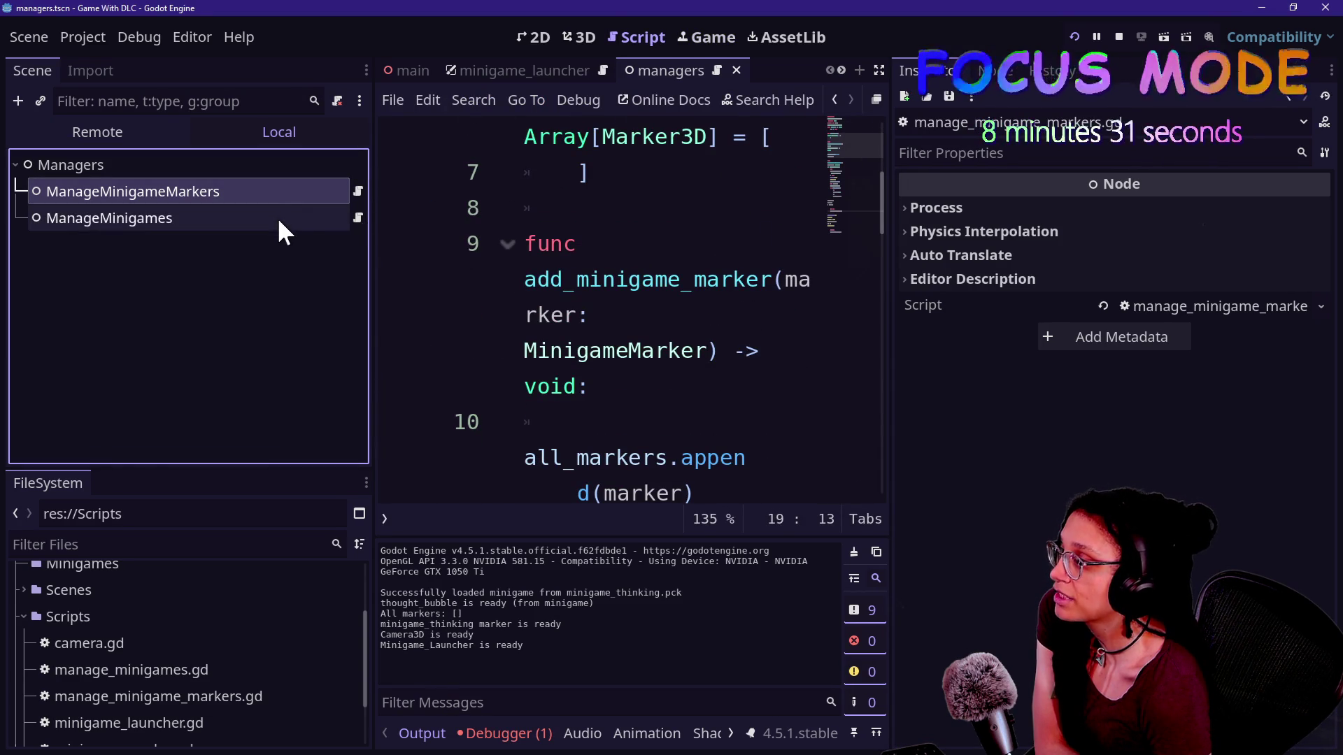
left_click_drag(277, 202, 277, 225)
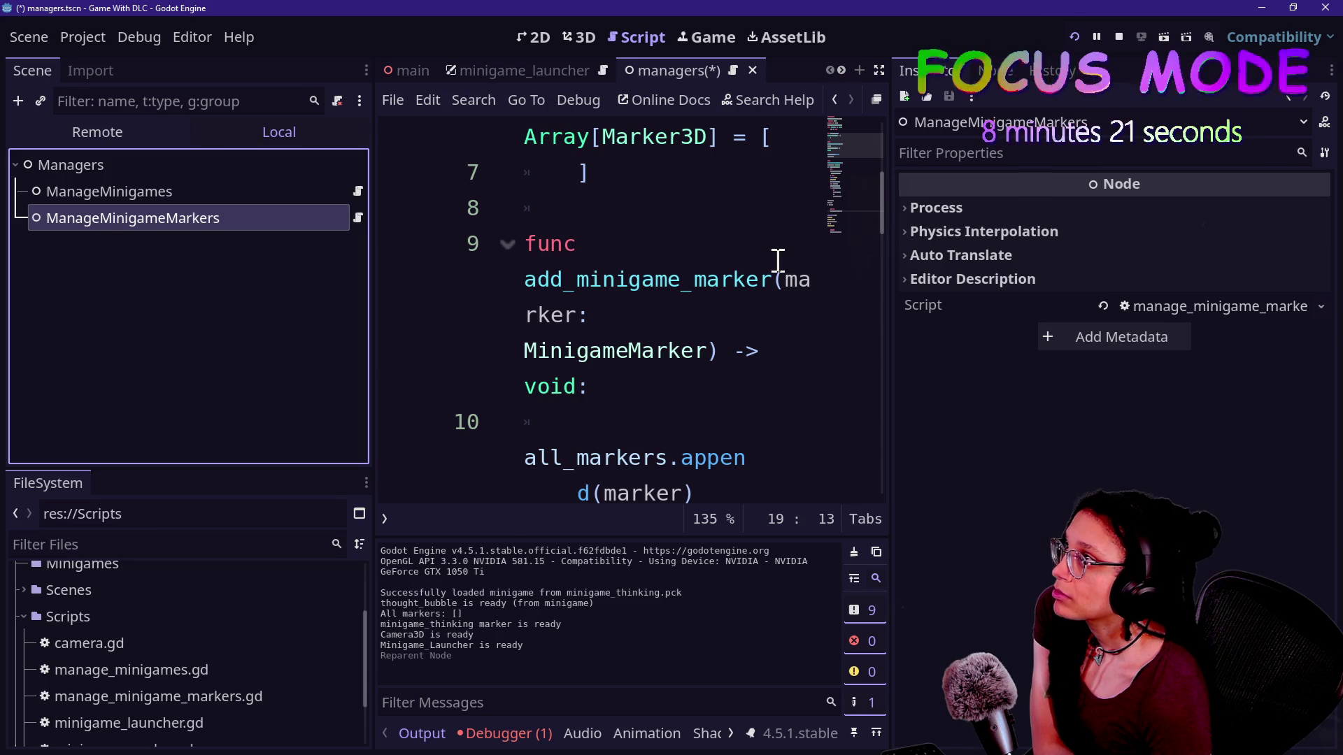
Widen the marker script to full window with distraction-free mode
left_click(775, 259)
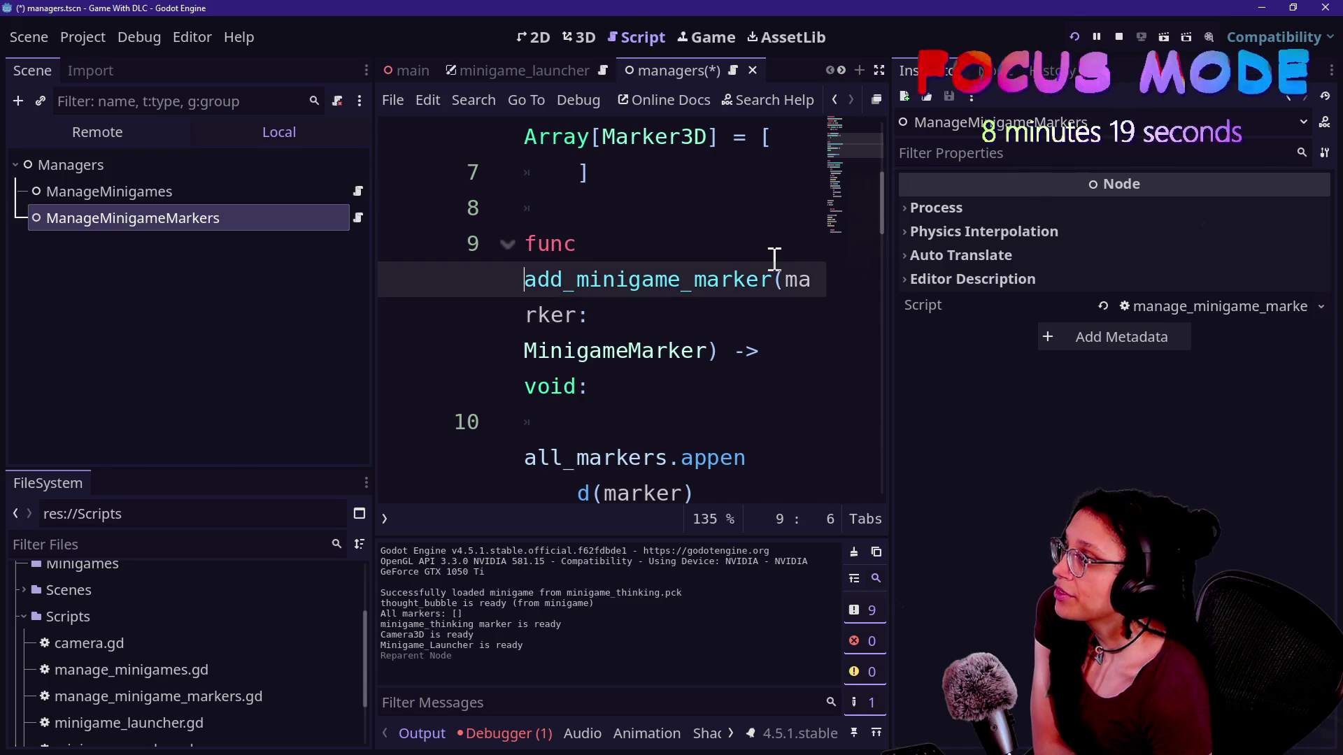
key("ctrl+shift+F11")
left_click(614, 256)
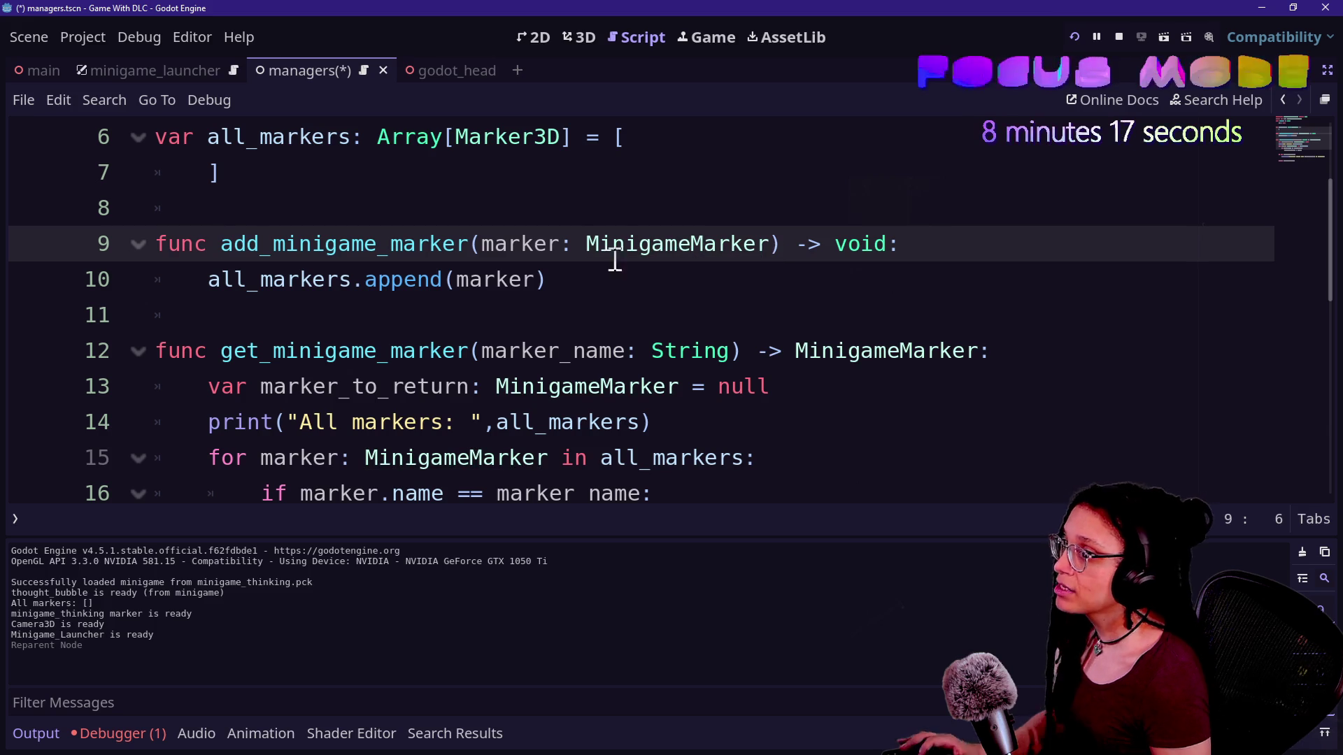
Collapse the output log, scroll to the script's top, and restore the Scene, FileSystem and Inspector docks
key("ctrl+j")
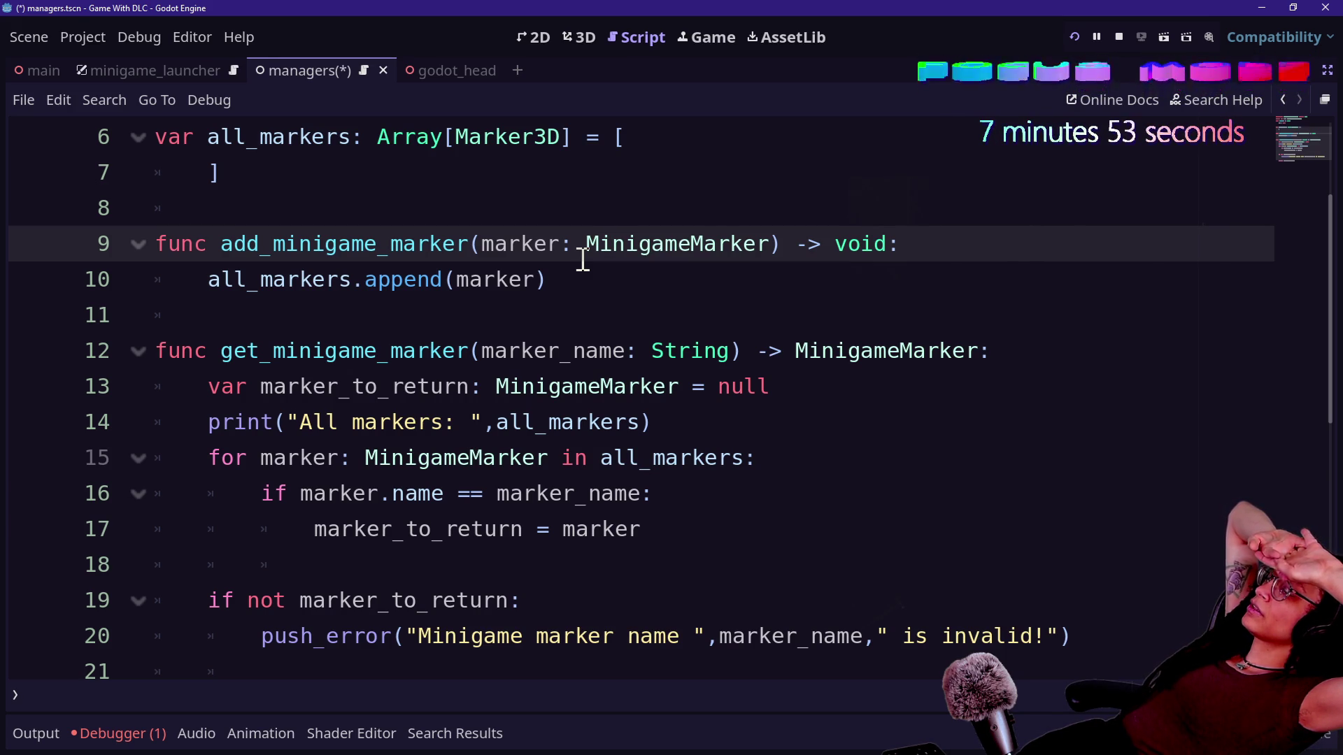
scroll(610, 479, "up", 2)
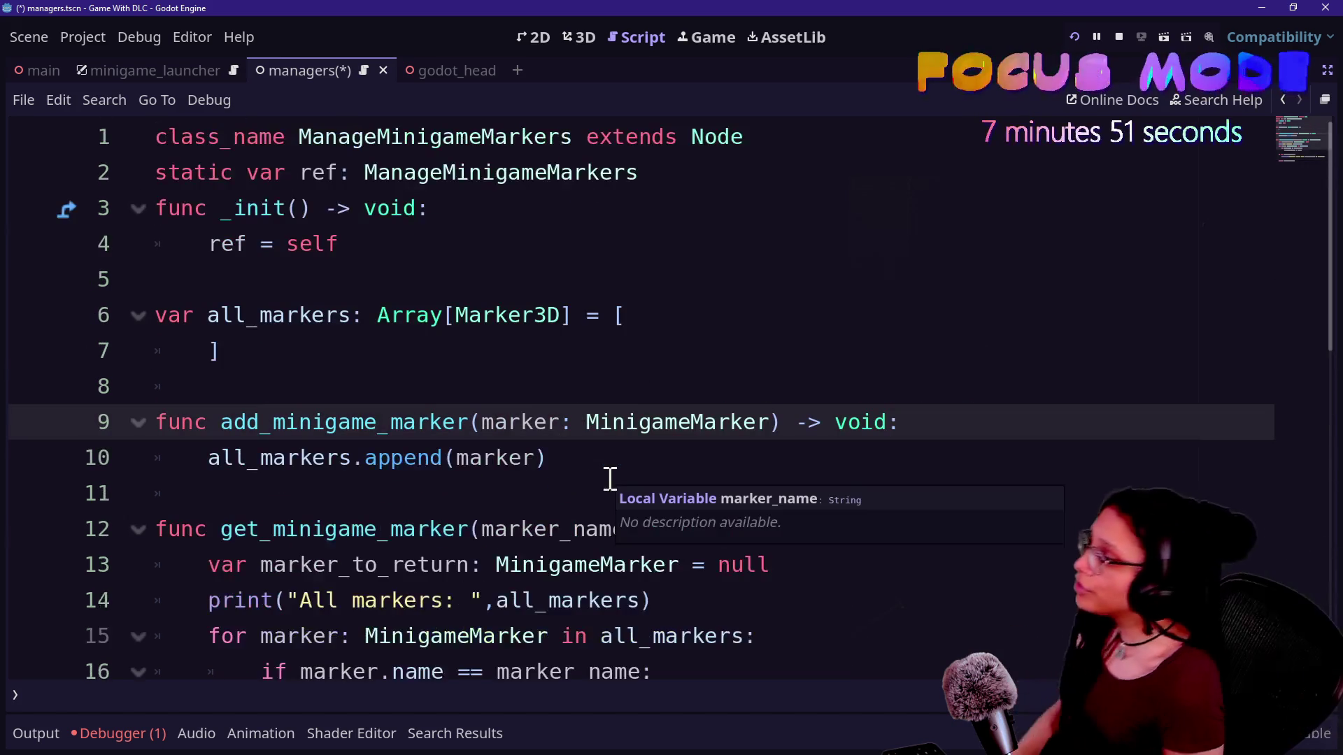
left_click(1325, 99)
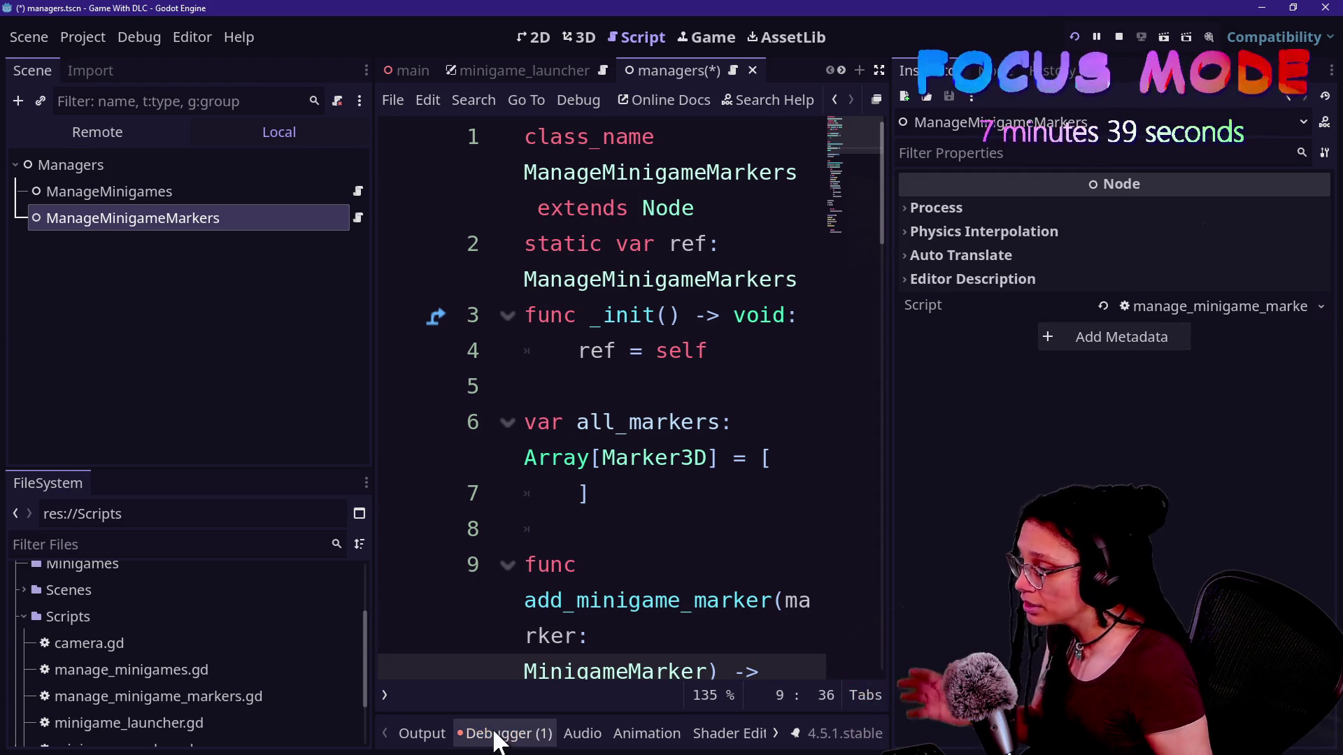
Compare the All markers log line with the all_markers declaration, then view the remote scene tree
left_click(413, 731)
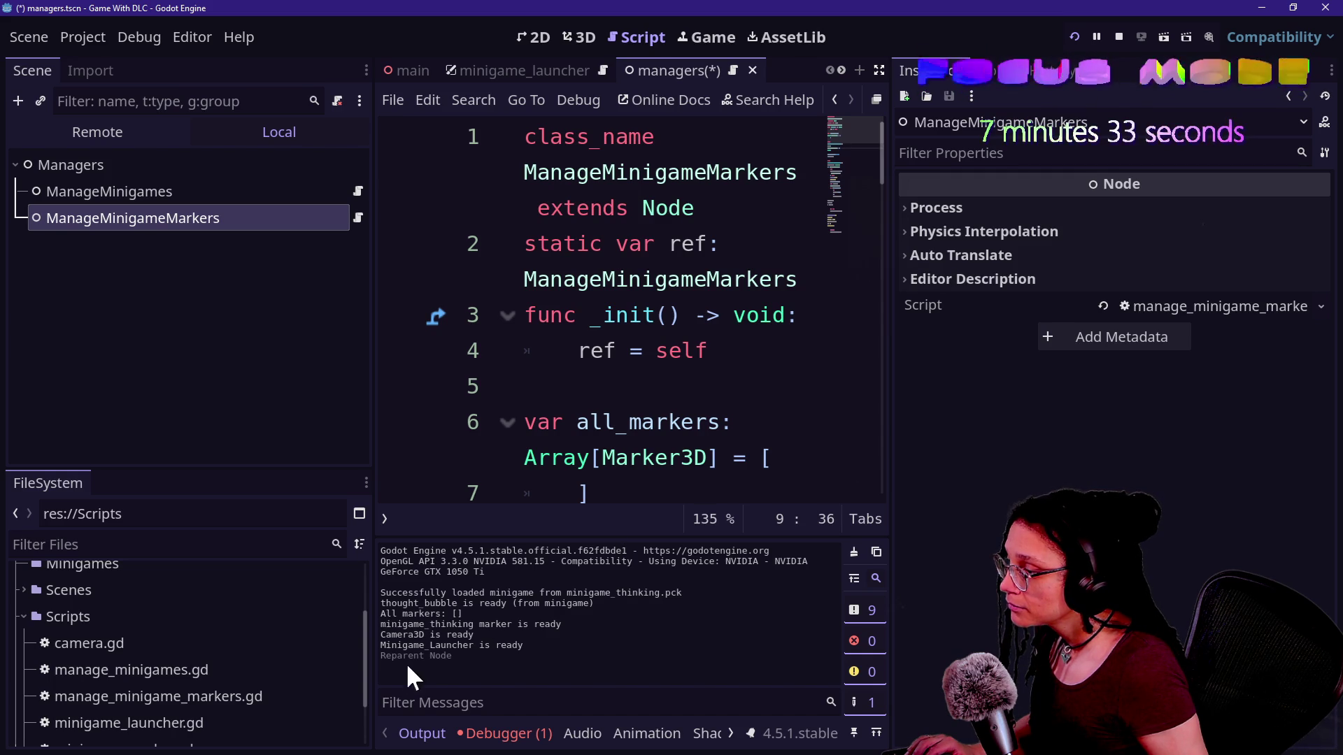
left_click_drag(406, 608, 535, 613)
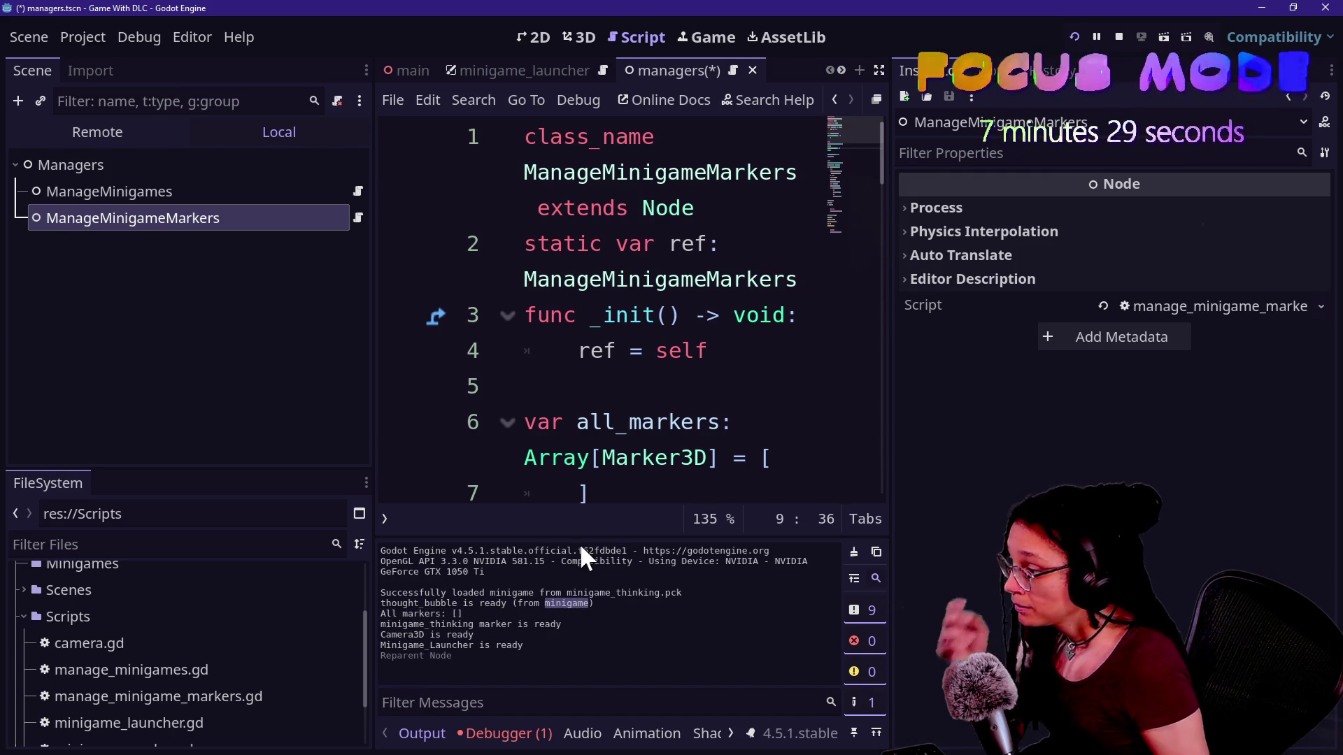
left_click(588, 423)
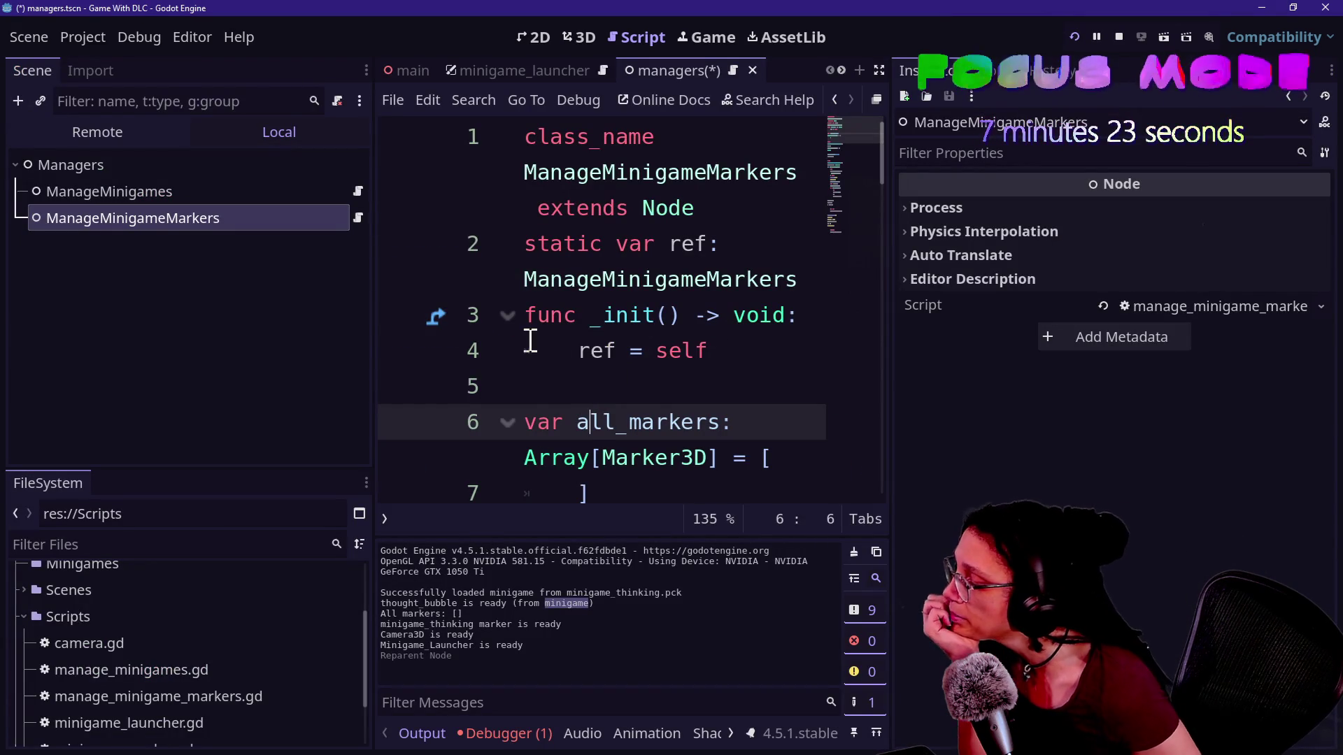
left_click_drag(527, 340, 458, 463)
triple_click(451, 458)
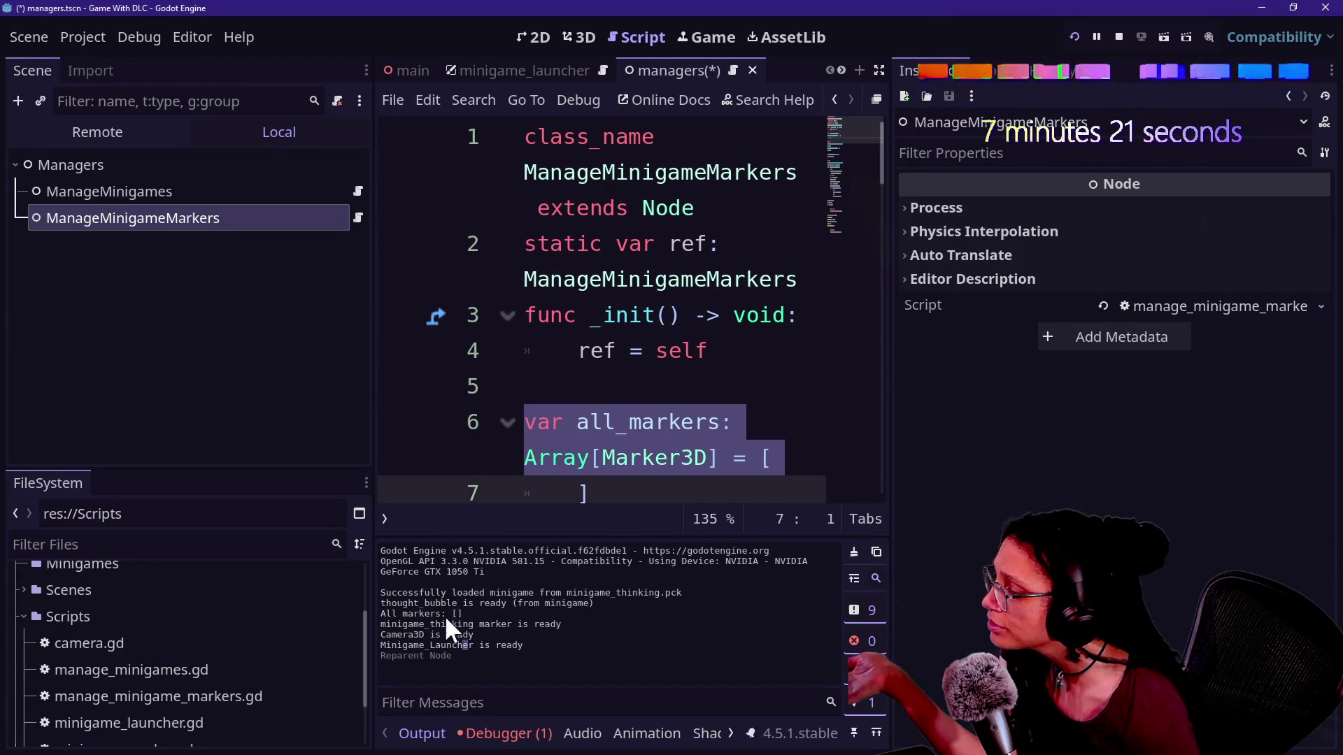
left_click_drag(607, 592, 518, 593)
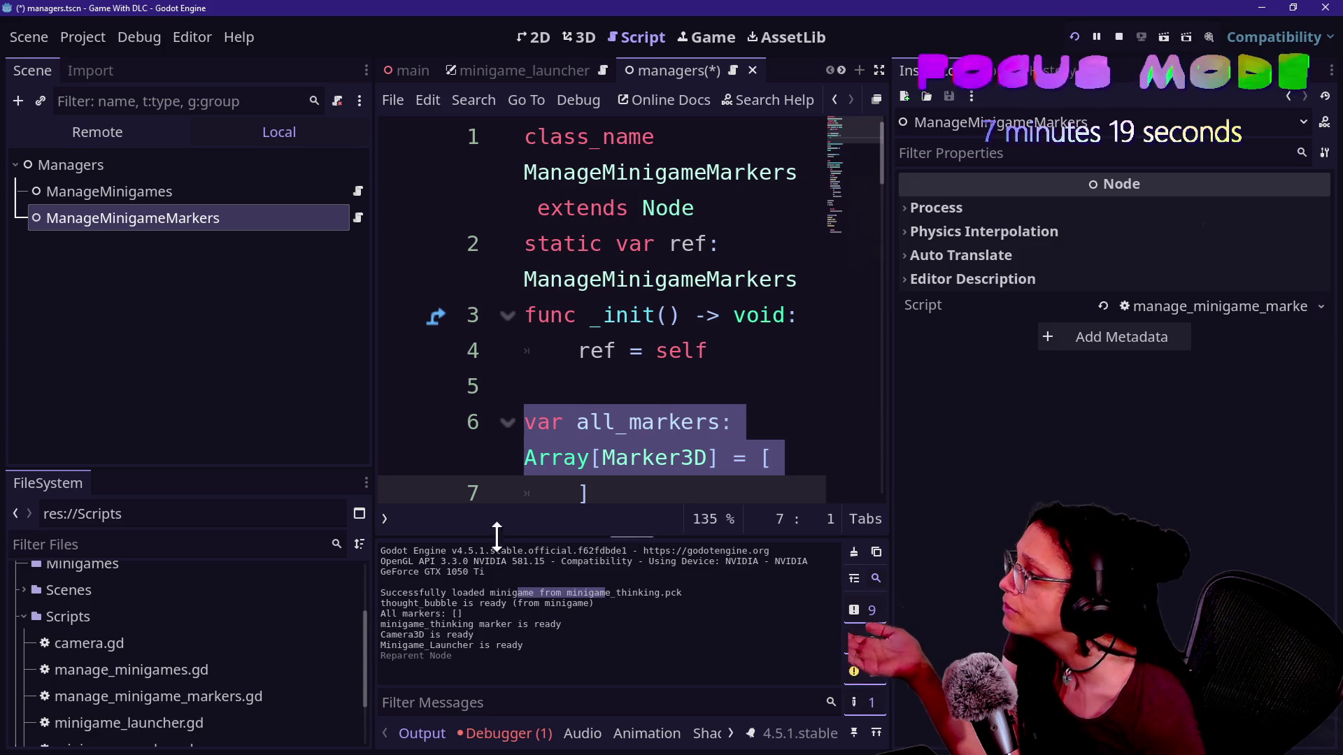
left_click(103, 128)
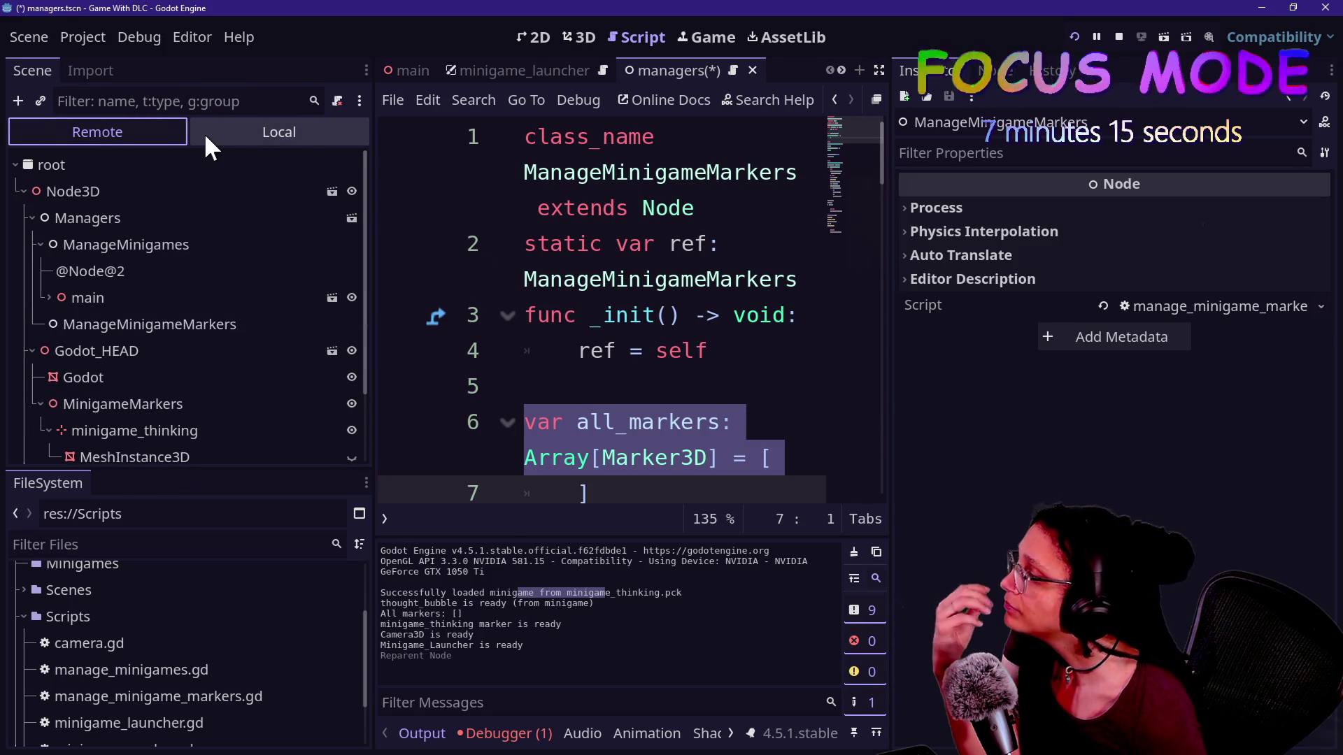
In the main scene's local tree, drag Godot_HEAD above Managers and relaunch the game
left_click(274, 133)
left_click(409, 70)
left_click(91, 168)
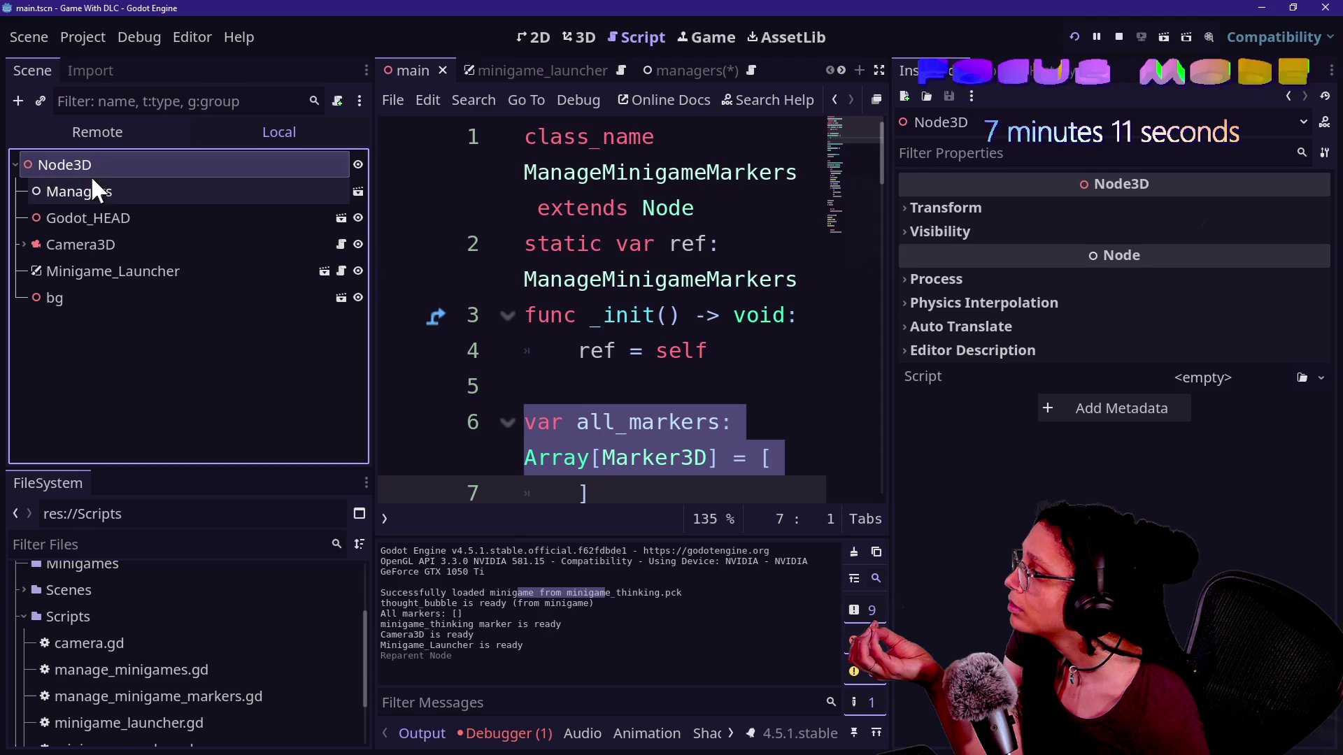
left_click(96, 196)
left_click(107, 218)
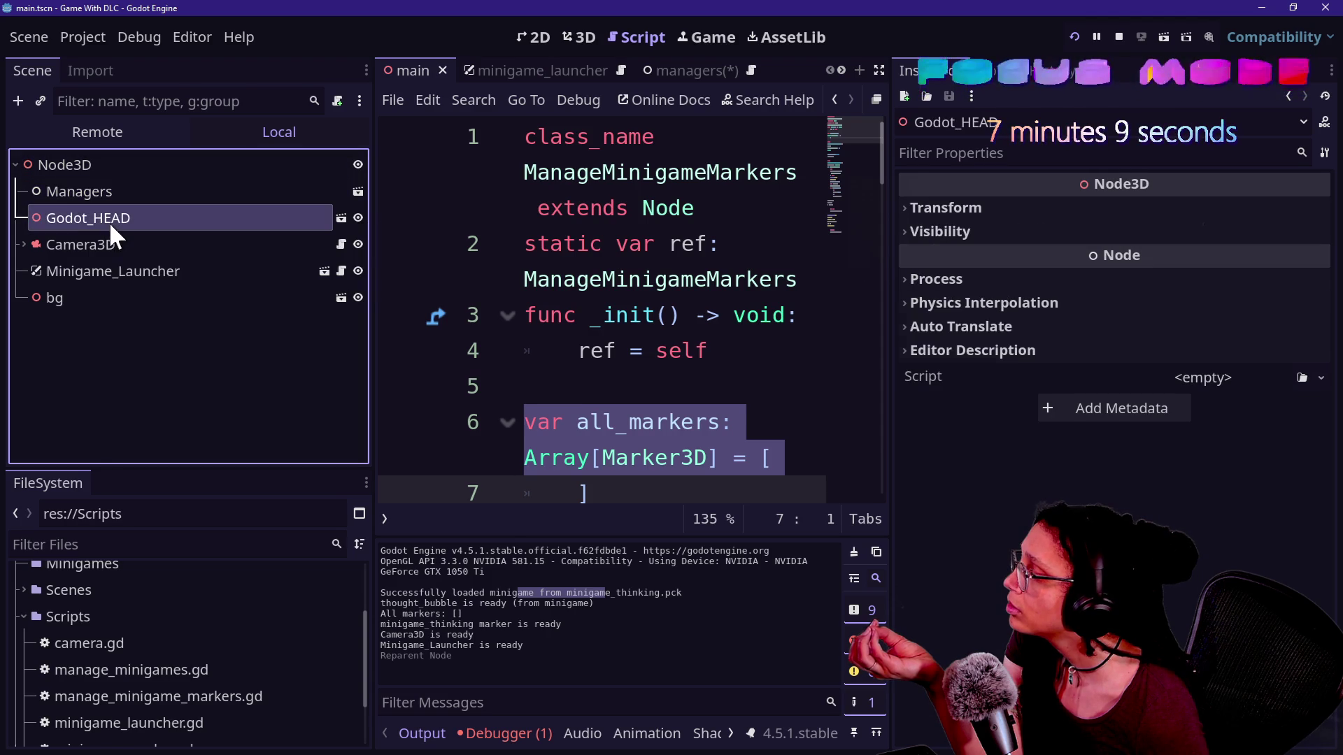
left_click_drag(120, 223, 116, 179)
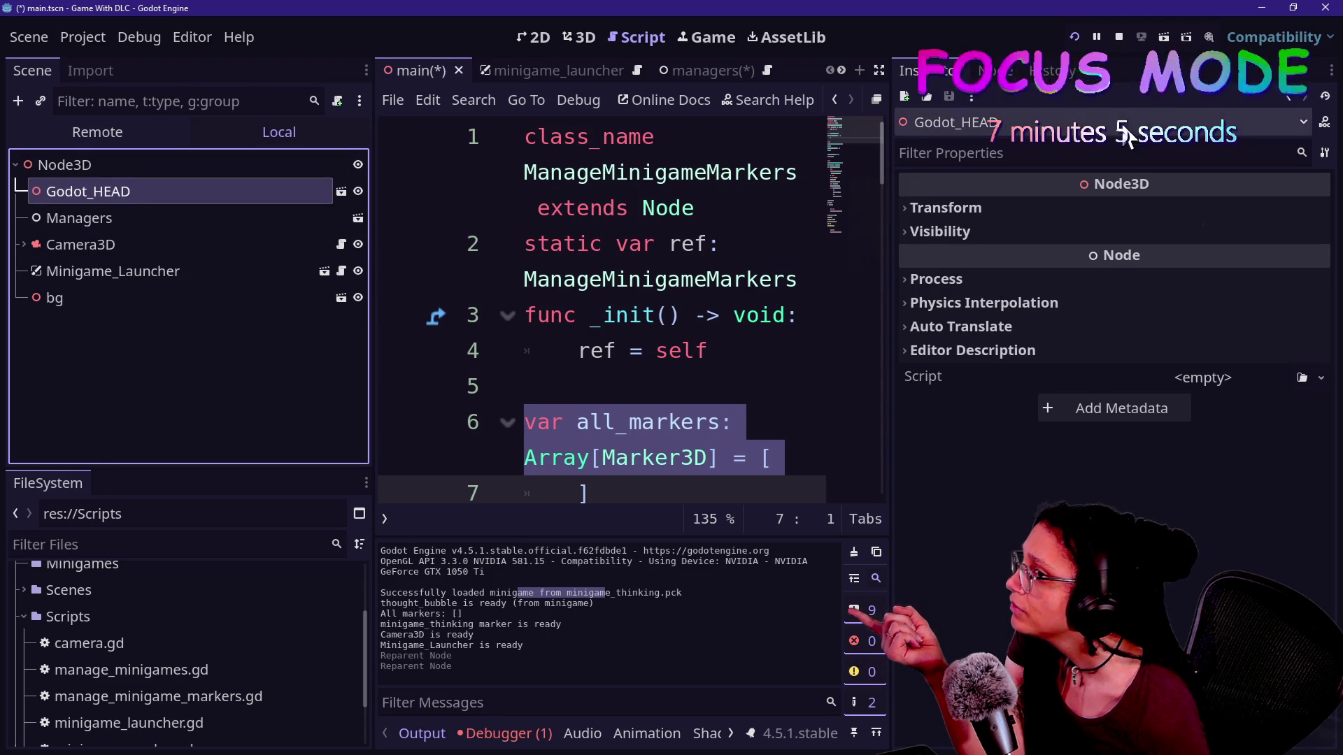
left_click(1072, 35)
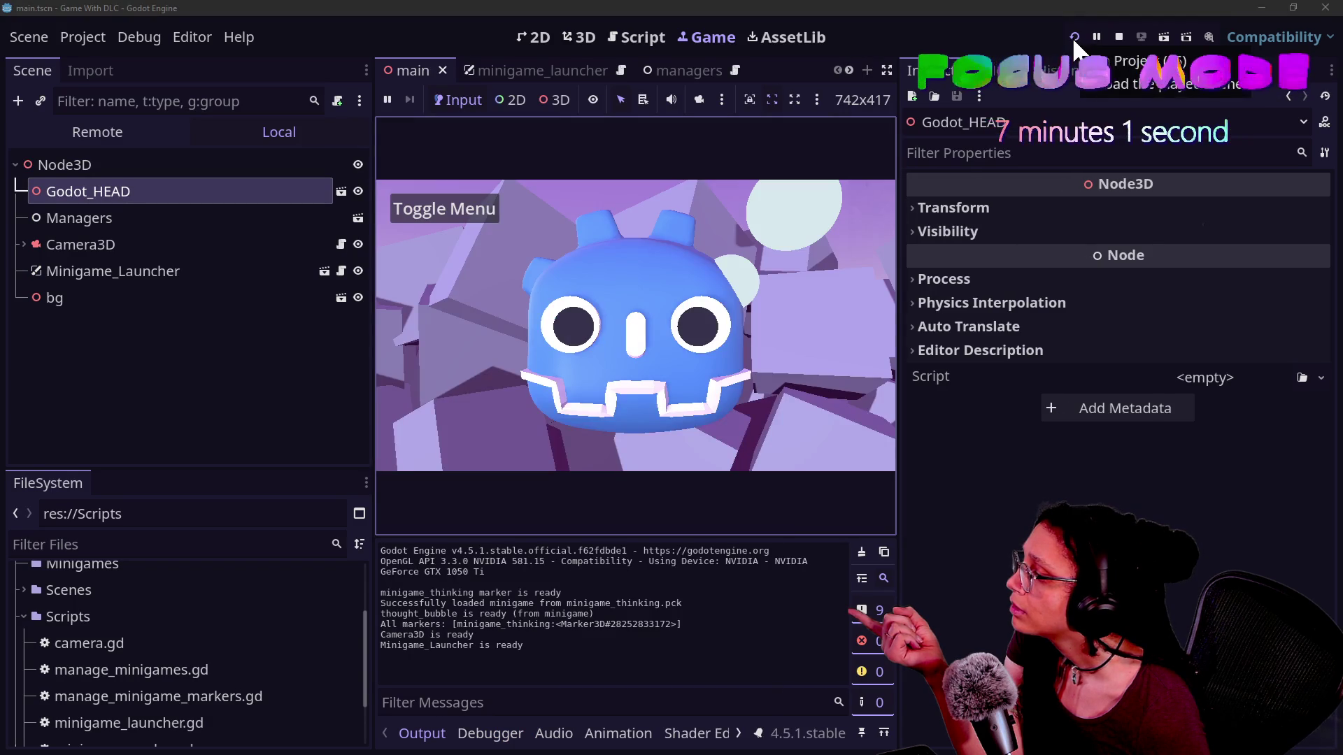
Focus the running game, then select Camera3D to show its settings in the Inspector
left_click(87, 193)
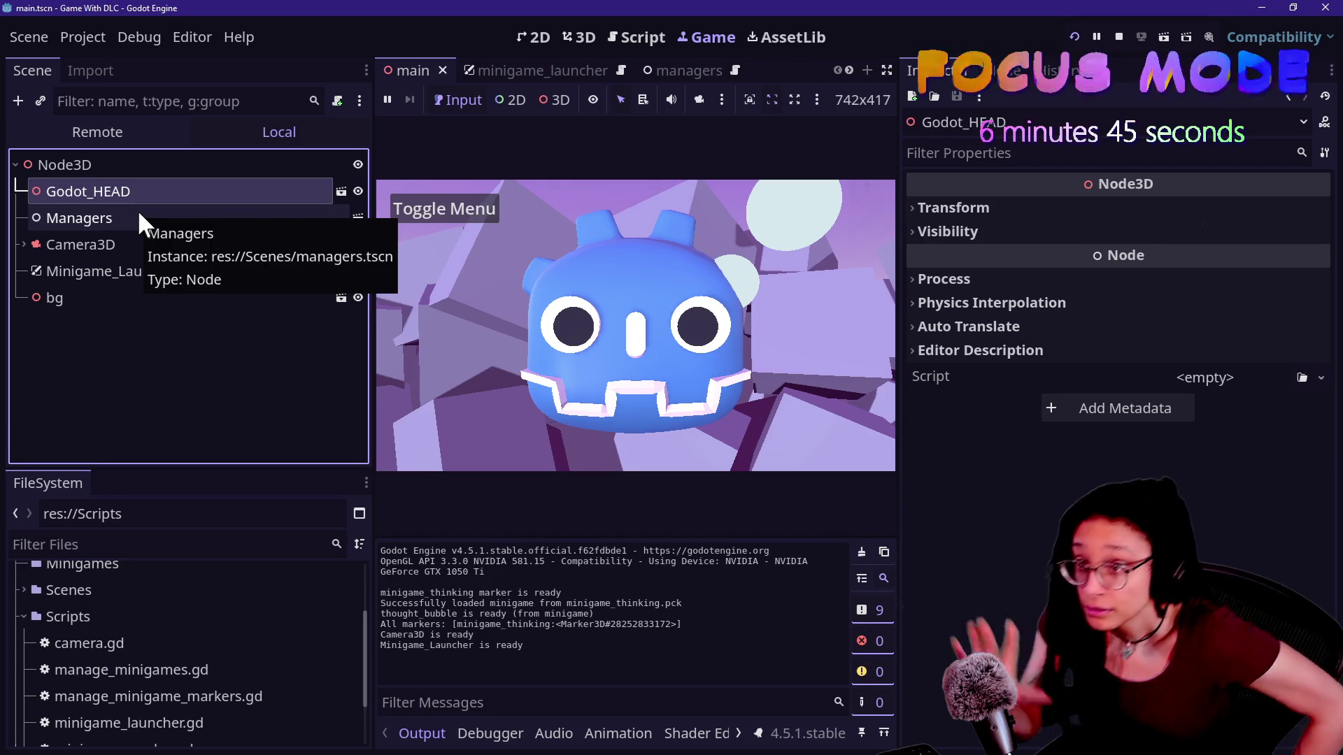
left_click(879, 346)
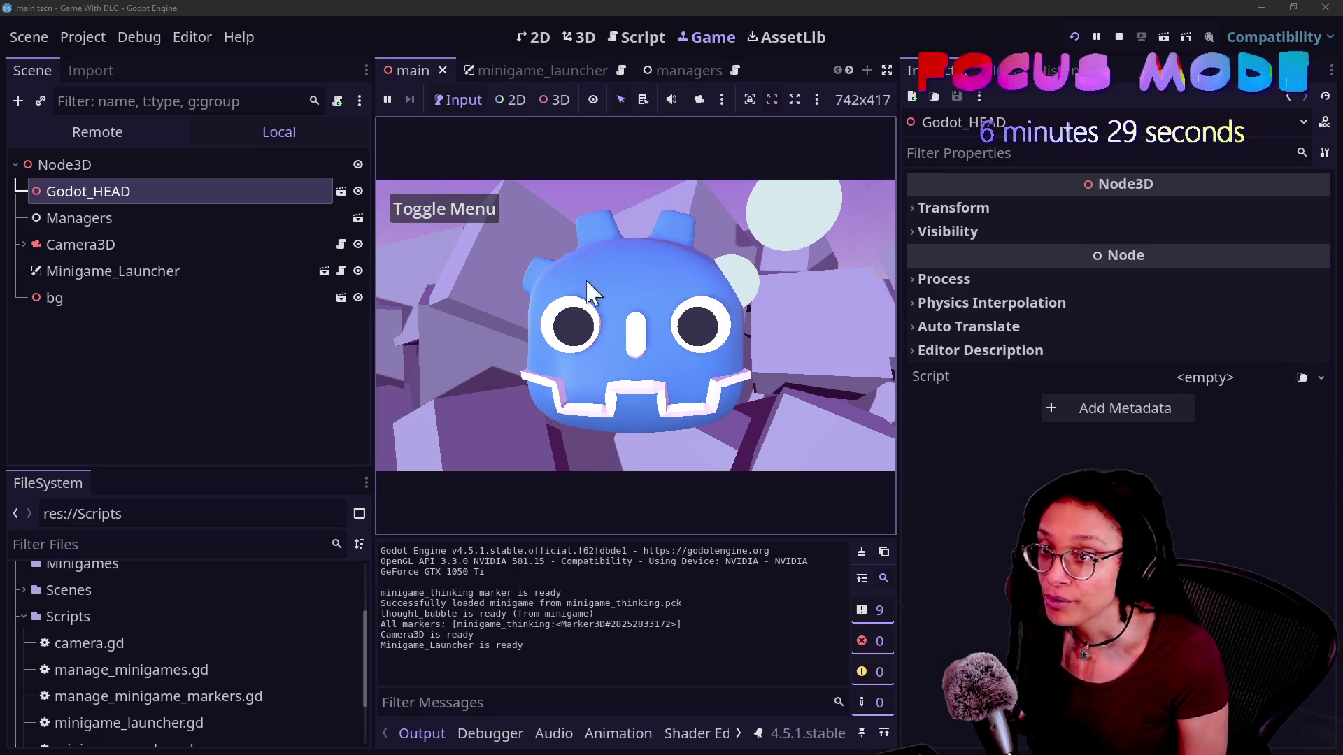
left_click(259, 245)
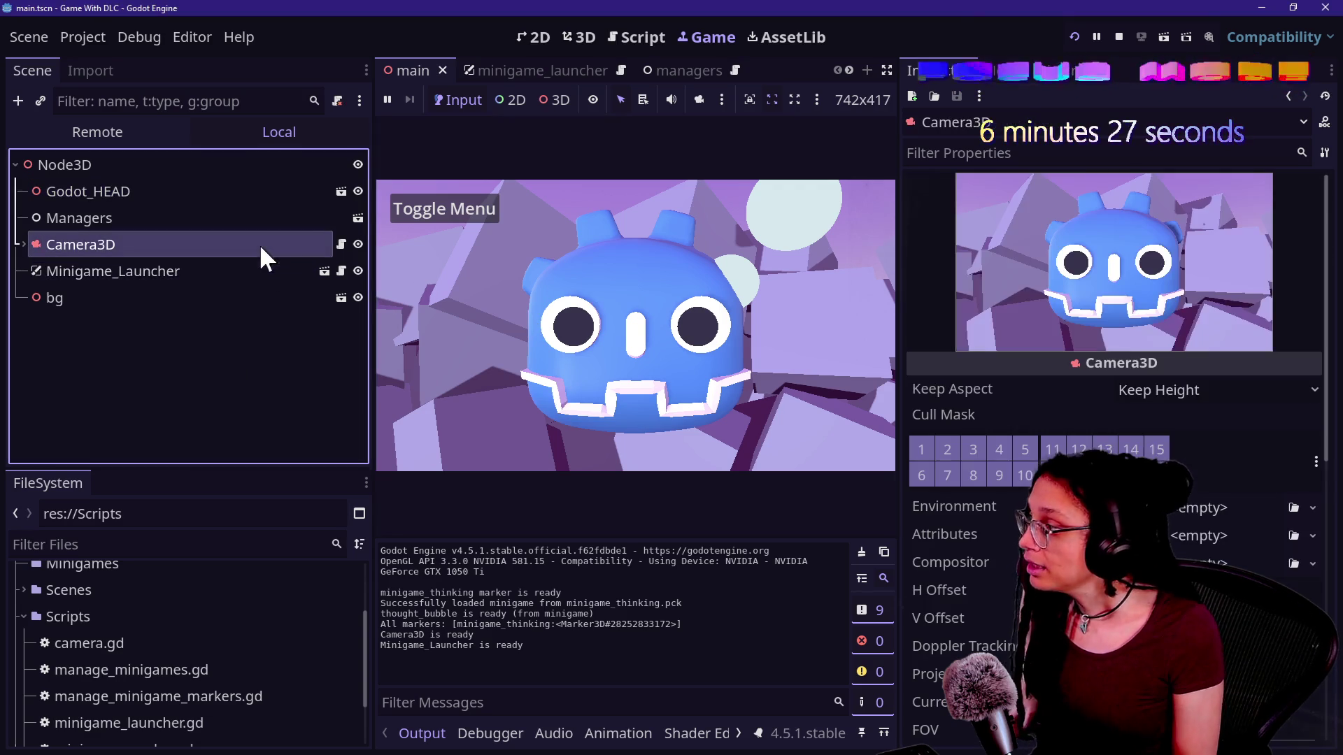
Paste a farther-back Camera3D position, toggle the minigame menu to check the bubble, then switch to thought_bubble
scroll(1197, 555, "down", 2)
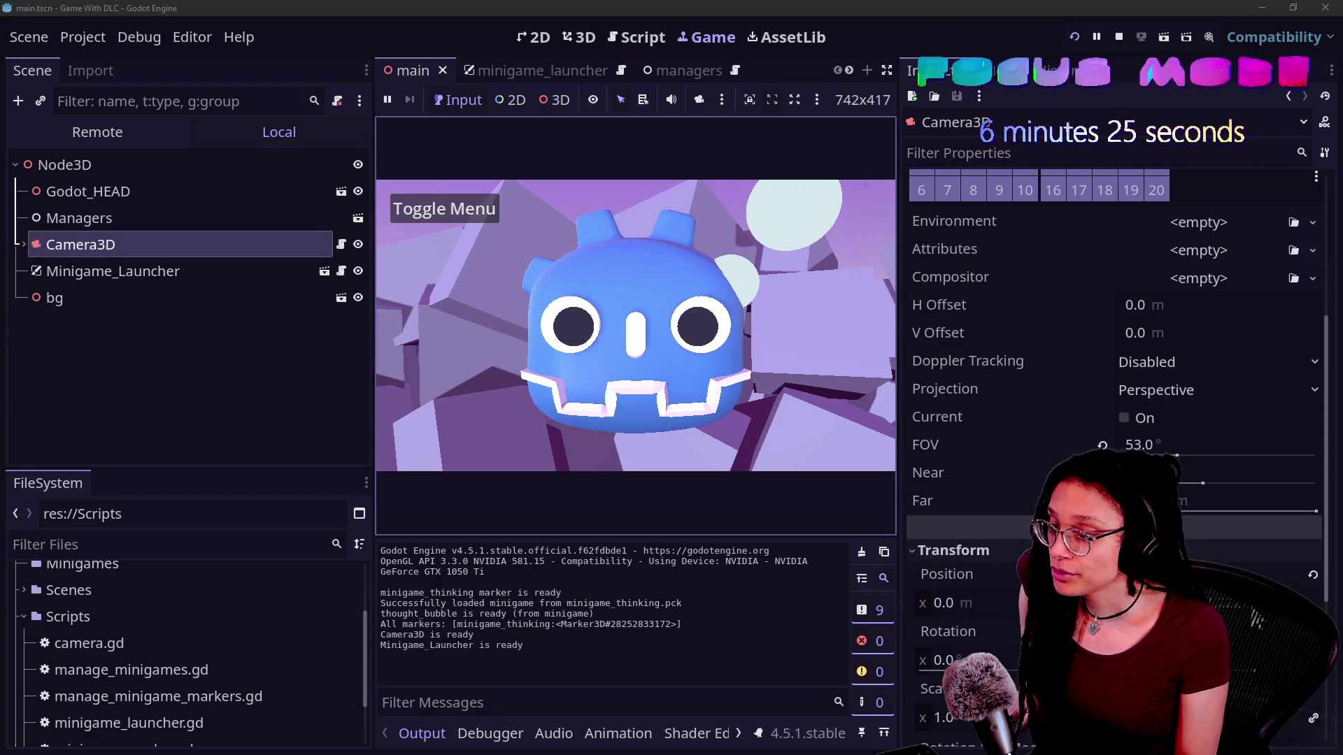
key("ctrl+v")
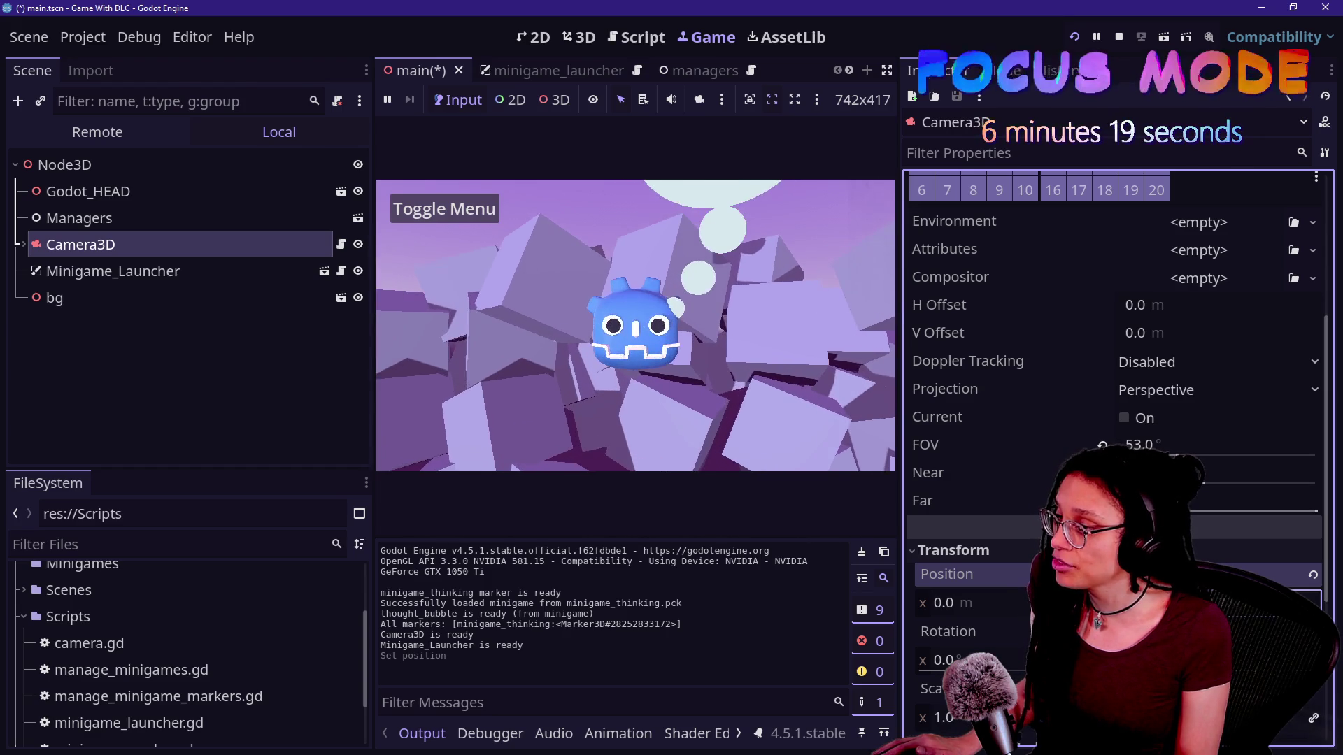
left_click(423, 208)
left_click(422, 208)
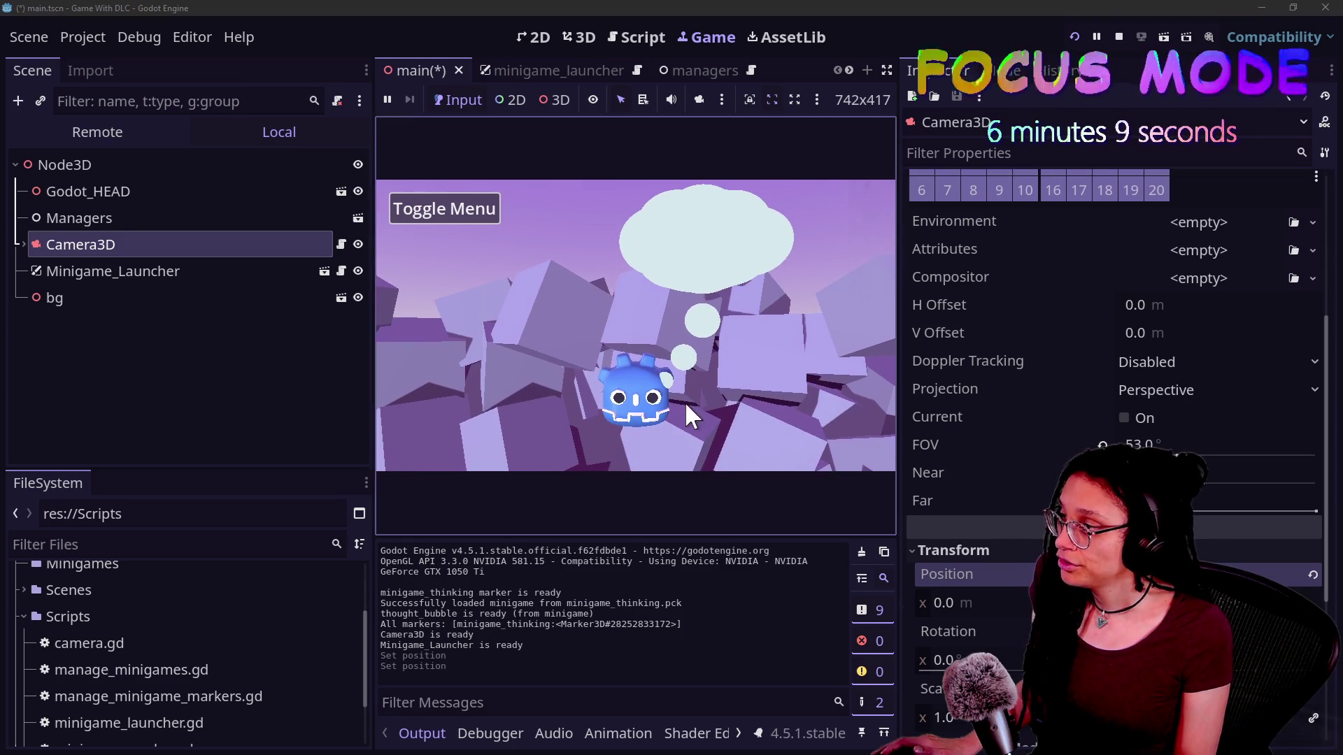
left_click(411, 210)
left_click(414, 212)
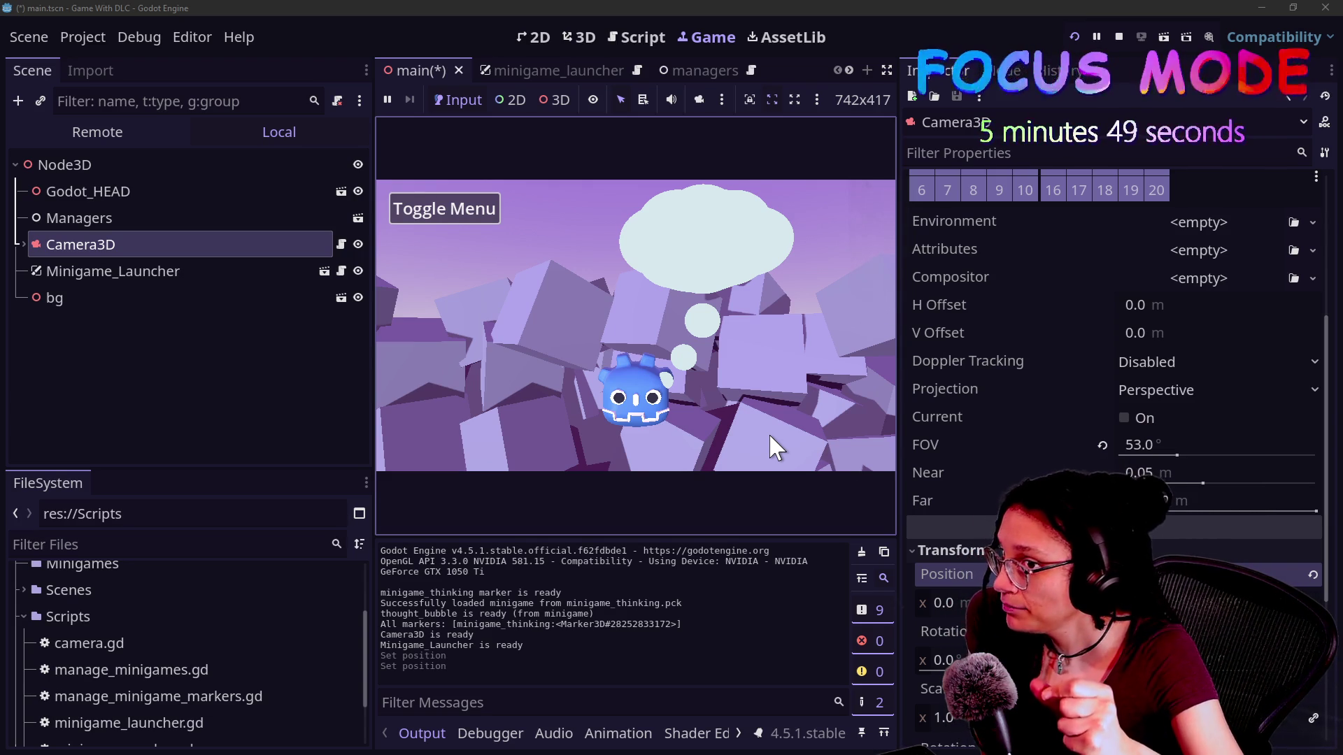
key("alt+Tab")
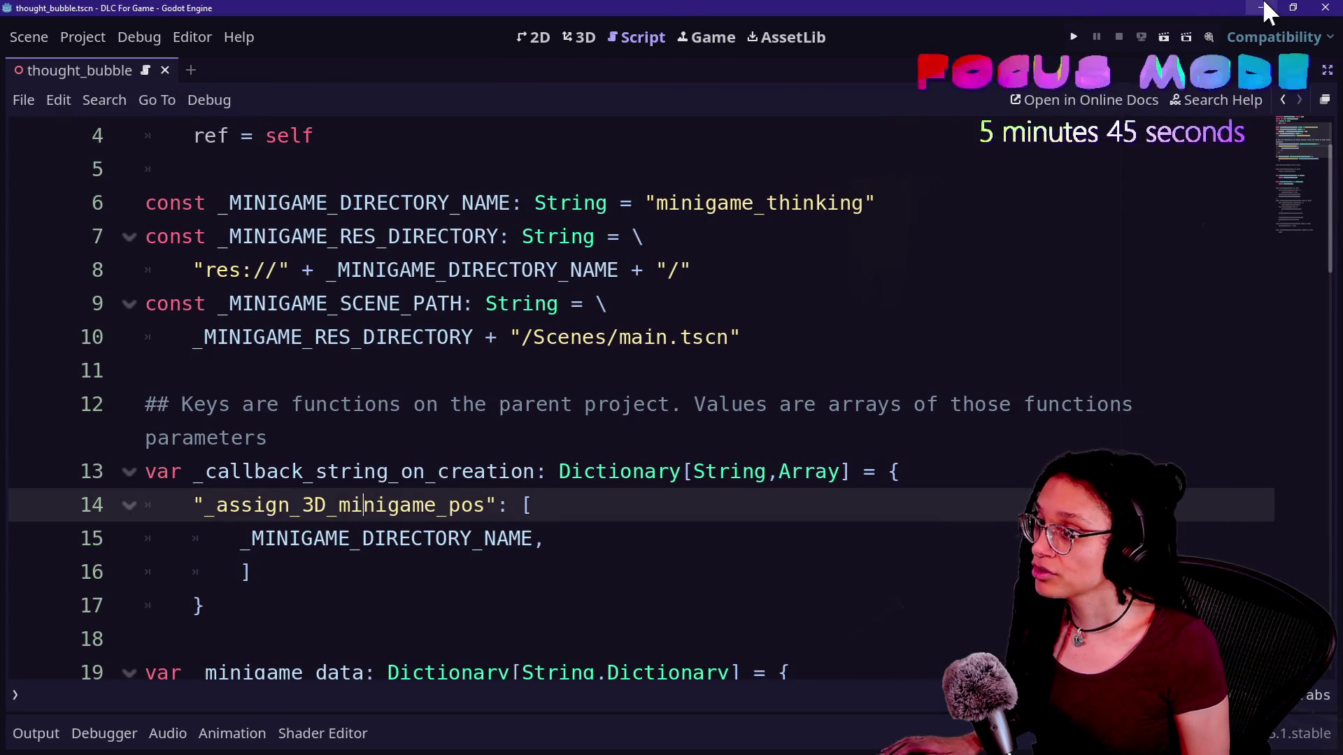
Restore both Godot windows from maximized and shift the main game window left
left_click(1293, 7)
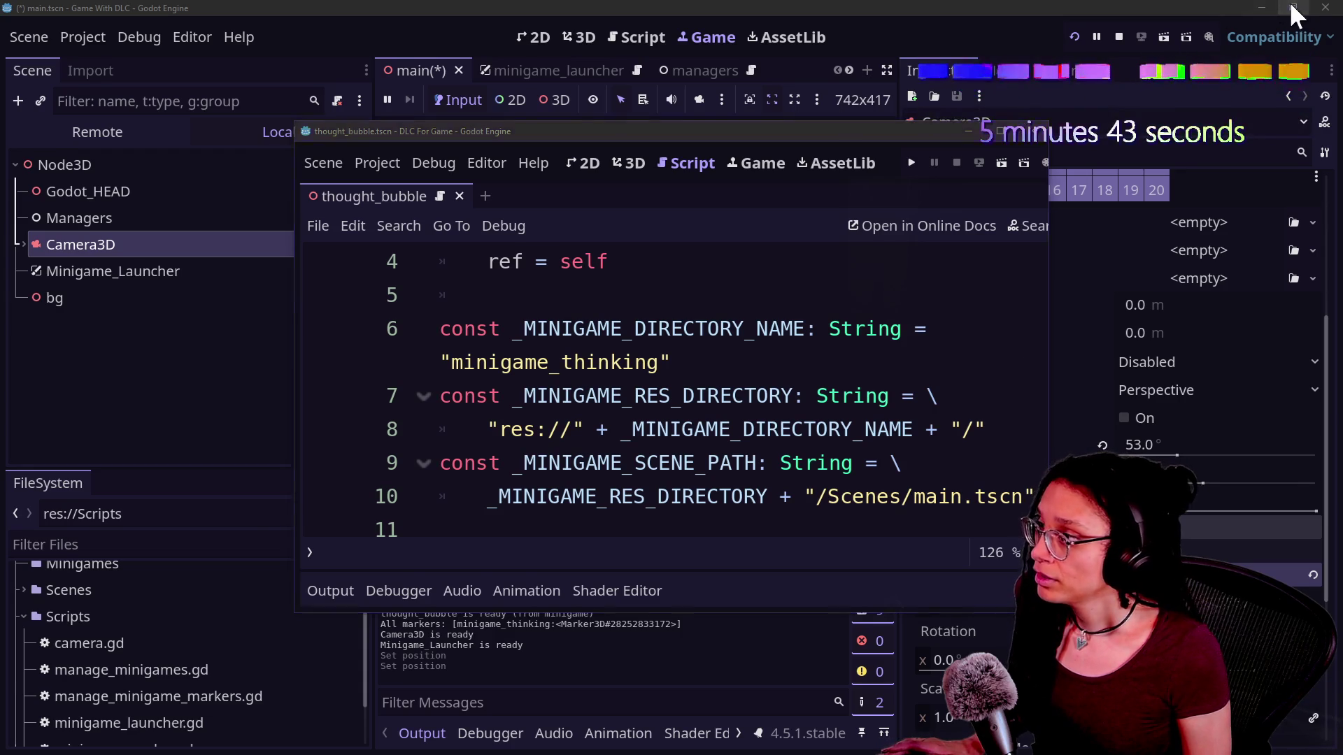
left_click(1293, 8)
mouse_move(727, 137)
left_mouse_down()
mouse_move(420, 255)
mouse_move(559, 290)
left_mouse_up()
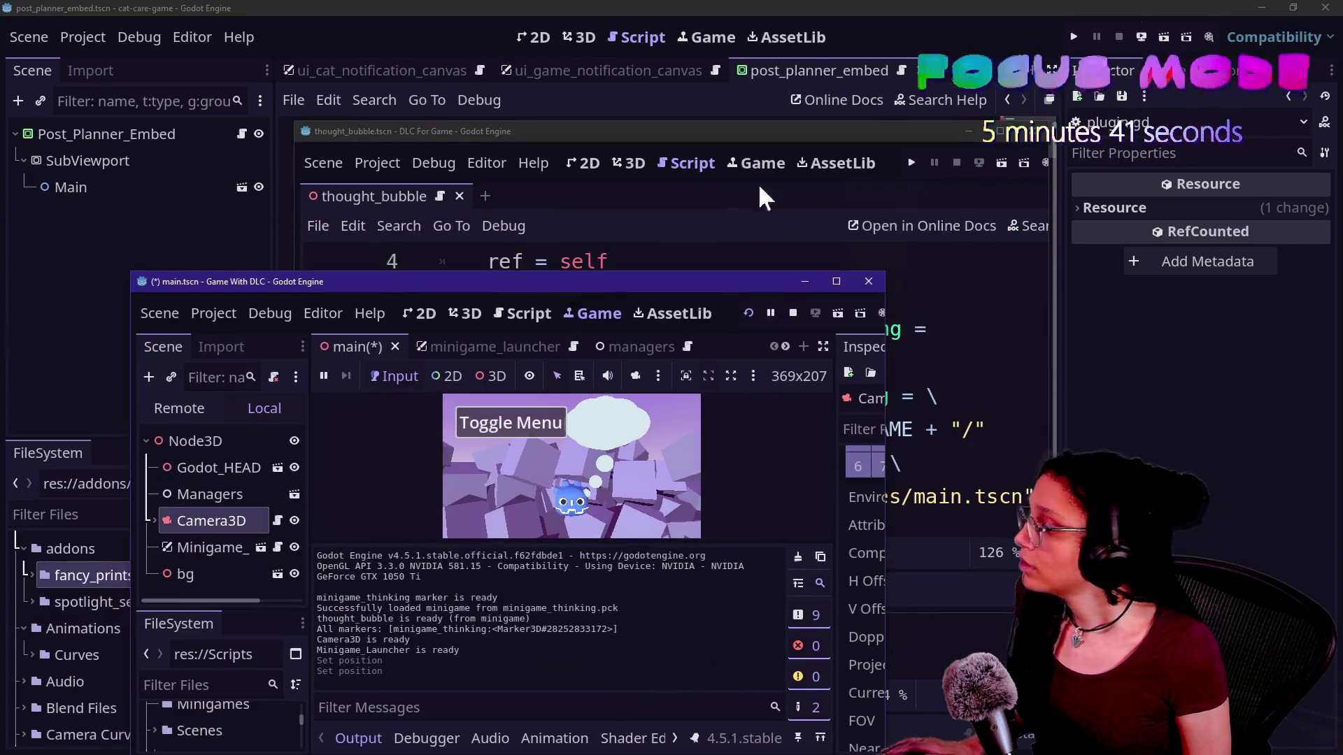
left_click(871, 137)
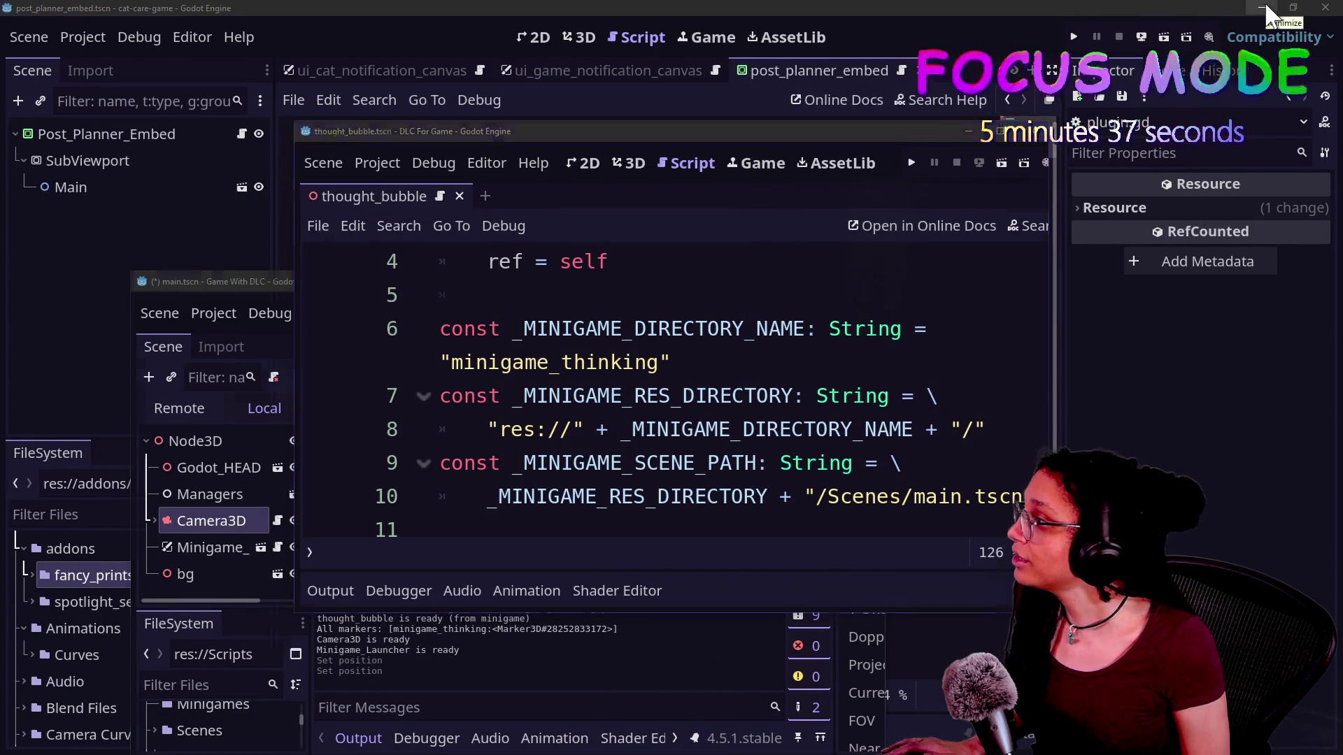
Minimize the post_planner_embed editor, browsers and Minigames folder, and place thought_bubble at upper right
left_click(1263, 4)
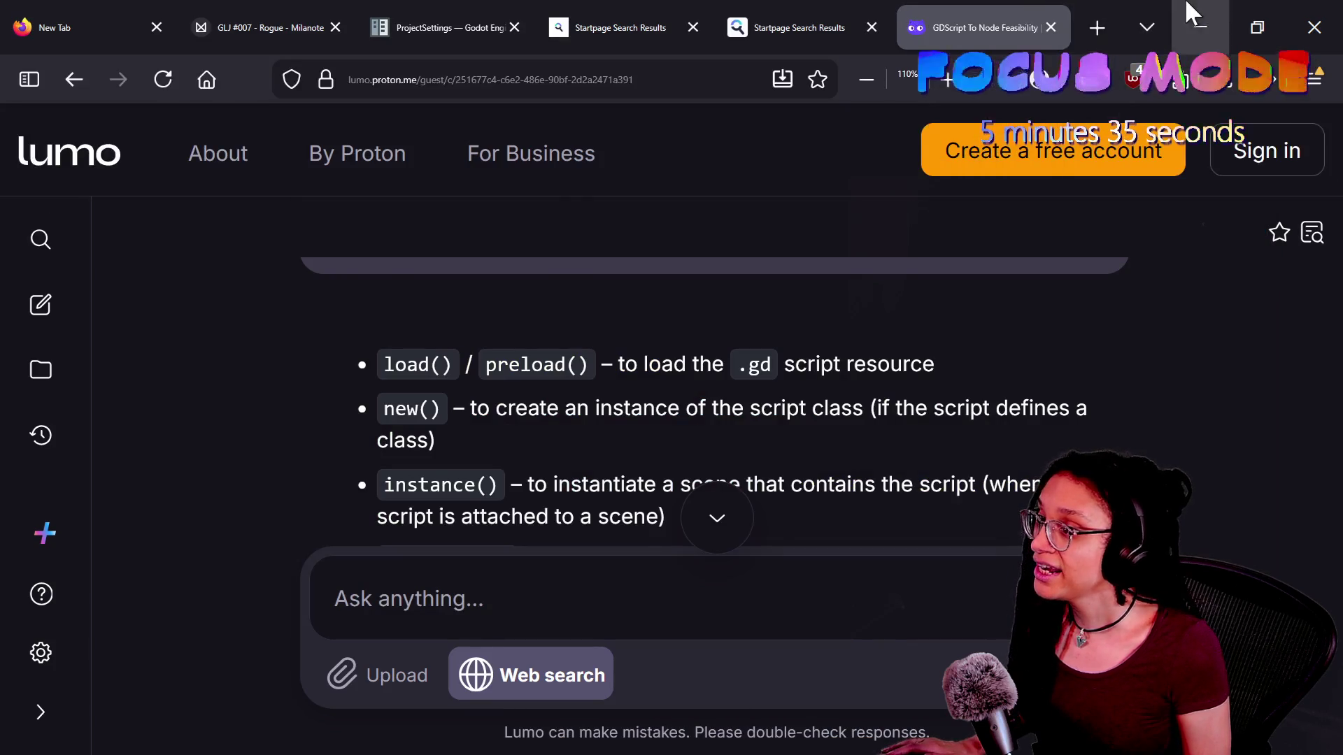
left_click(1145, 18)
left_click(1261, 7)
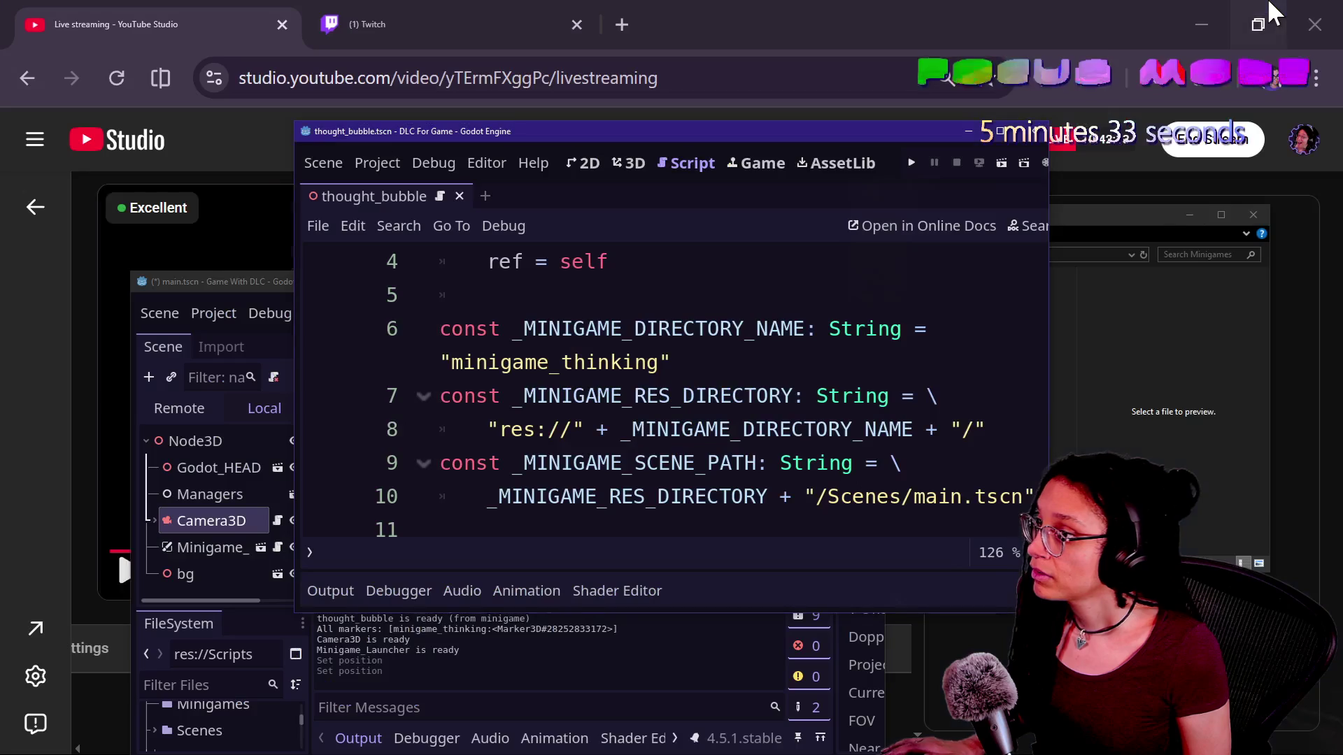
left_click(1231, 21)
left_click(1206, 15)
left_click(1202, 20)
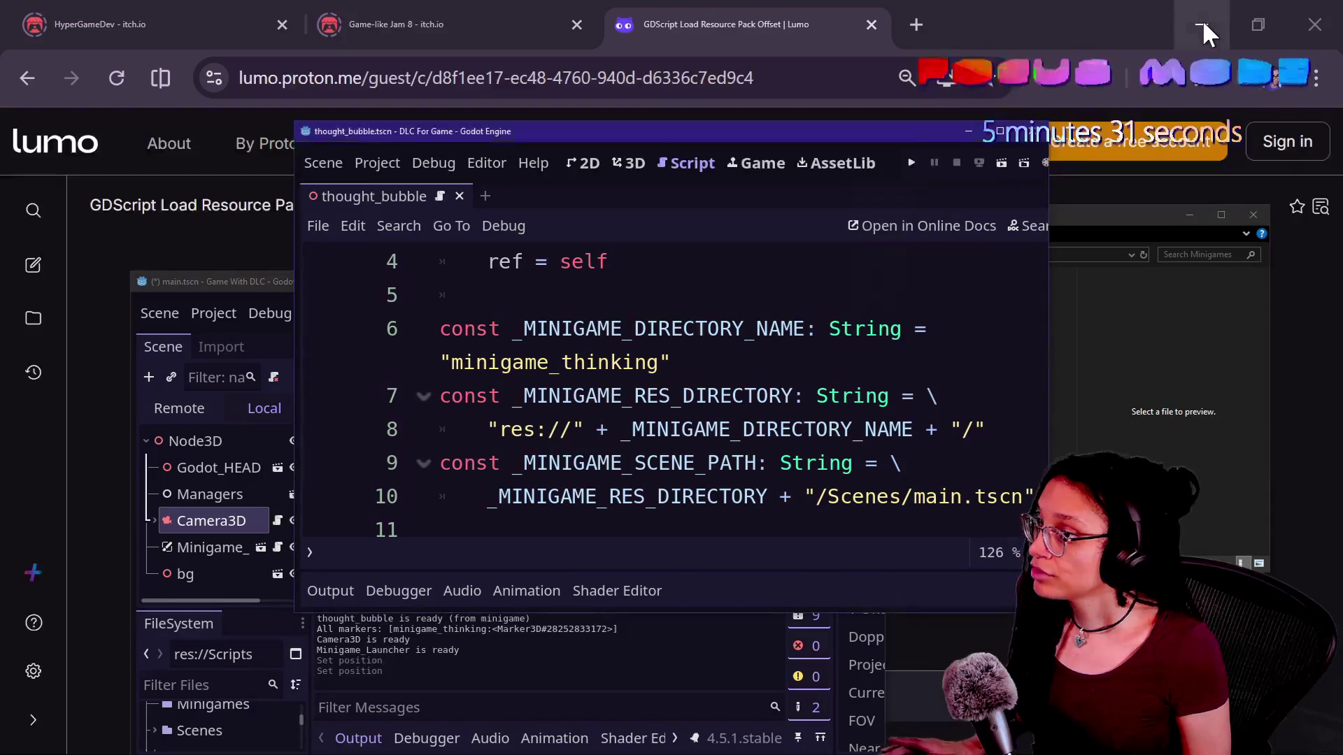
left_click(1200, 21)
left_click(1099, 236)
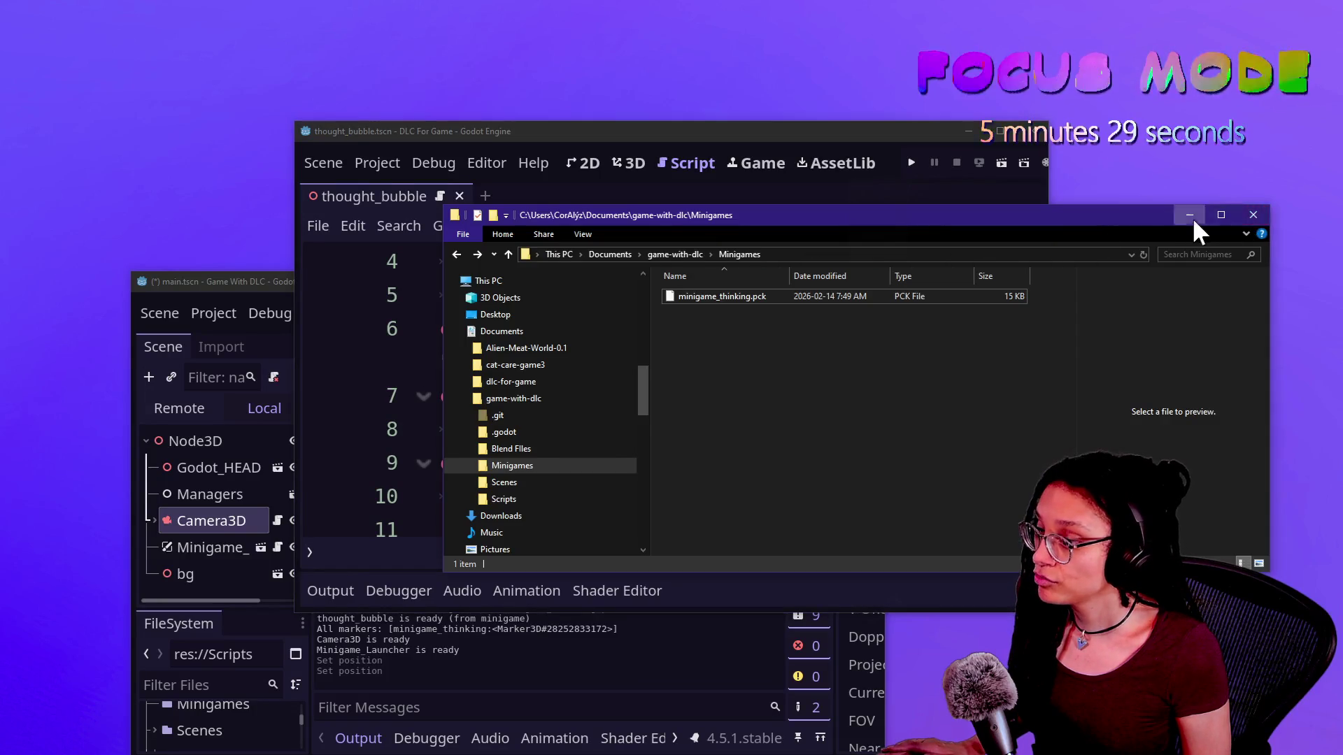
left_click(1191, 215)
mouse_move(834, 151)
left_mouse_down()
mouse_move(1163, 149)
mouse_move(1086, 57)
left_mouse_up()
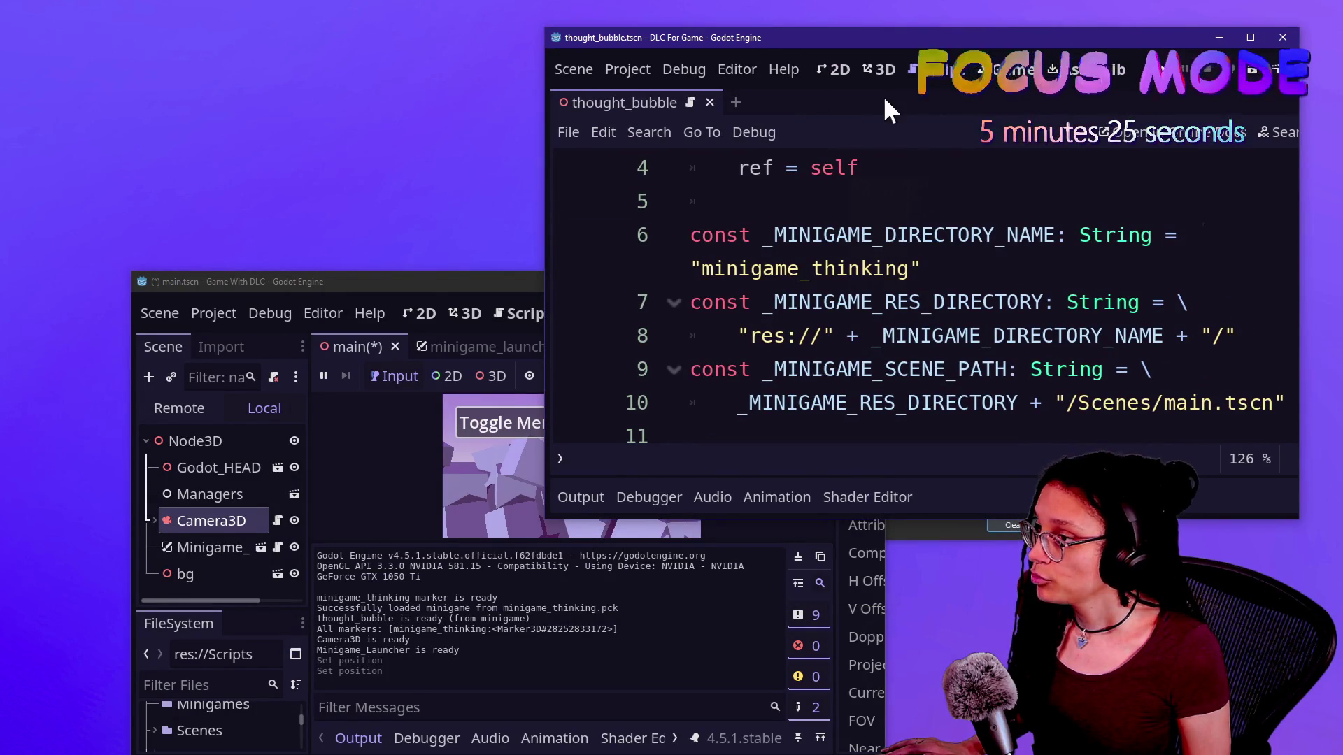
left_click(388, 278)
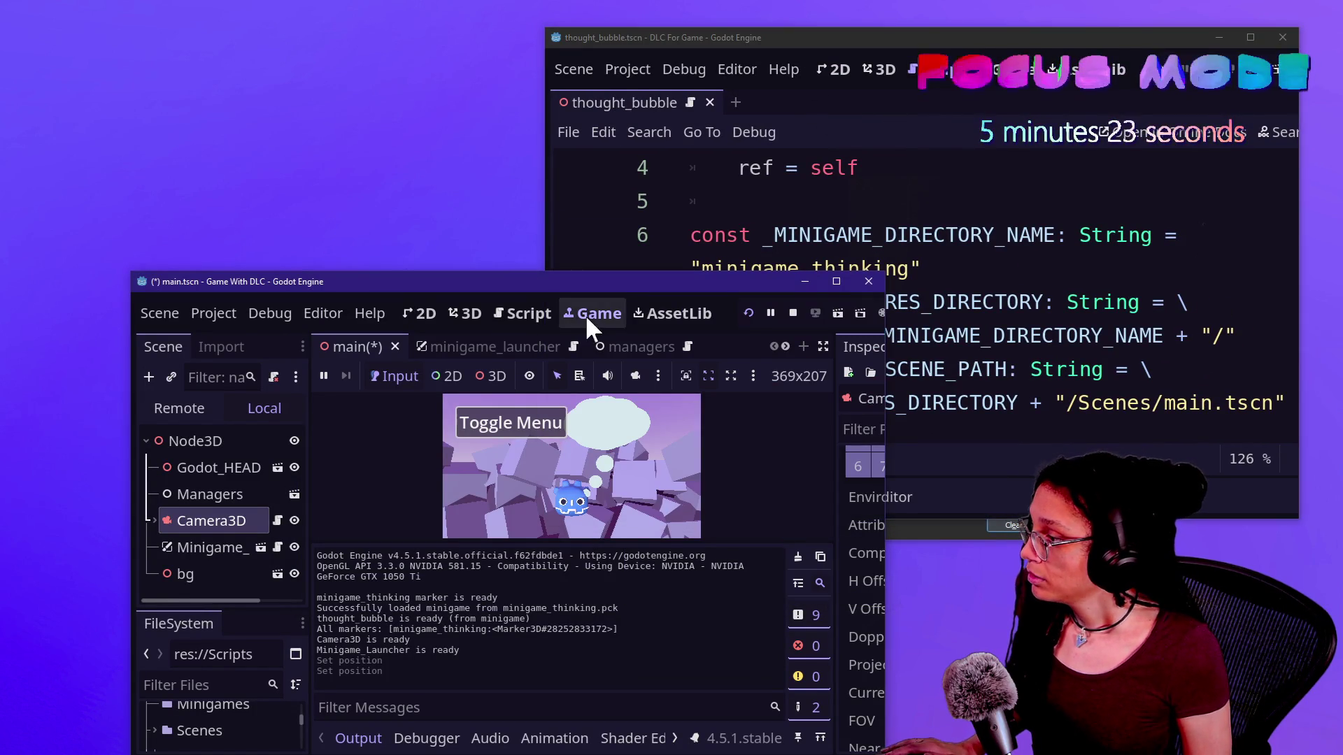
Put the main game window at upper right and thought_bubble at lower left in 3D view
left_click_drag(564, 287, 965, 155)
mouse_move(895, 44)
left_mouse_down()
mouse_move(359, 346)
mouse_move(434, 192)
left_mouse_up()
left_click(417, 219)
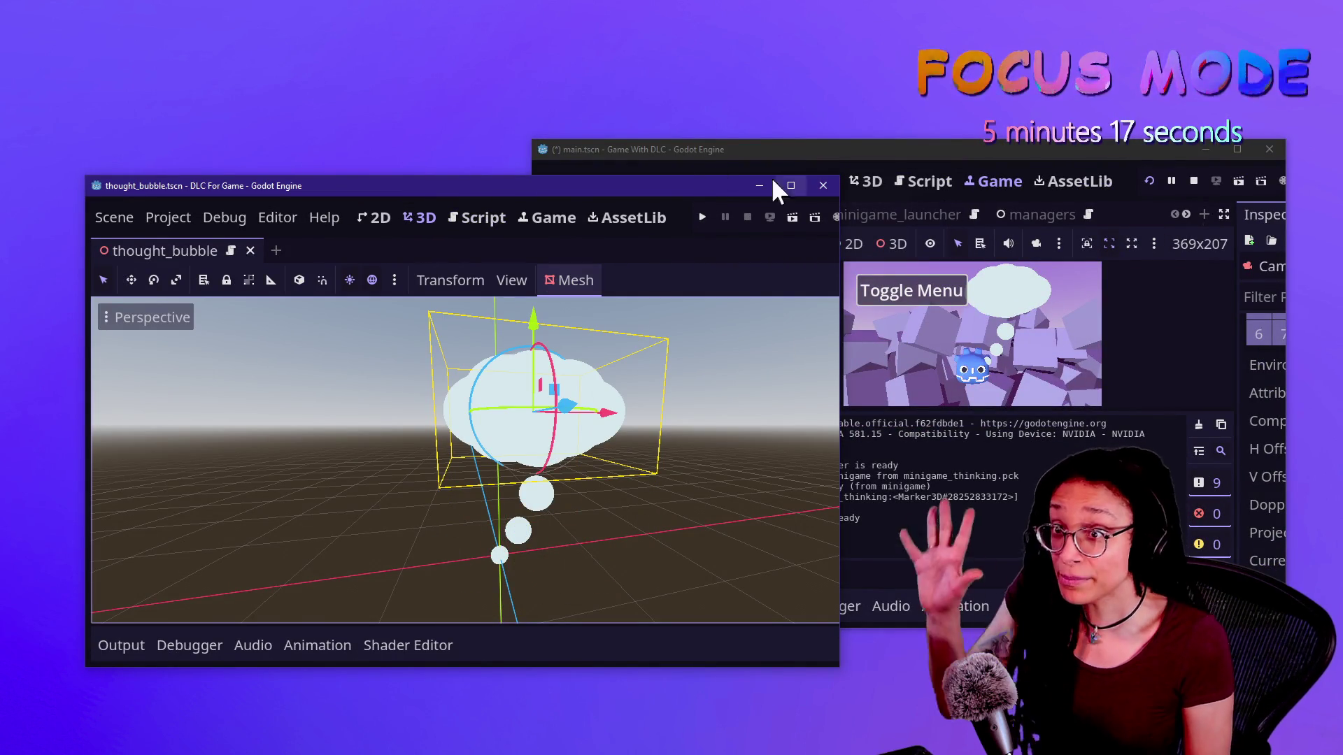
left_click_drag(565, 189, 485, 274)
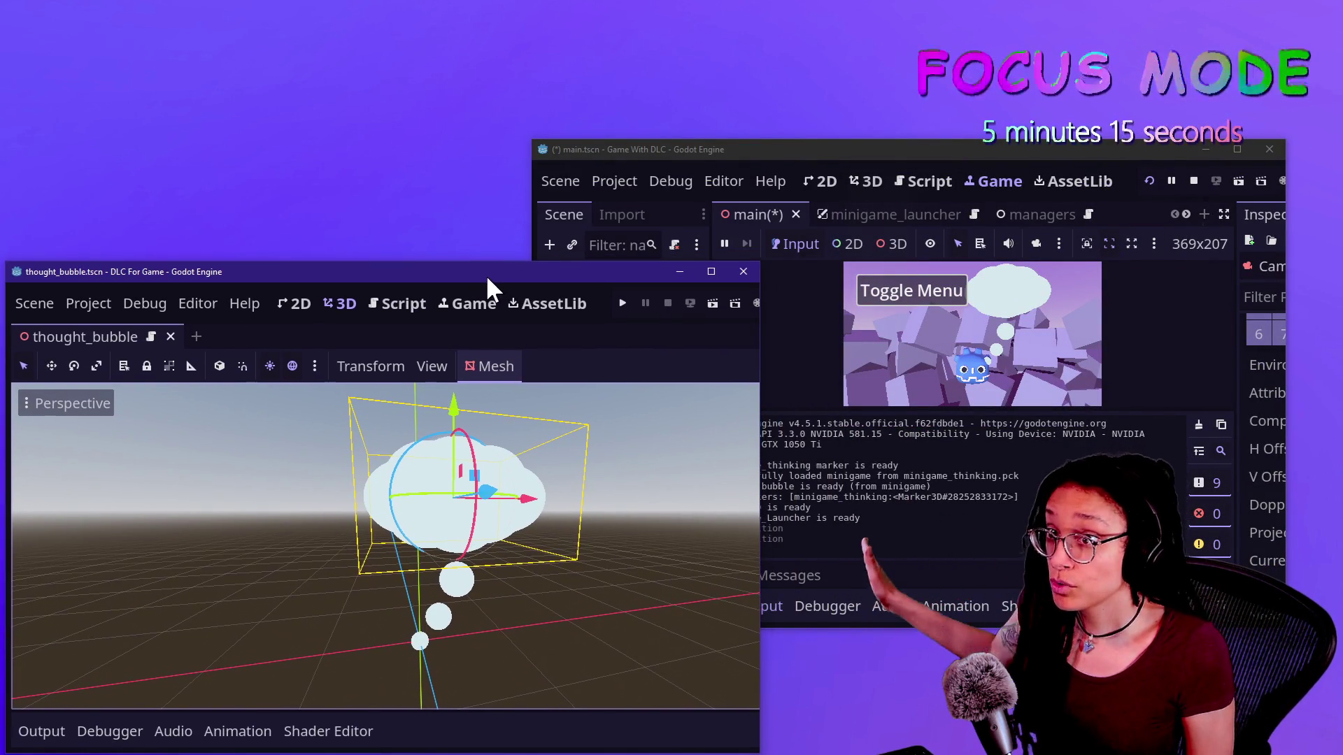
left_click_drag(847, 148, 858, 134)
Deselect the cloud and enlarge both windows so the game and thought_bubble's scene docks show
left_click(552, 668)
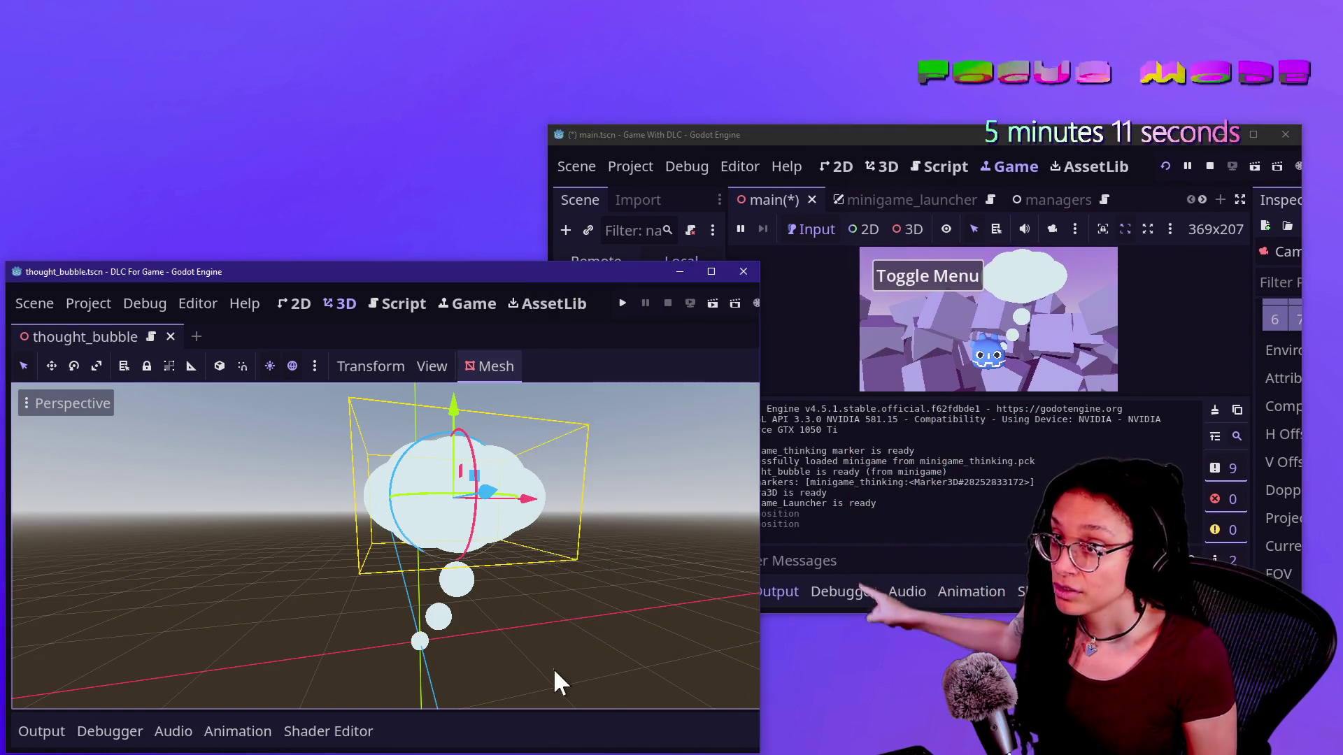
left_click(553, 669)
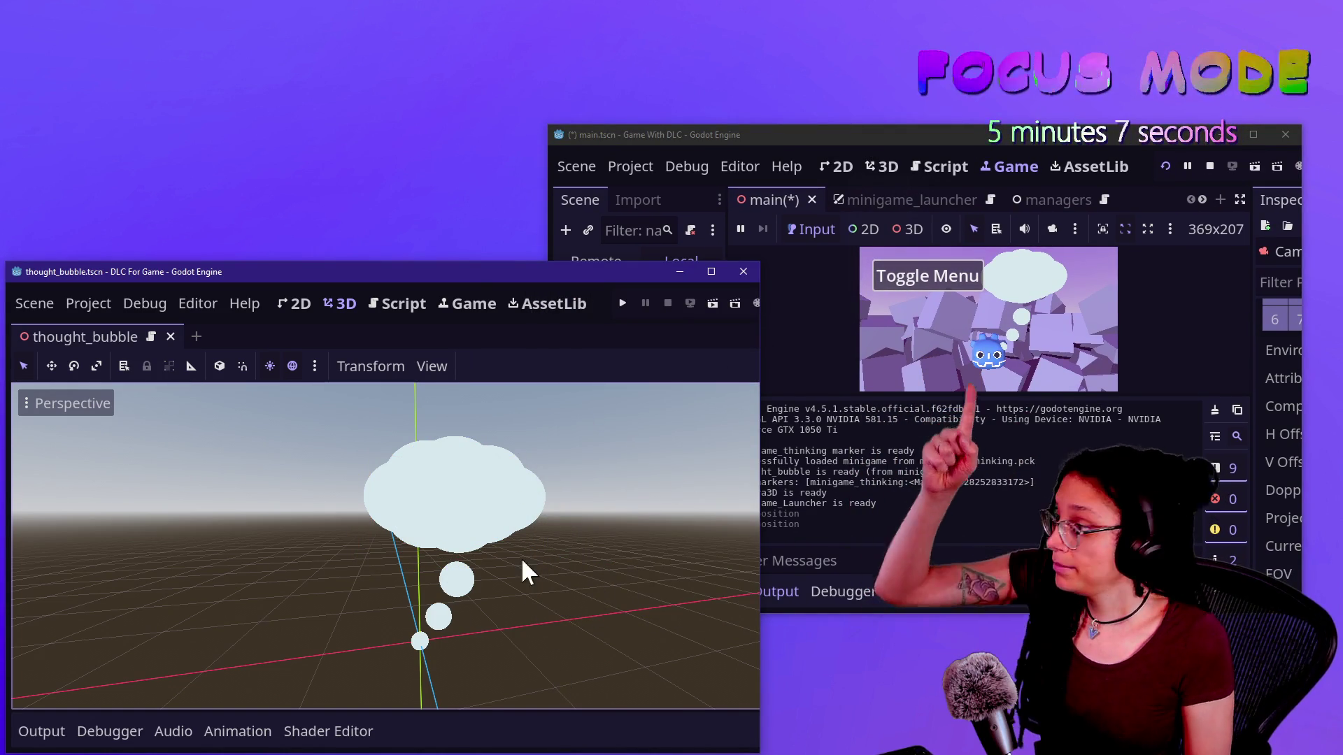
left_click_drag(809, 135, 812, 124)
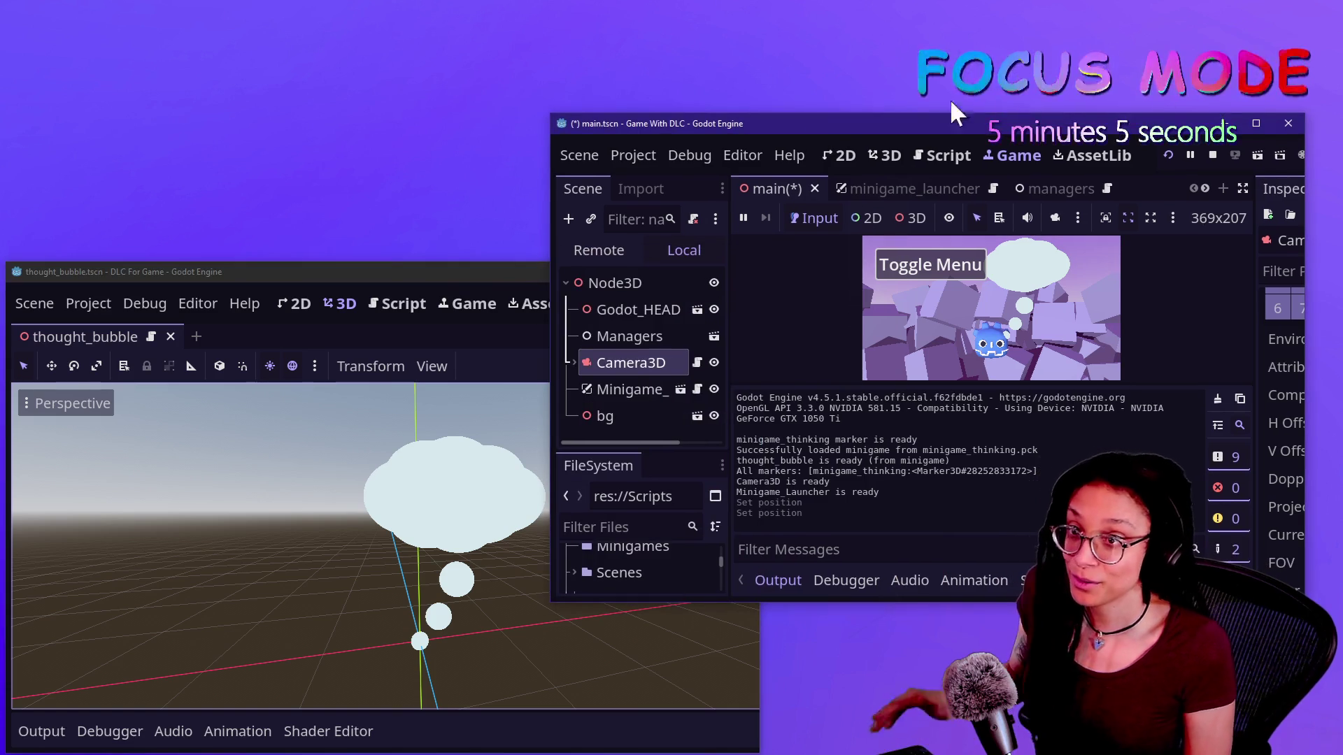
left_click_drag(1086, 112, 1075, 58)
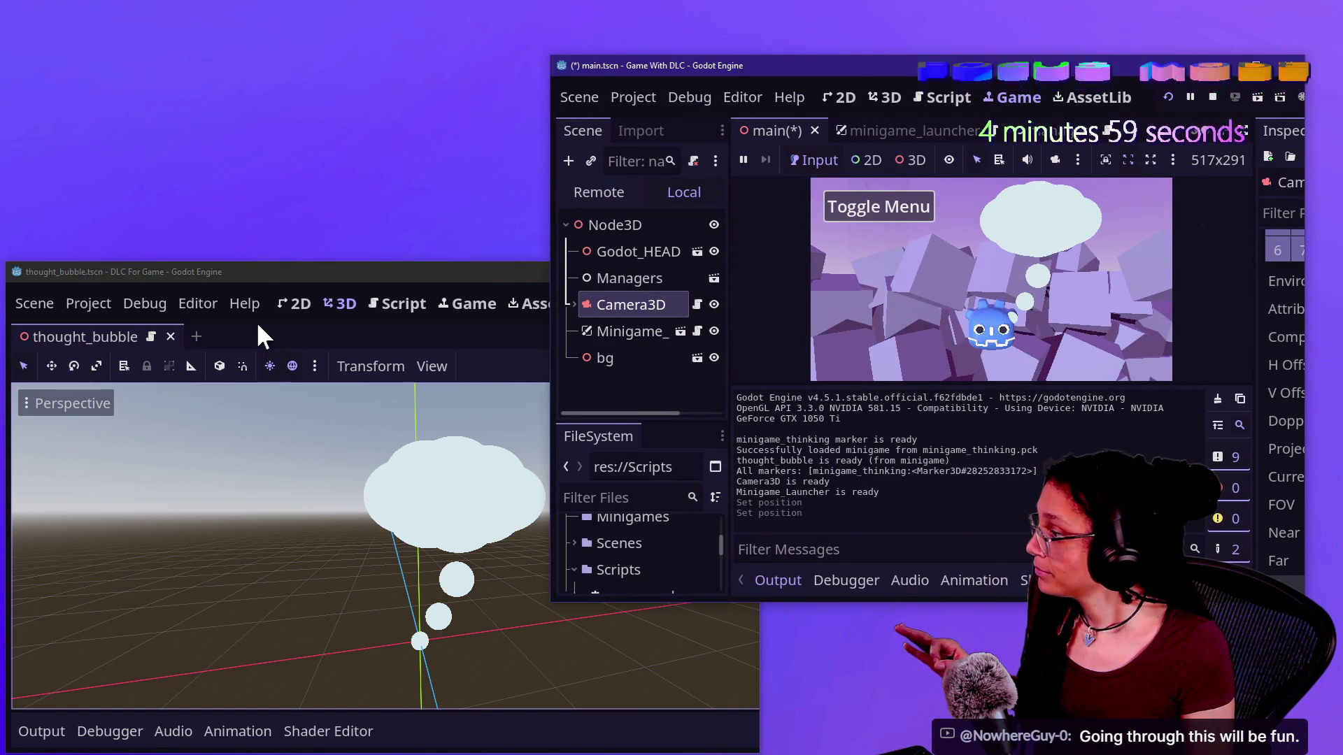
left_click_drag(265, 271, 273, 259)
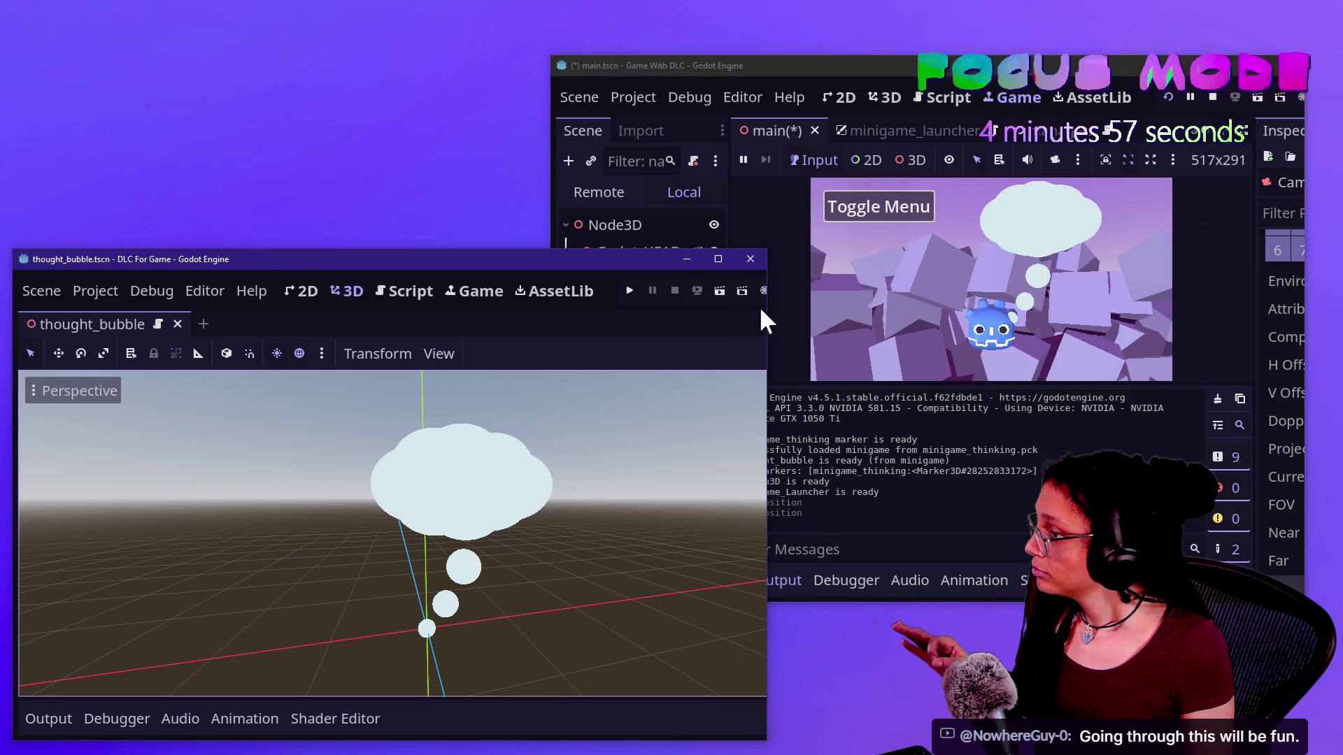
left_click_drag(766, 313, 893, 302)
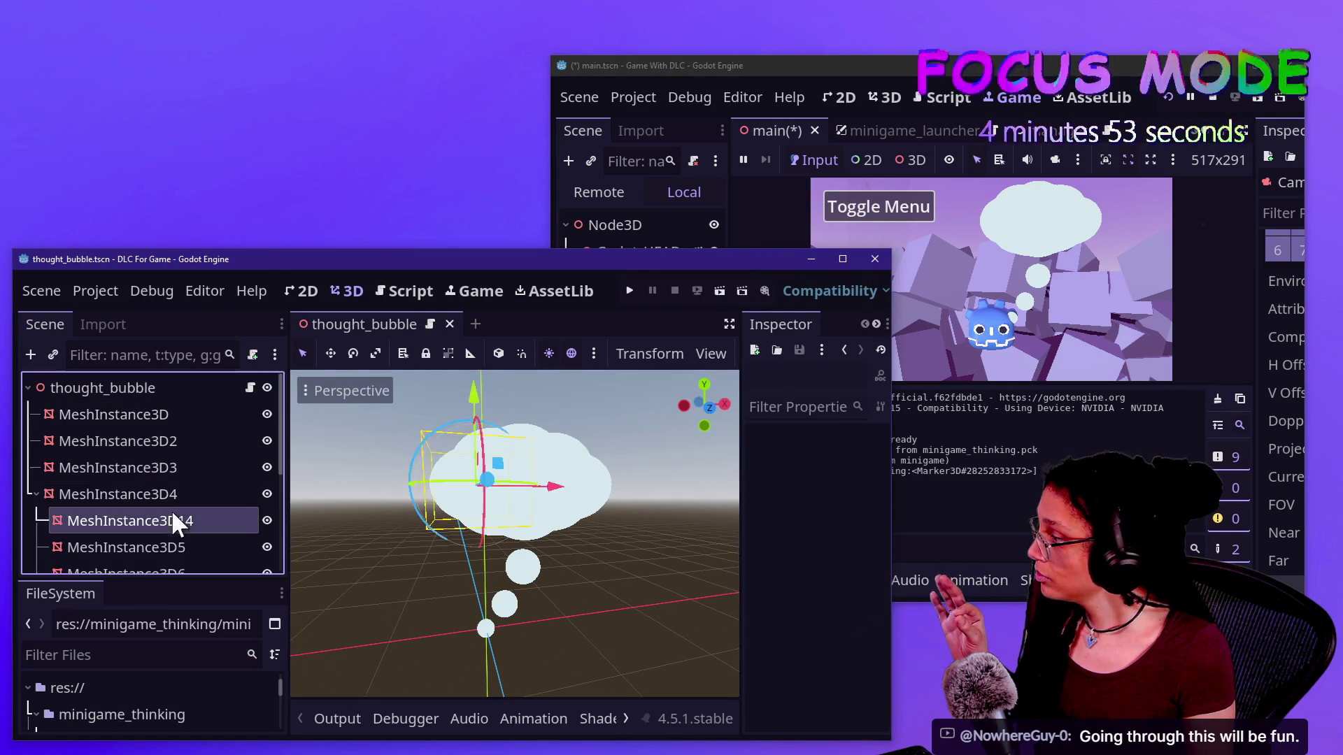
Drag the thought_bubble root's Scale below 1 and save the scene
left_click(145, 417)
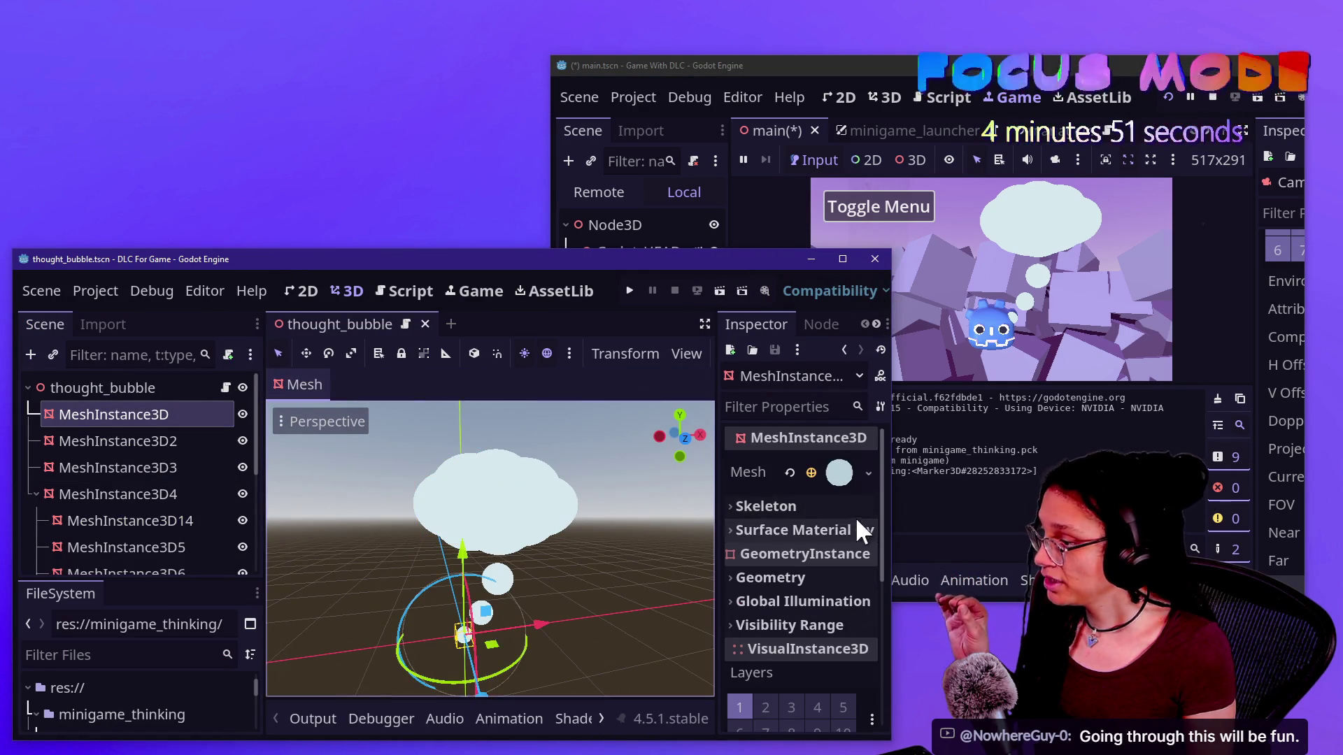
left_click(483, 528)
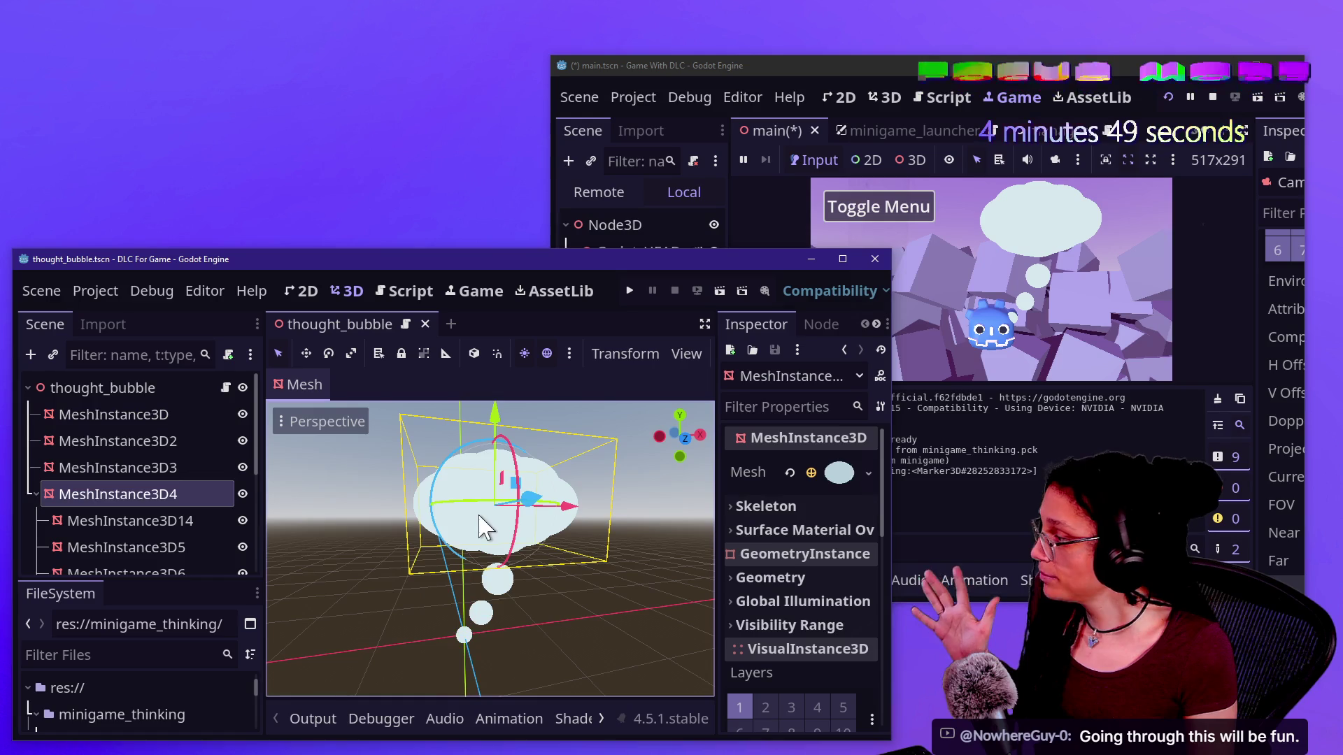
left_click(78, 392)
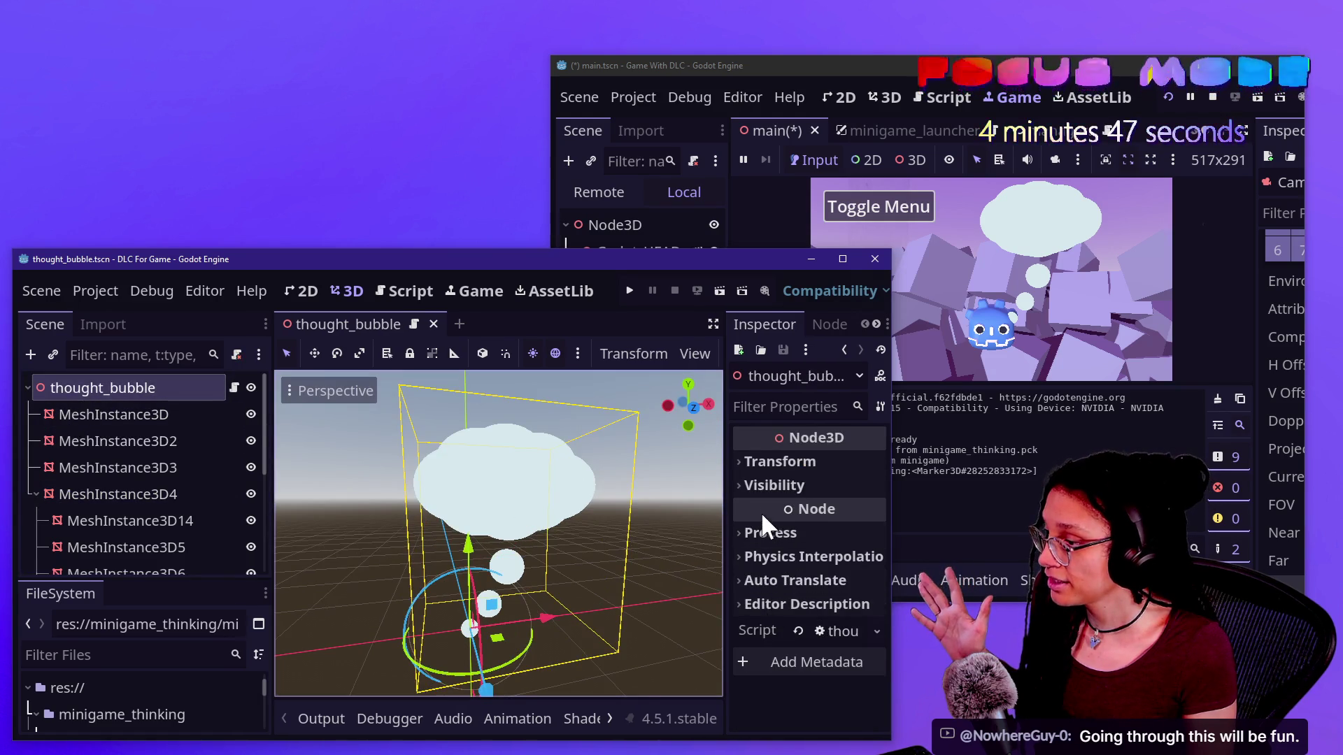
left_click(766, 462)
scroll(834, 583, "down", 2)
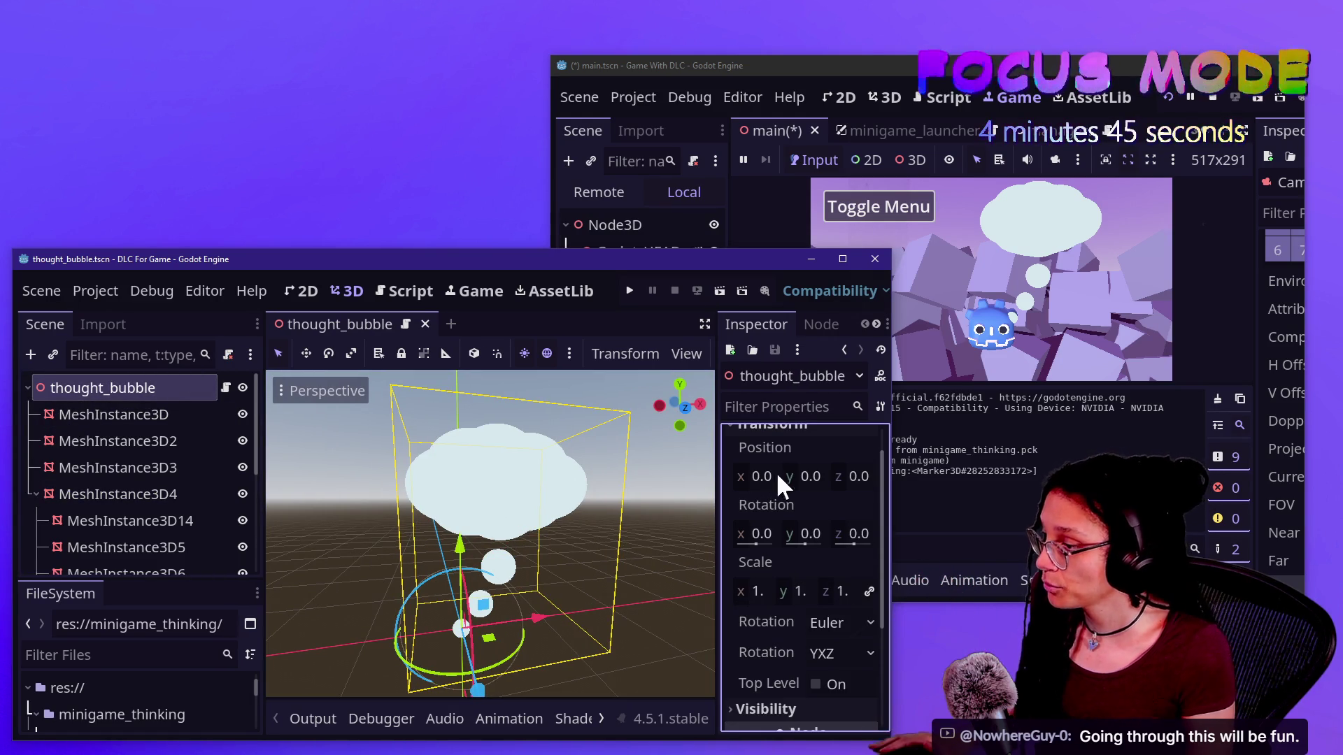
left_click_drag(757, 590, 713, 591)
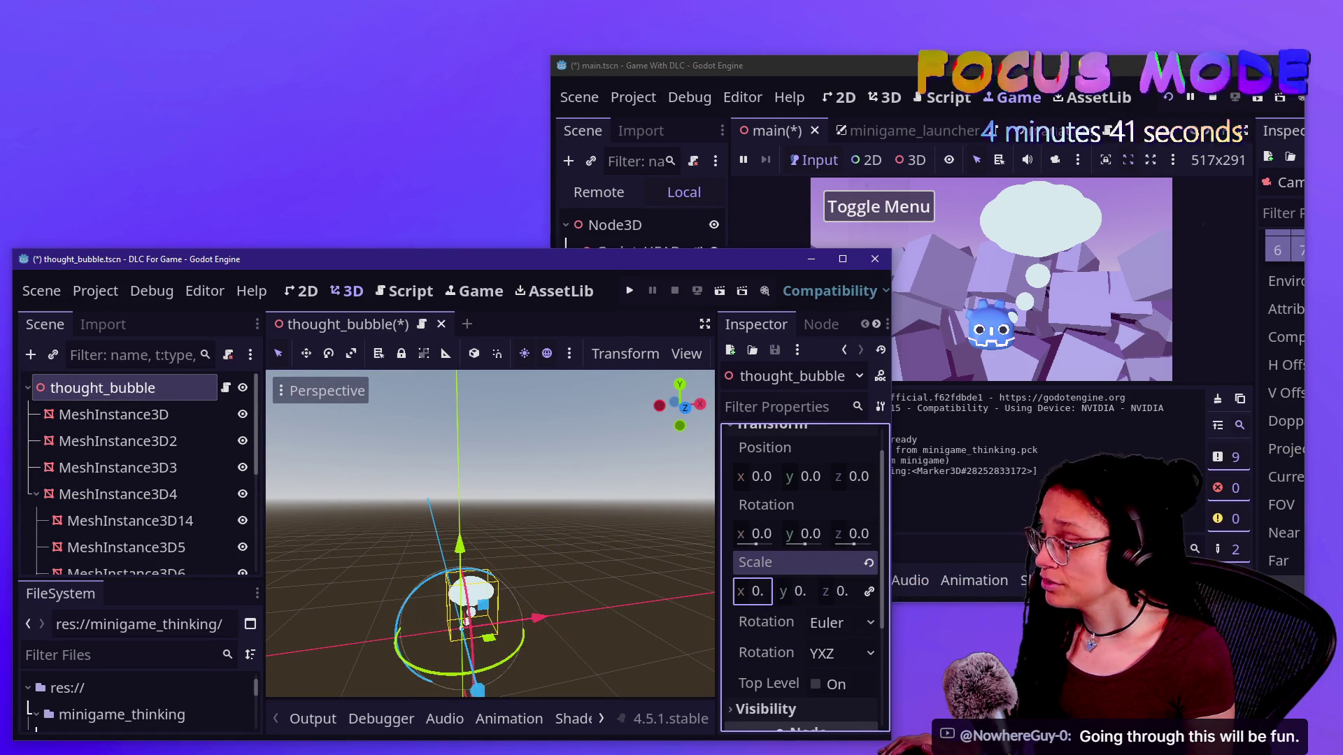
key("ctrl+s")
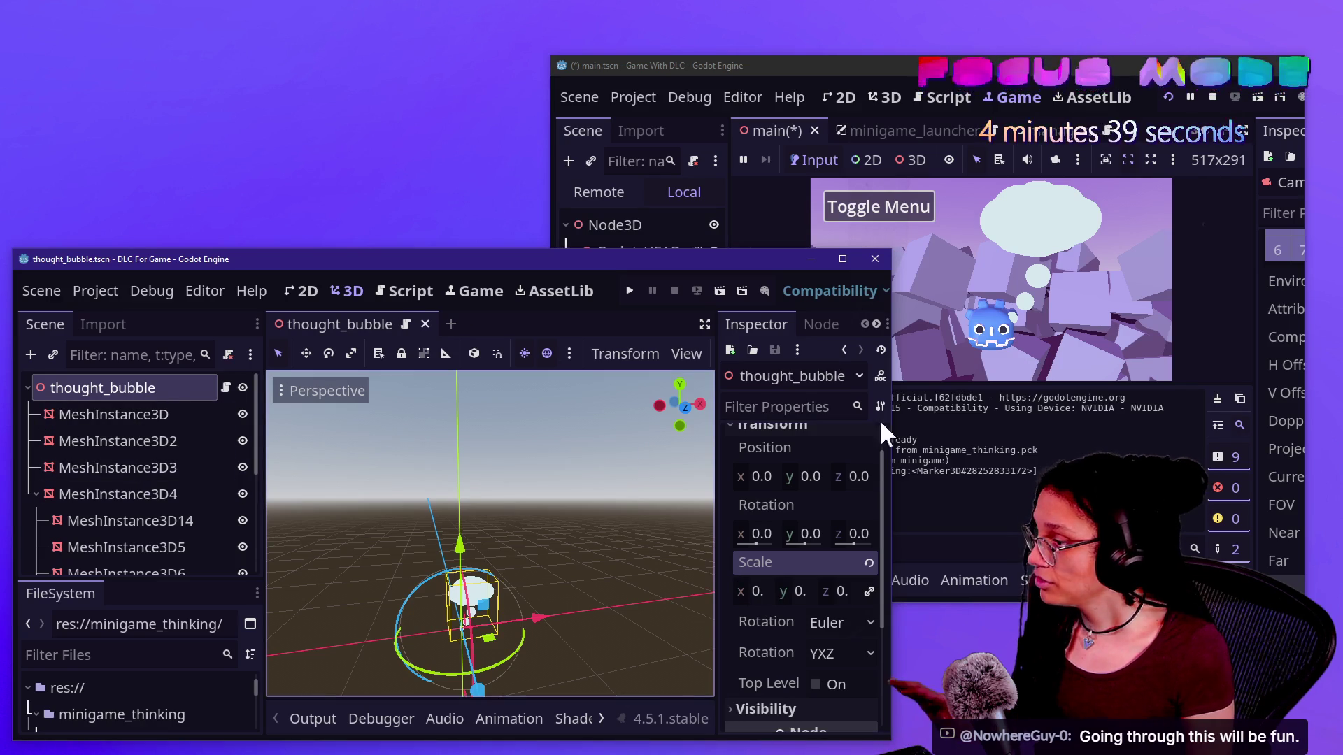
Change the cloud MeshInstance3D material's albedo colour from pale blue b8d1db to violet c2b8db
scroll(850, 461, "up", 1)
left_click(105, 414)
left_click(839, 472)
scroll(799, 653, "down", 5)
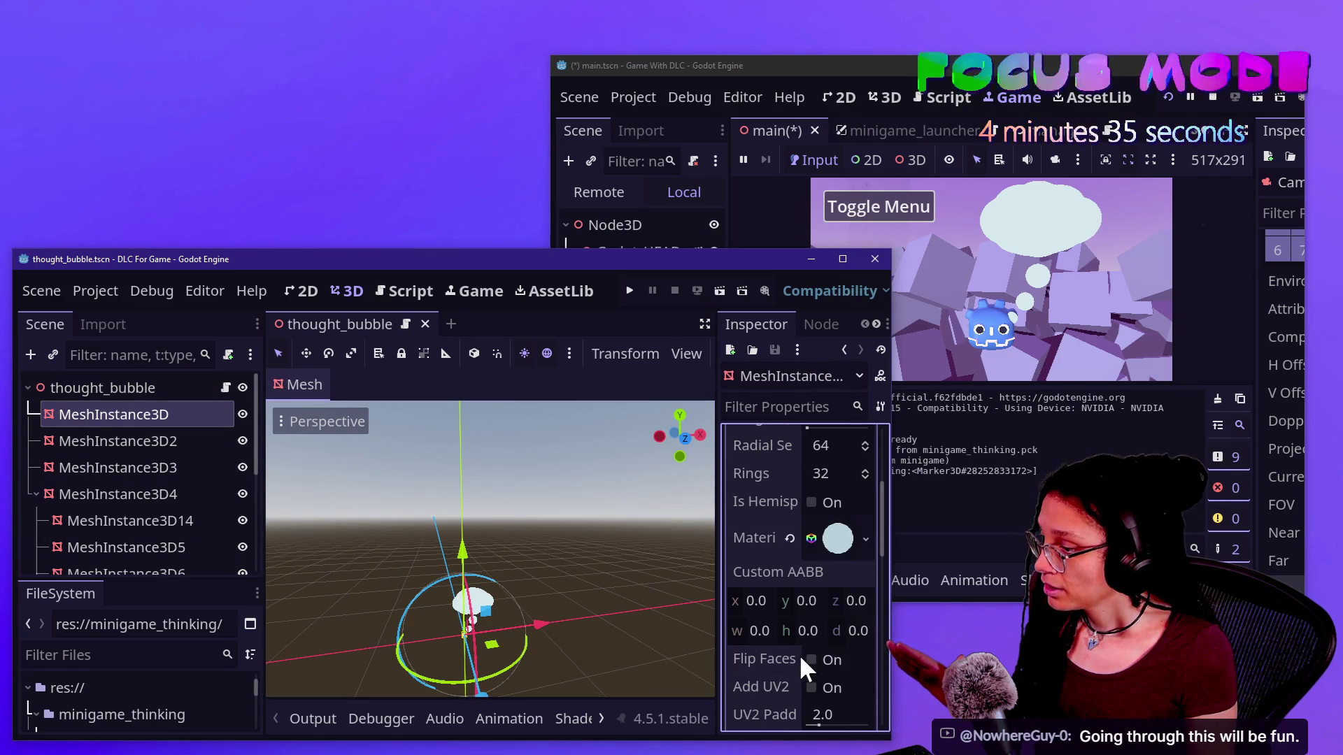
left_click(835, 539)
scroll(795, 591, "down", 2)
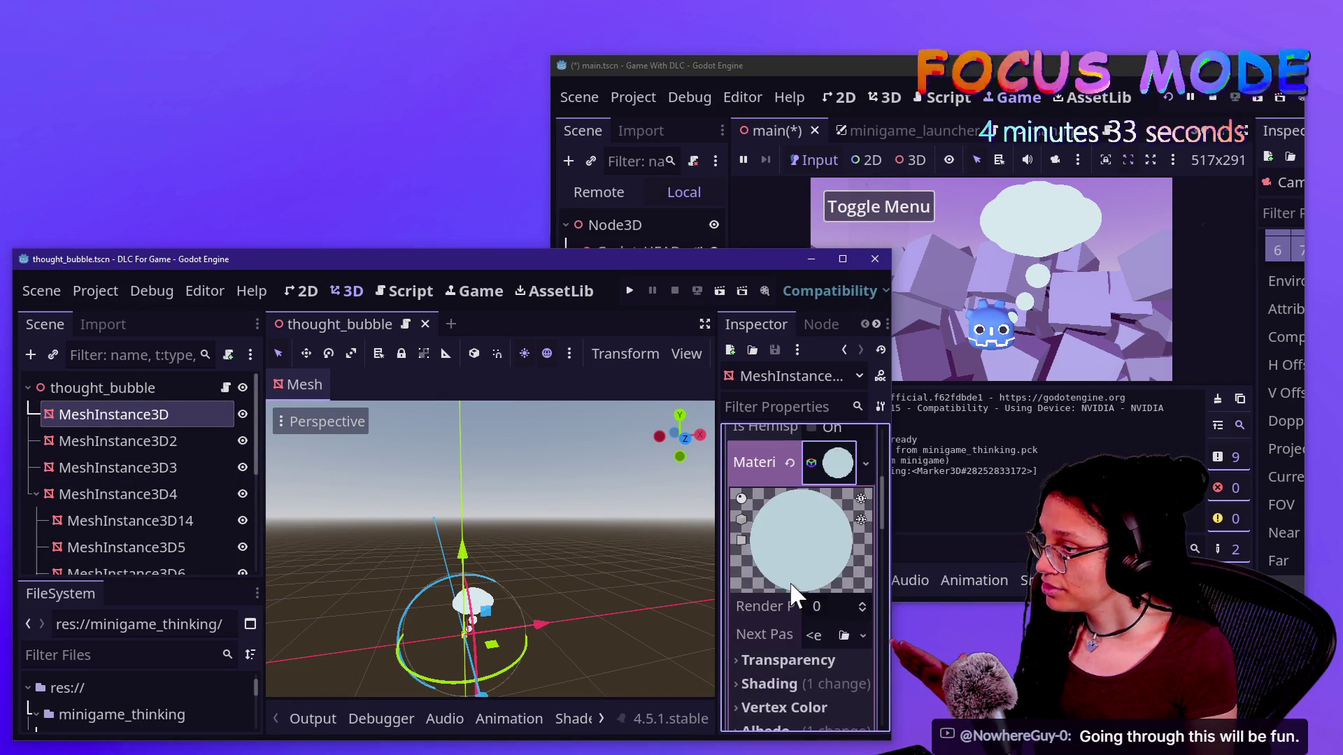
scroll(792, 591, "down", 2)
left_click(803, 611)
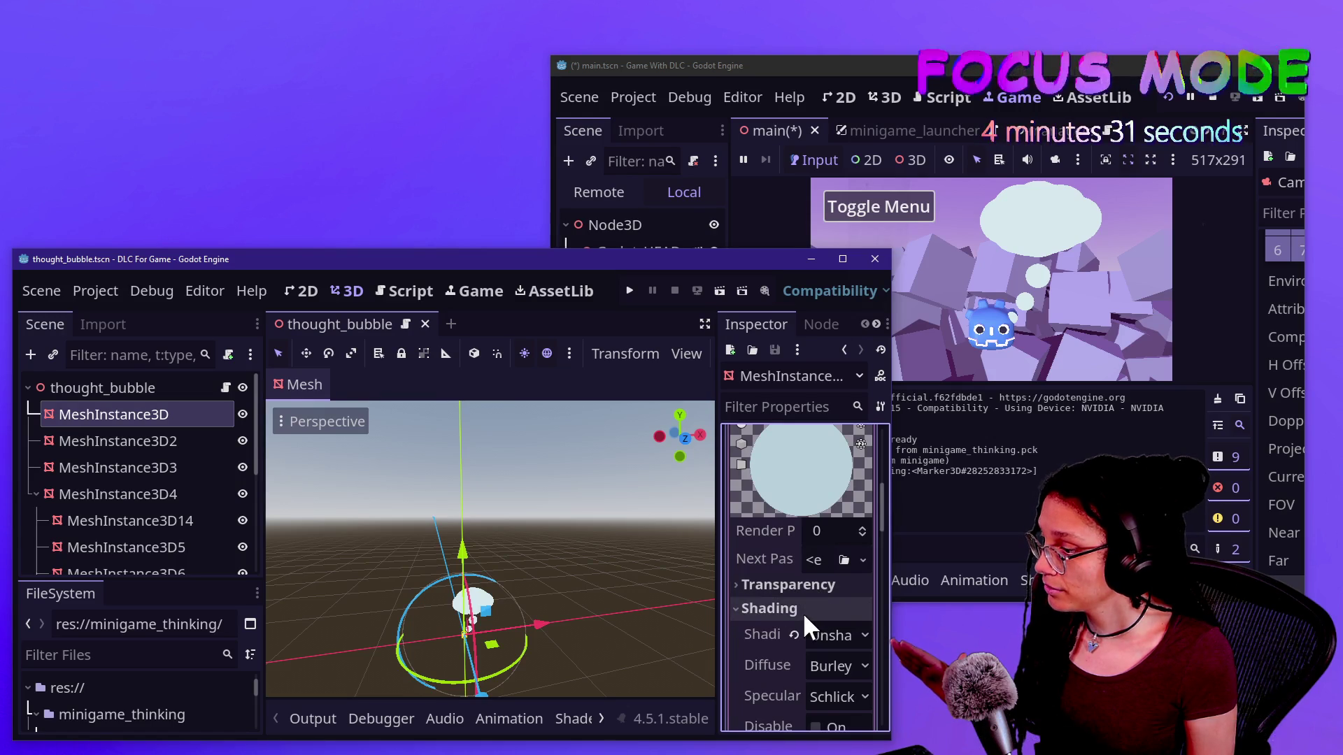
scroll(802, 611, "down", 6)
left_click(769, 611)
scroll(794, 598, "down", 1)
left_click(839, 597)
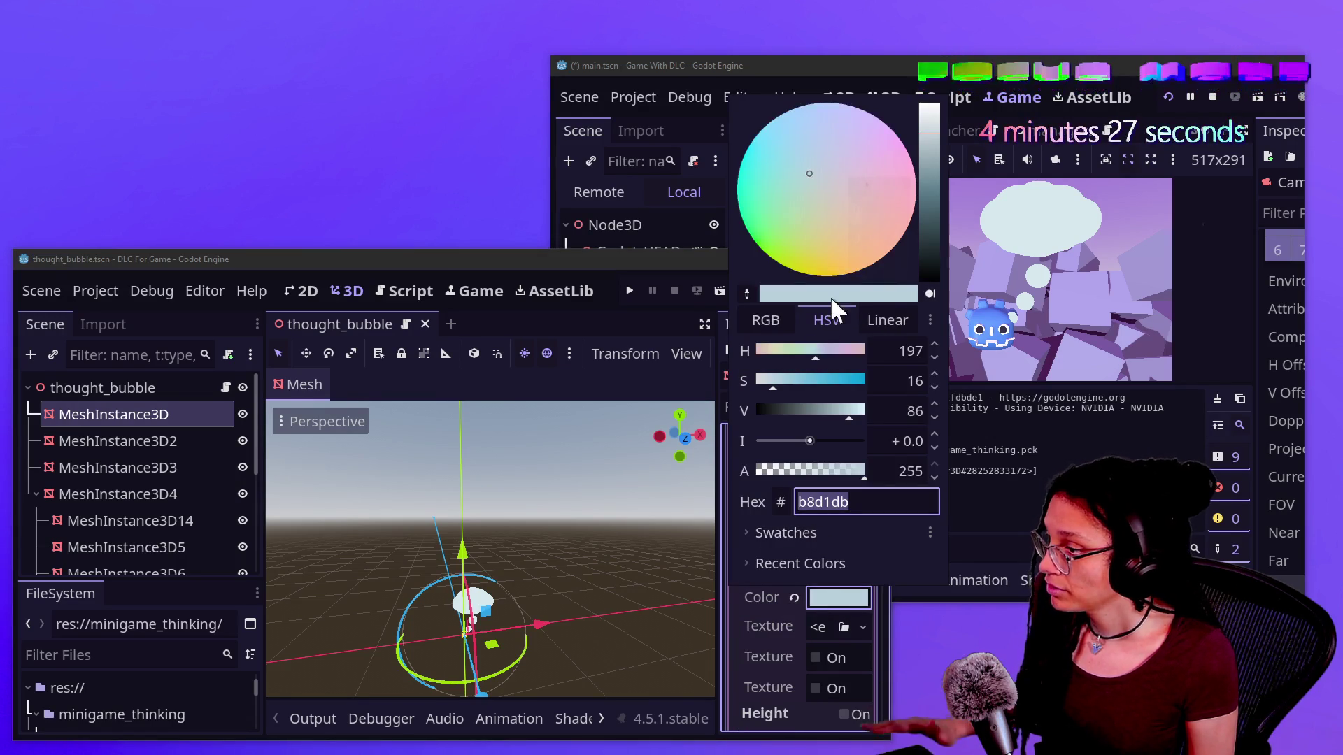
left_click_drag(818, 349, 833, 349)
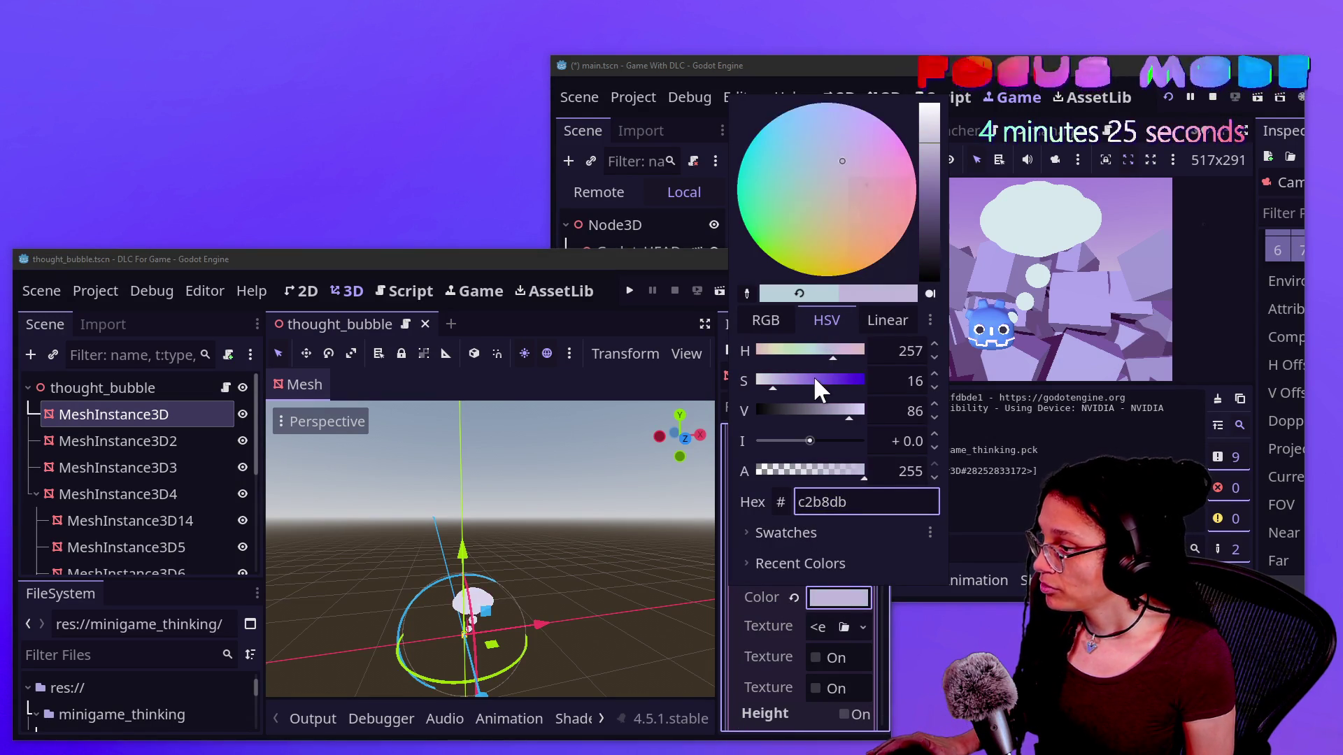
left_click(809, 381)
Frame the violet cloud in the viewport, save the scene, and stop the running game
scroll(509, 646, "up", 8)
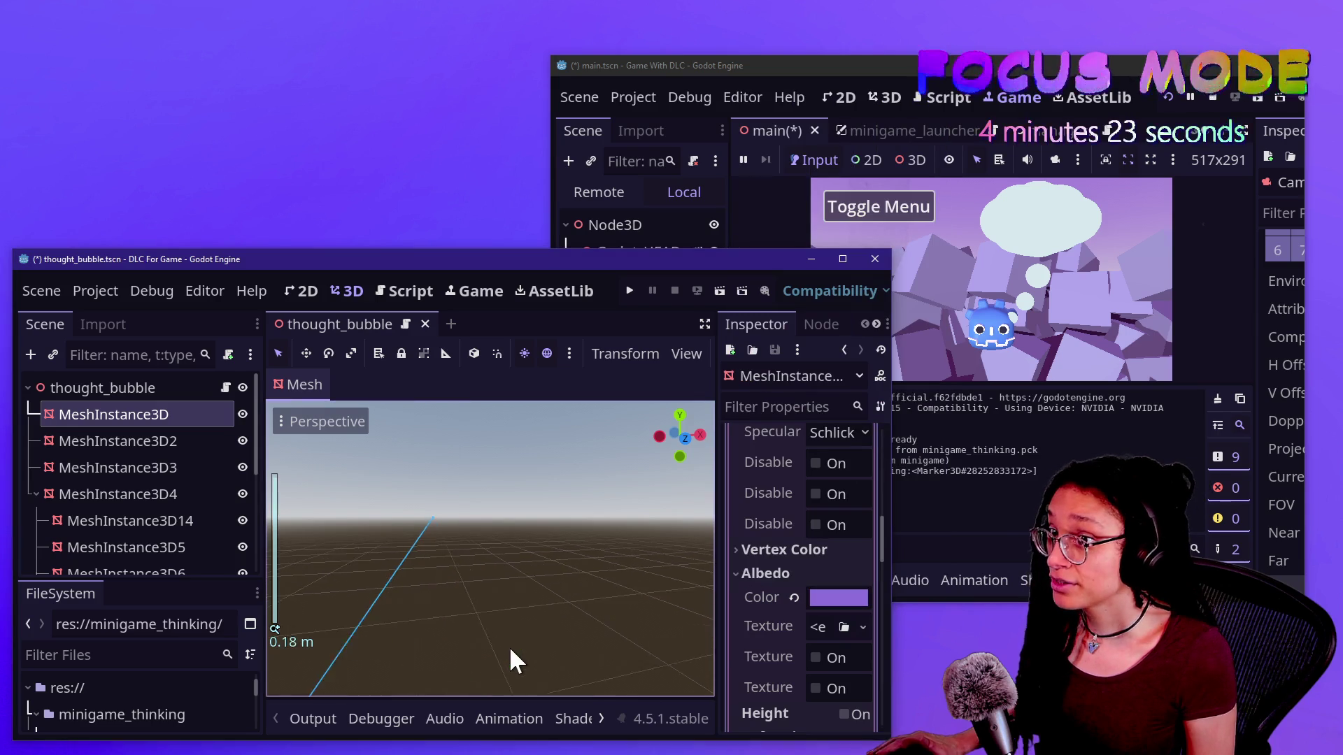
key("f")
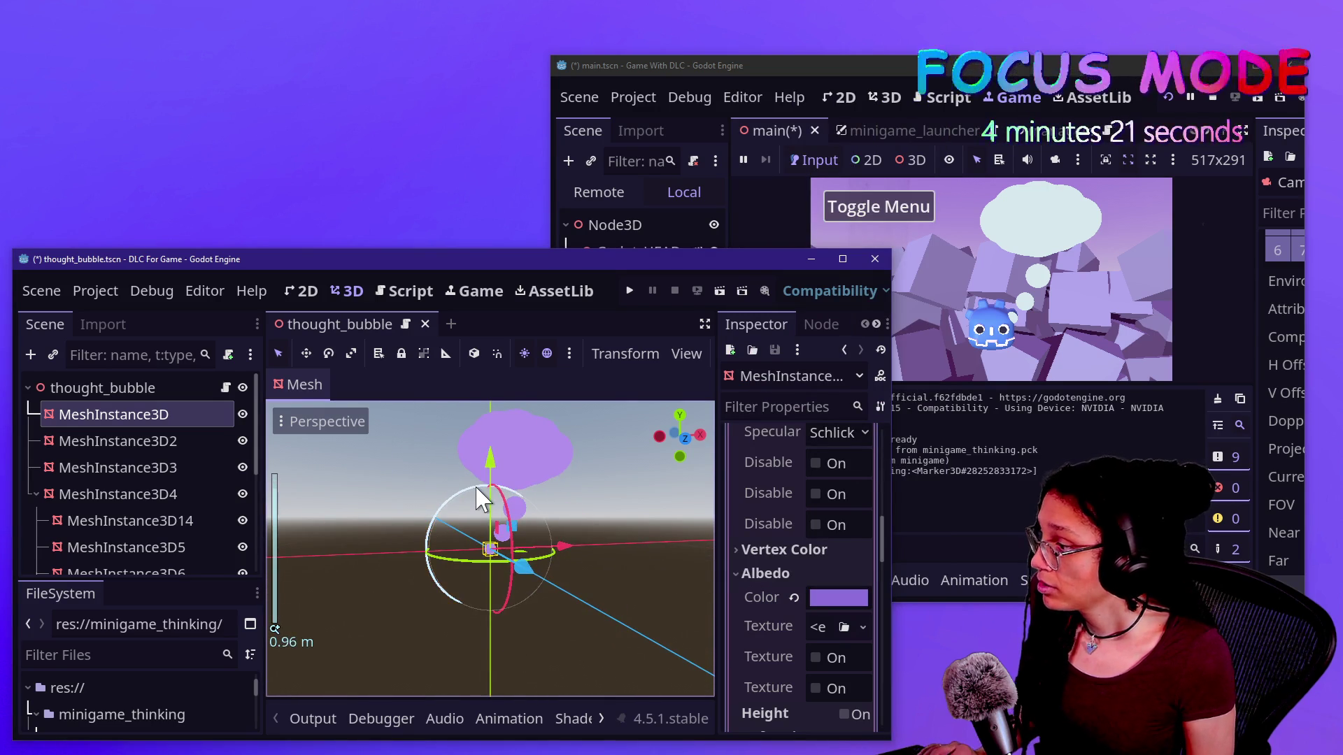
left_click_drag(670, 421, 658, 424)
key("ctrl+s")
left_click(1212, 97)
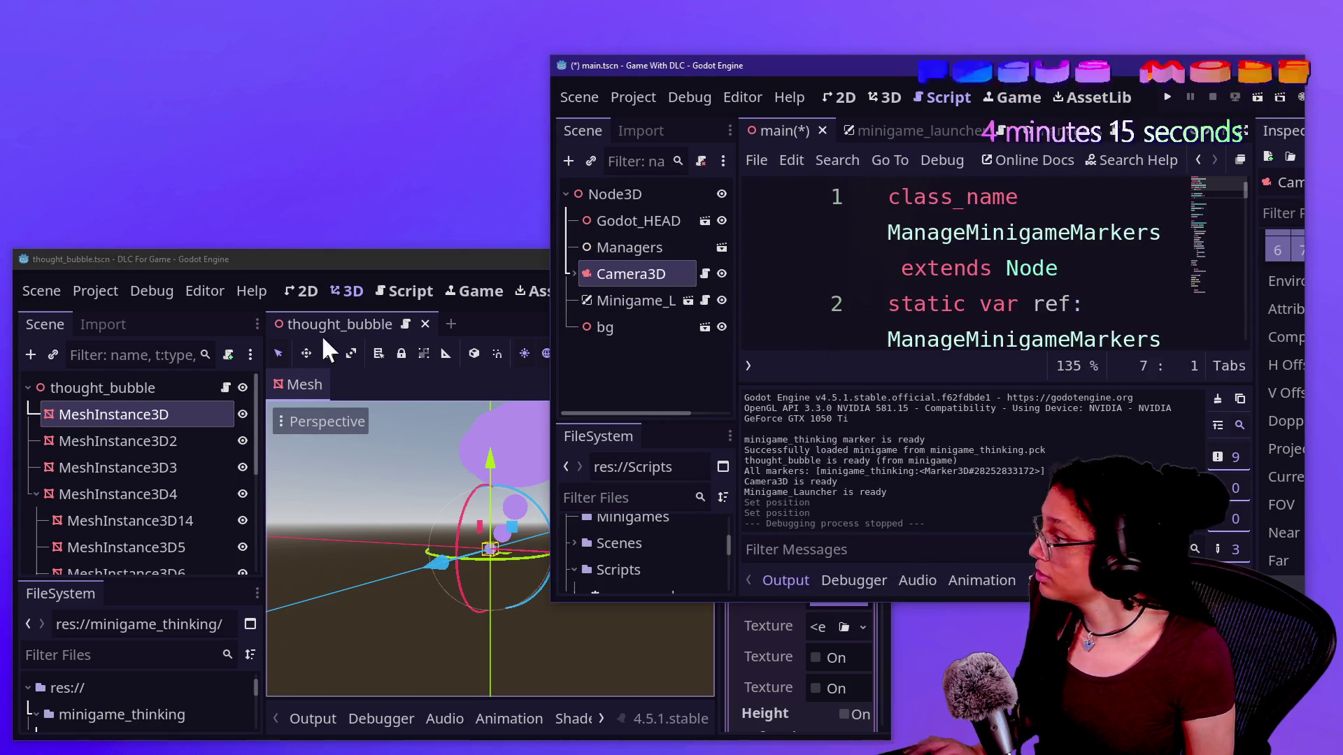
Export the project as minigame_thinking.pck via Export PCK/ZIP, overwriting the existing pack
left_click(92, 289)
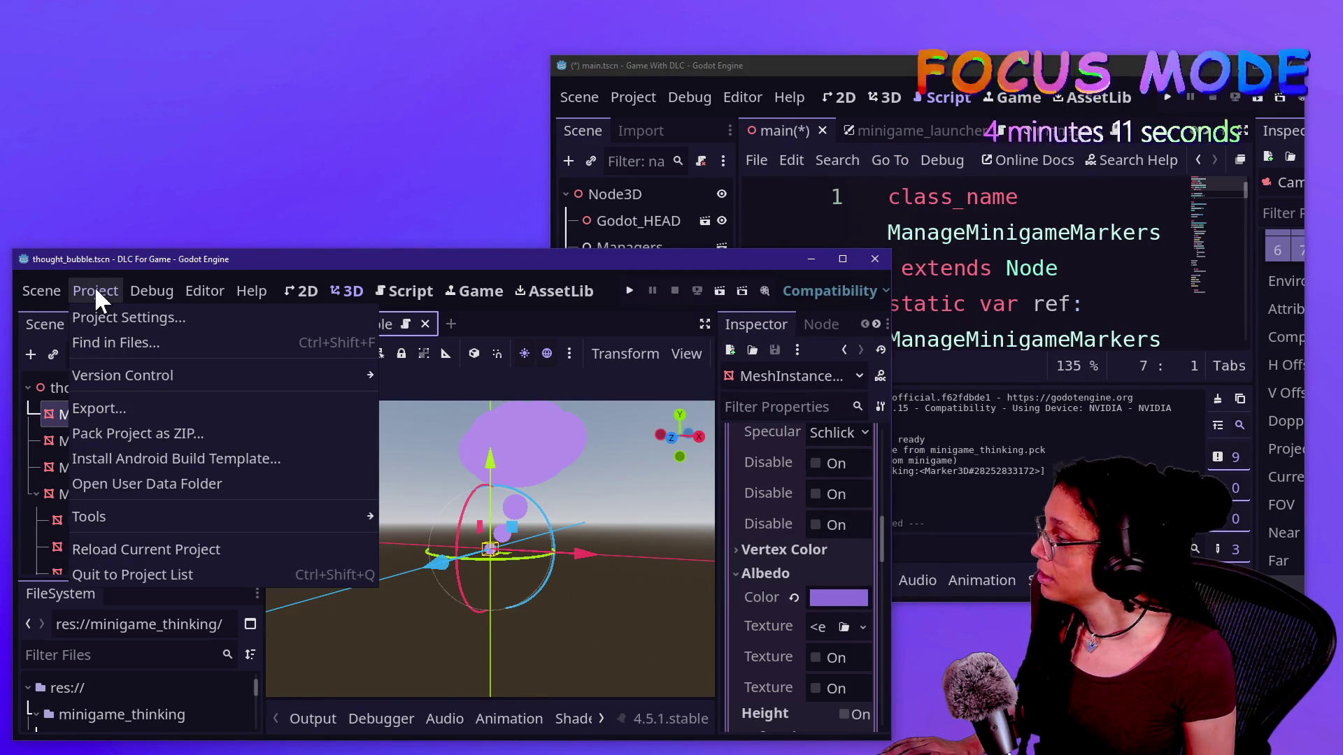
left_click(136, 410)
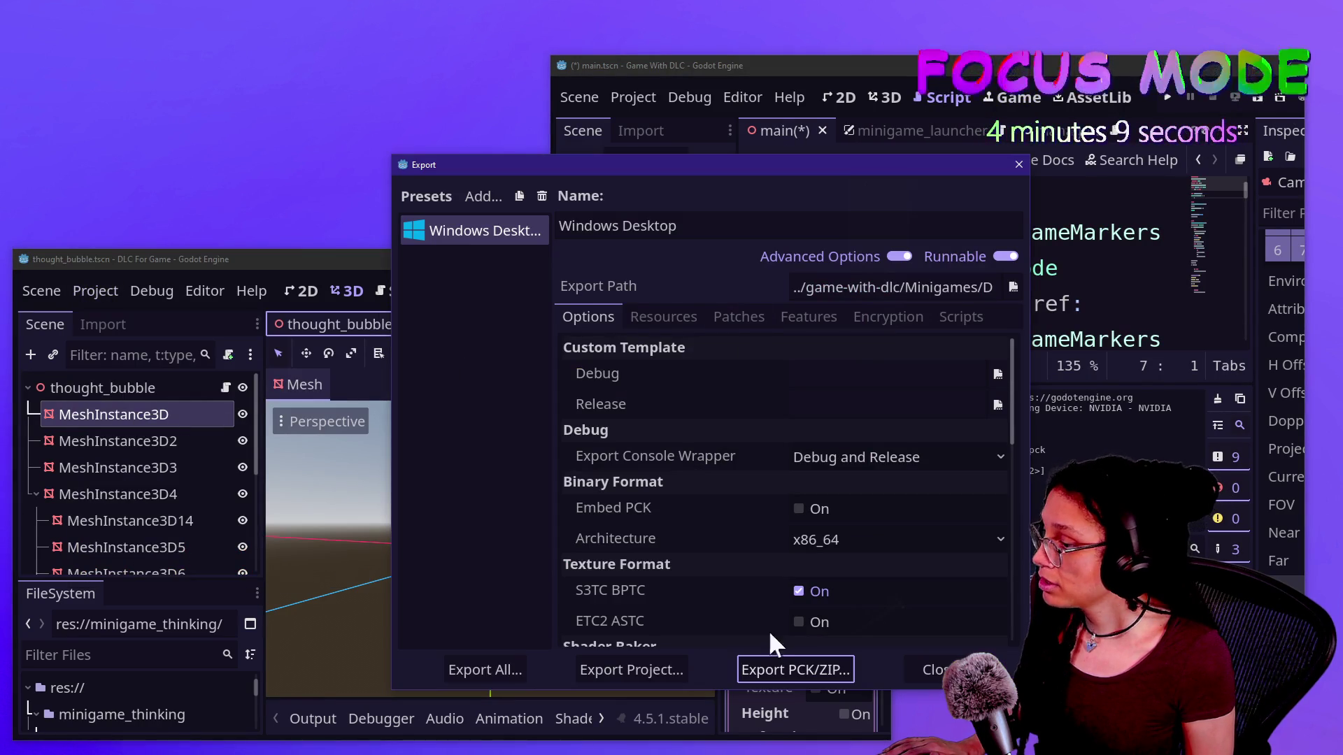
left_click(803, 673)
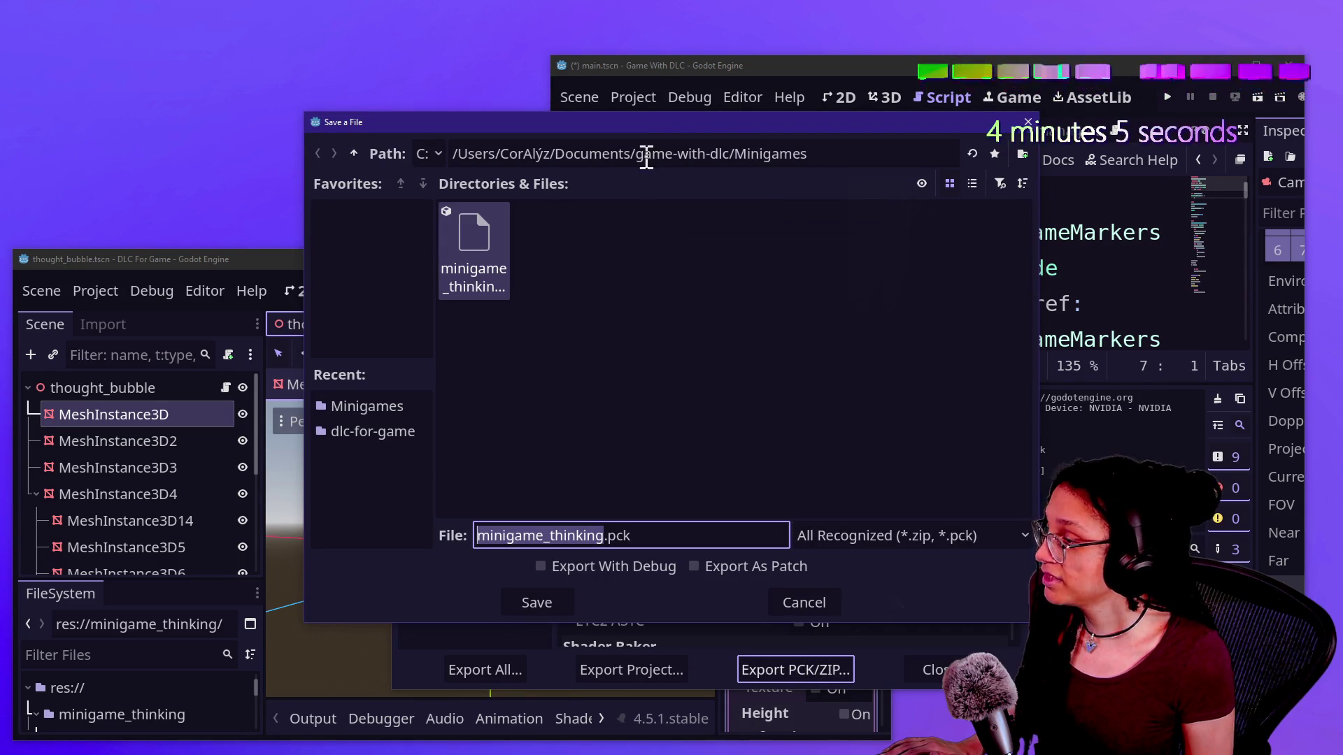
left_click_drag(634, 154, 729, 154)
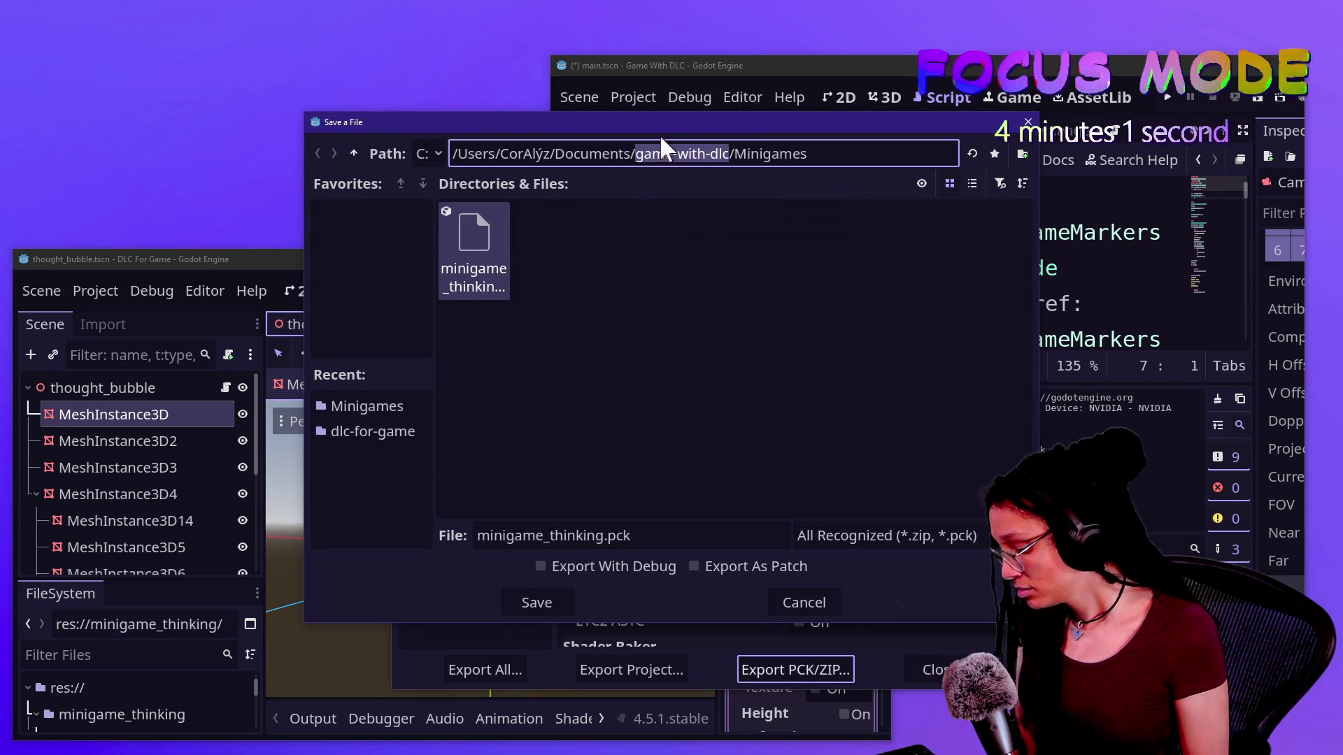
left_click(529, 599)
left_click(545, 411)
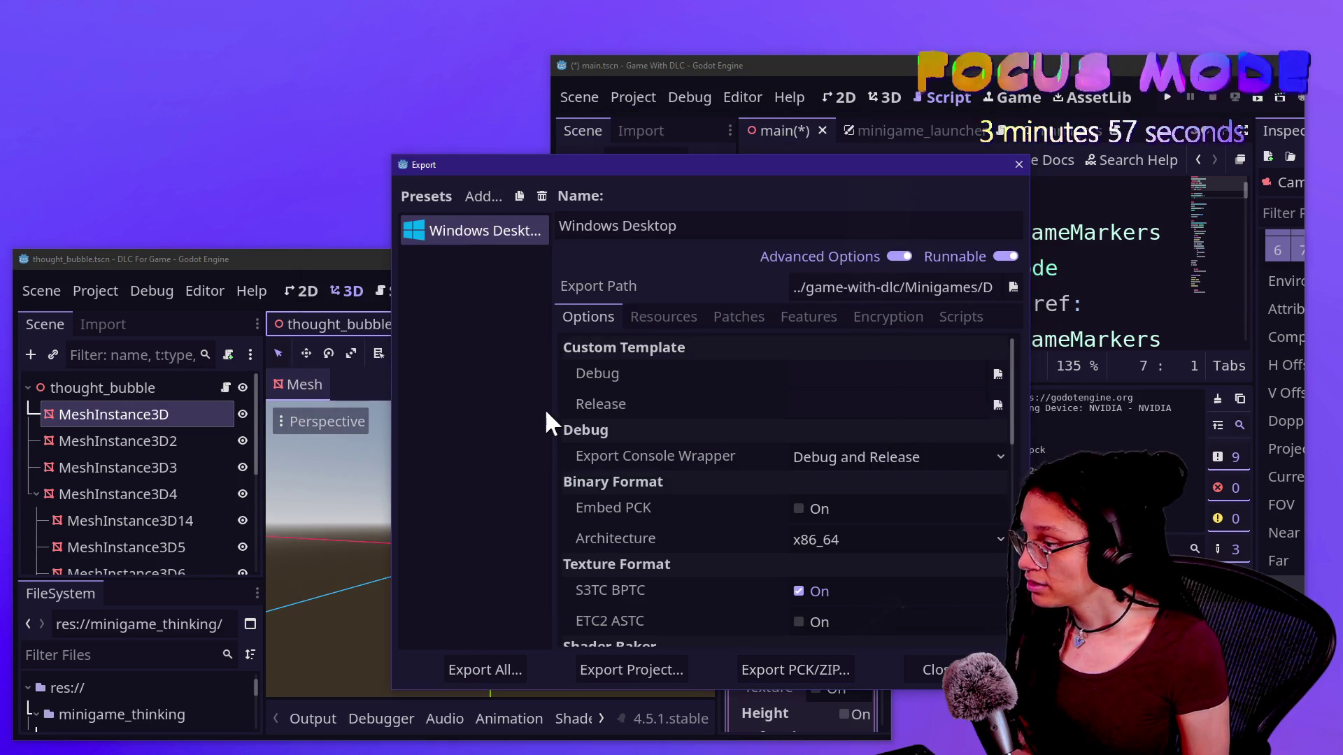
left_click(944, 668)
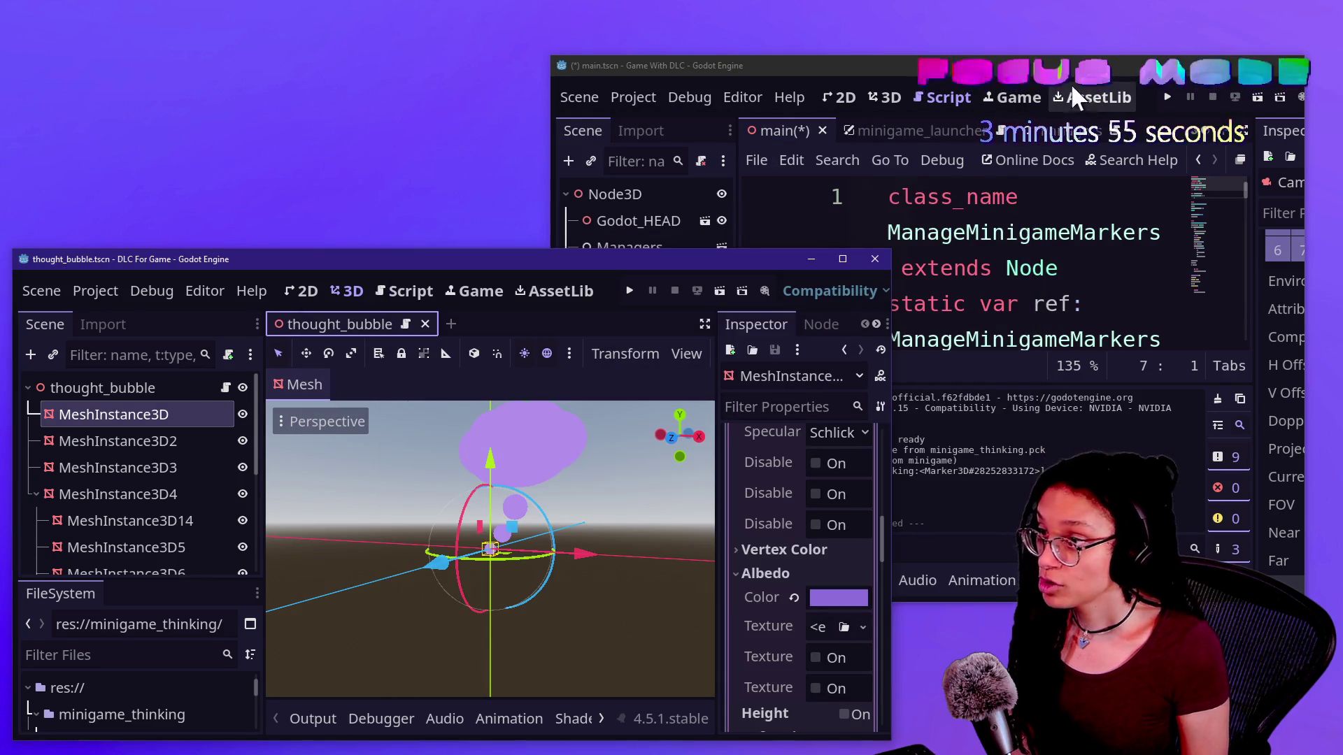
Run the main game in a maximized editor, filter files for 'thought', then return to thought_bubble
mouse_move(968, 56)
left_mouse_down()
mouse_move(968, 105)
mouse_move(953, 24)
mouse_move(821, 66)
mouse_move(842, 83)
left_mouse_up()
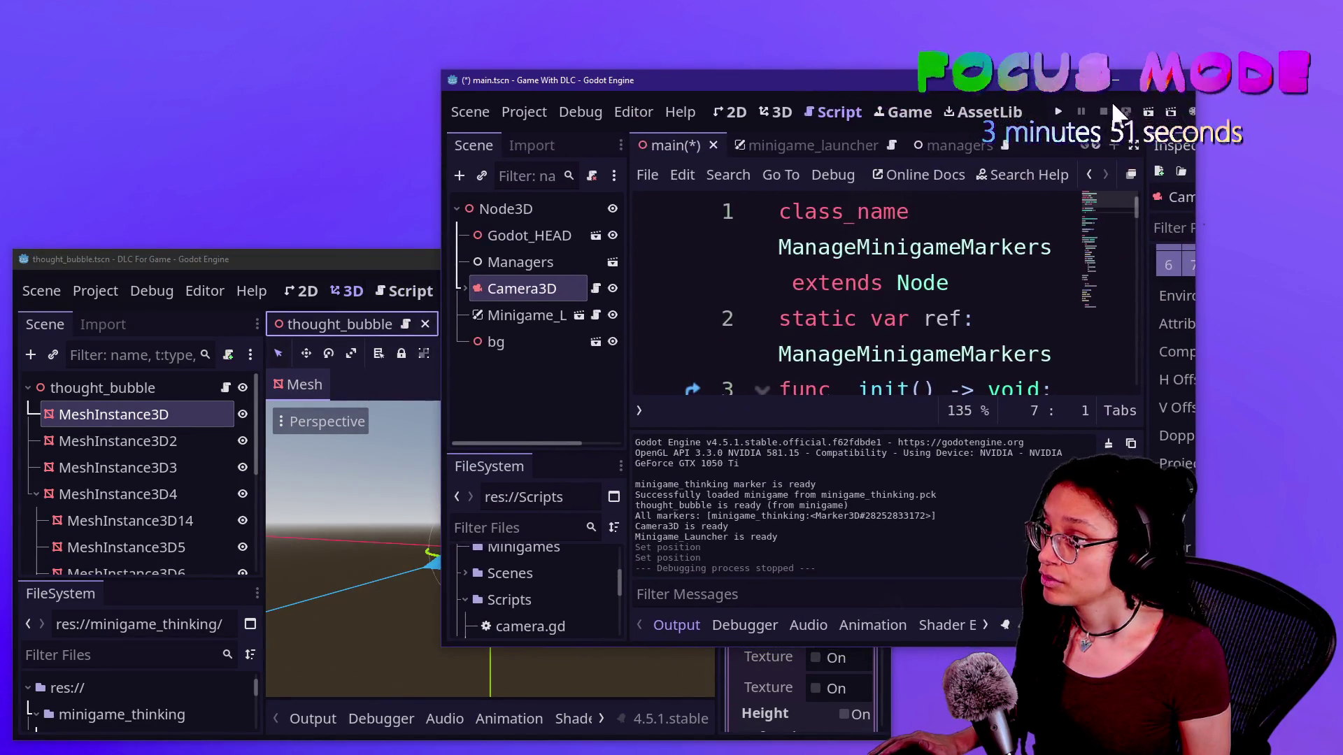
left_click(1058, 112)
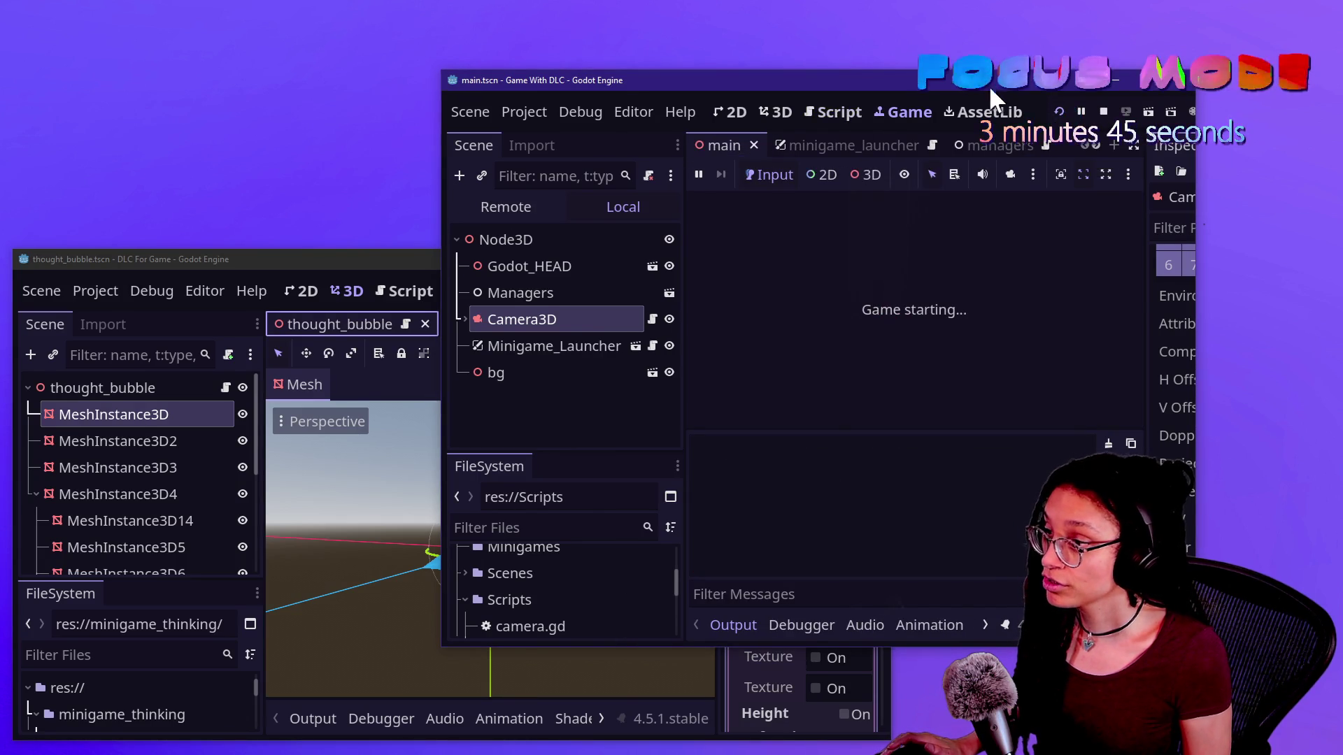
left_click_drag(951, 87, 914, 82)
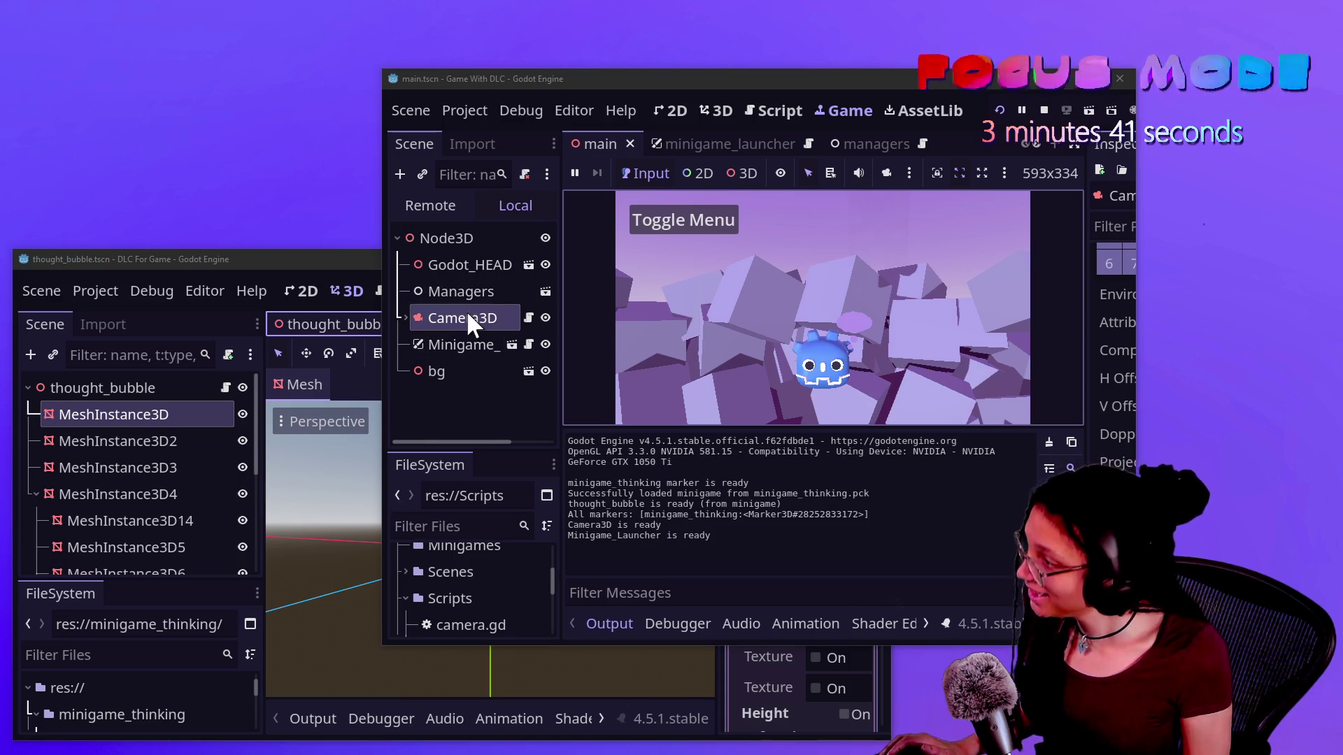
double_click(881, 78)
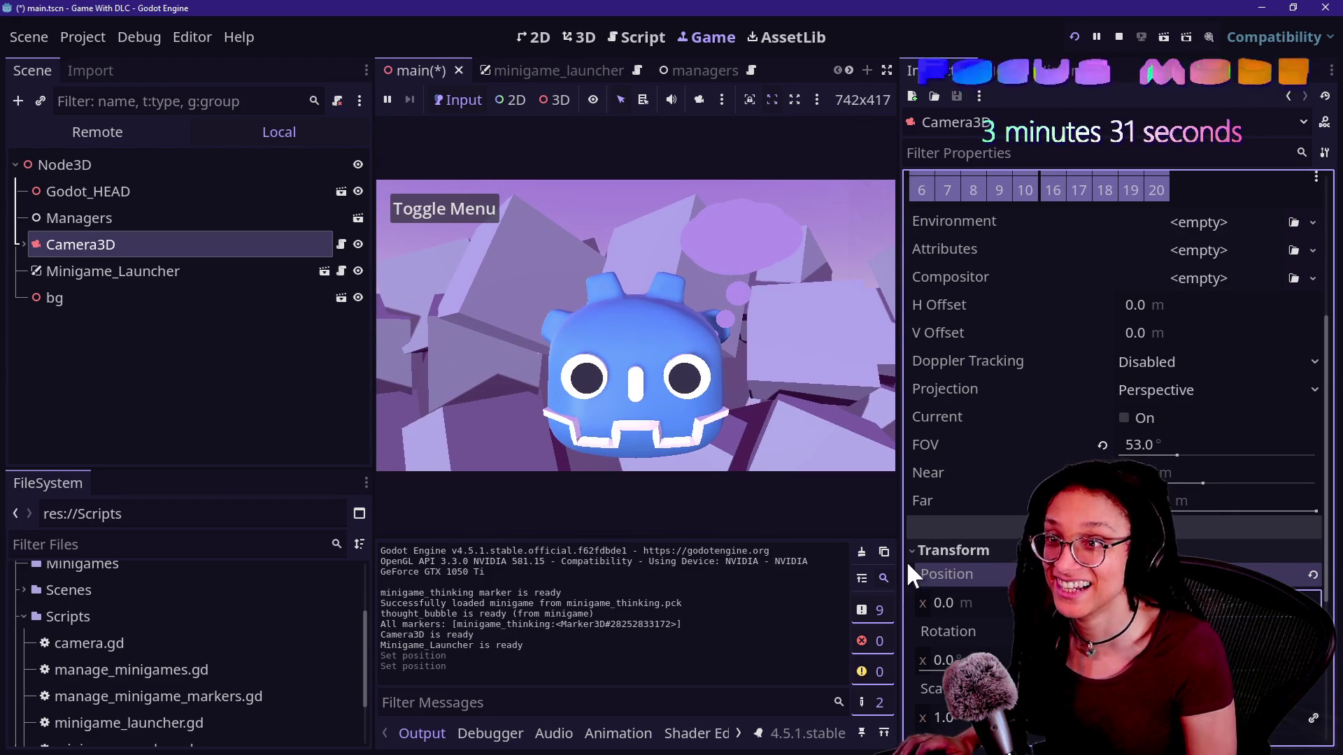
left_click(484, 498)
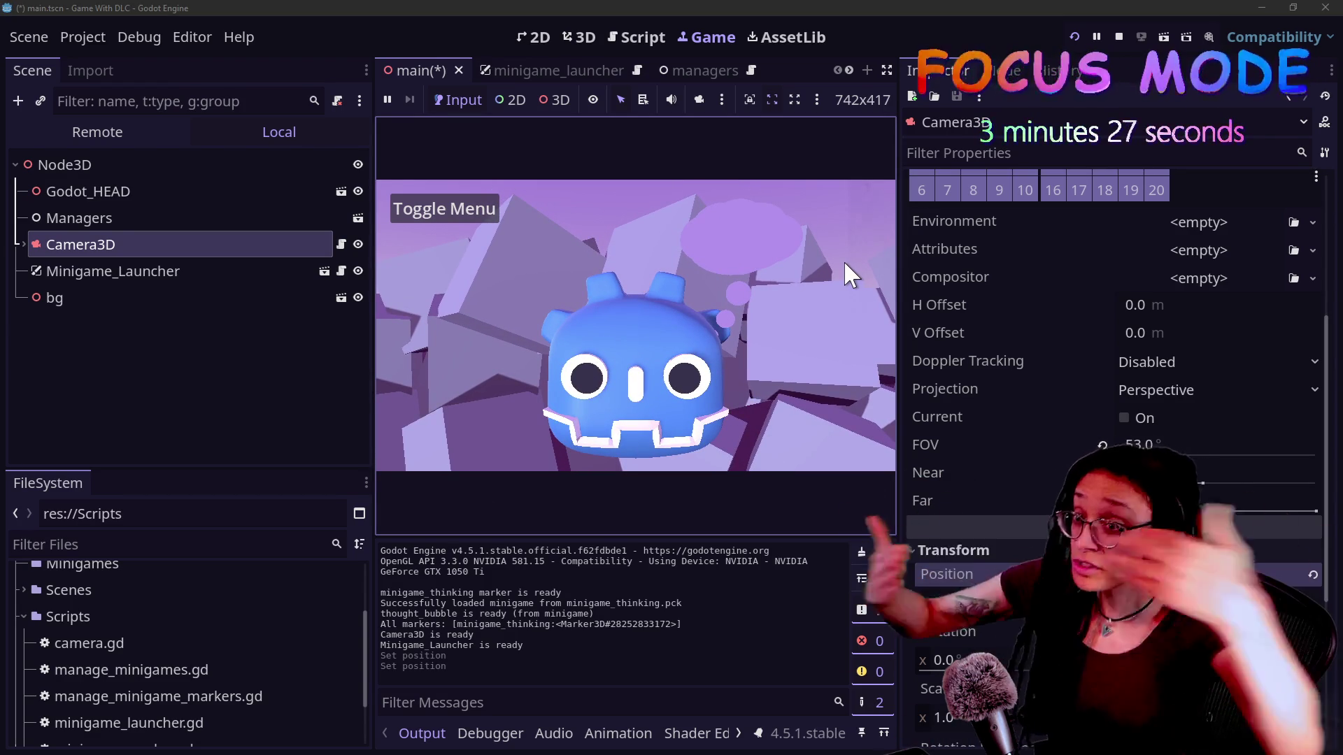
left_click(189, 553)
type("thought")
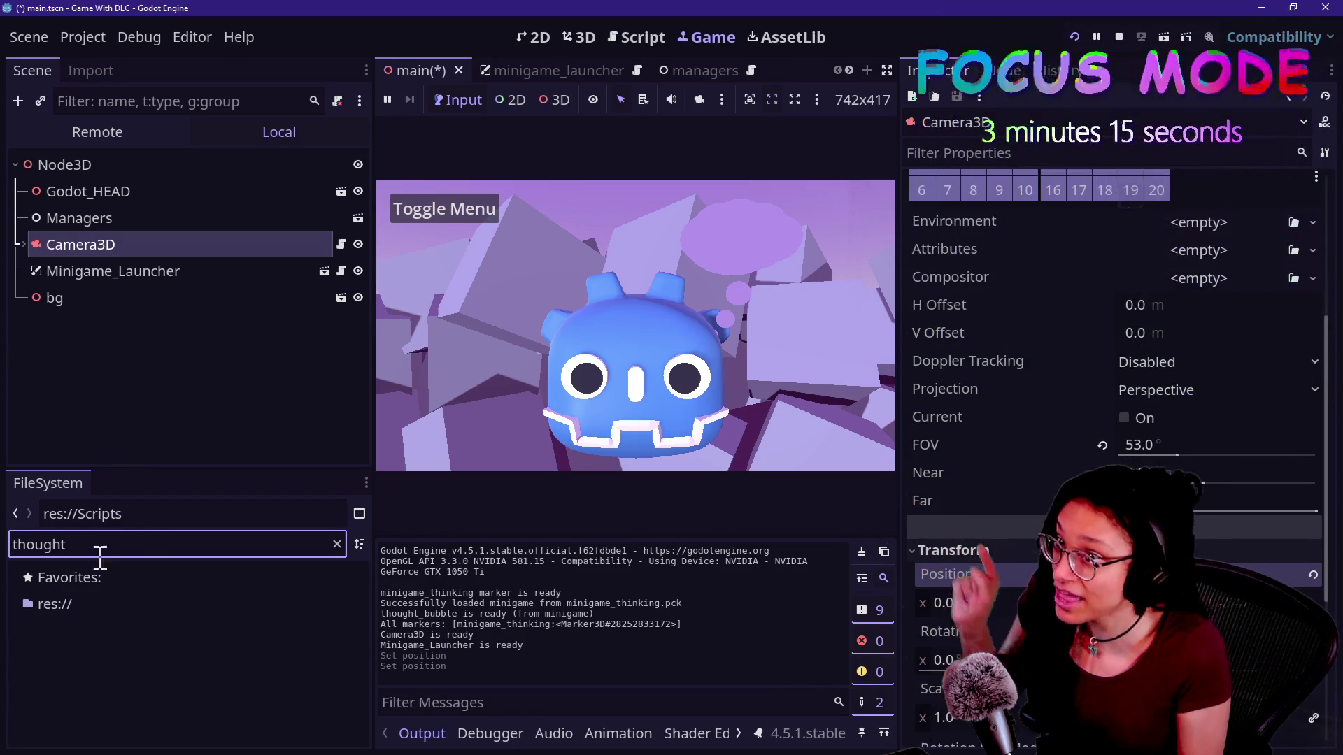
key("alt+Tab")
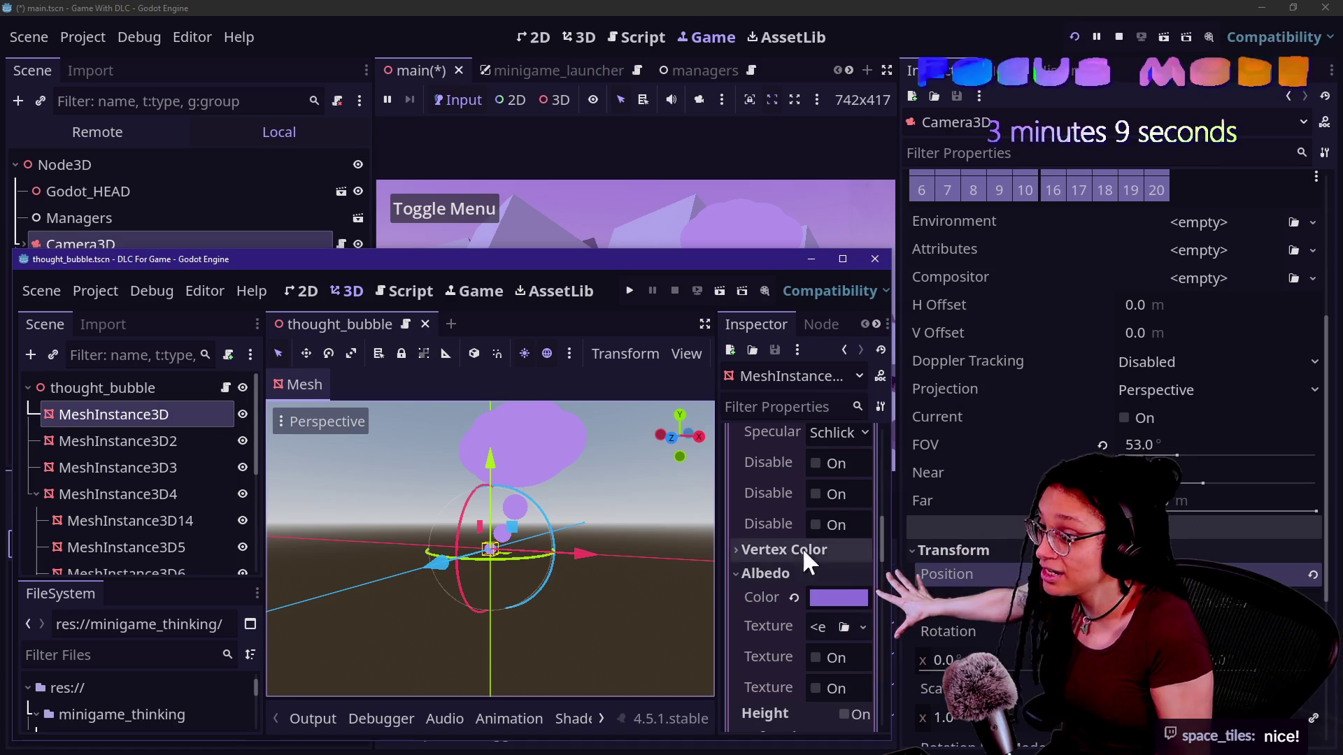
Set the cloud's albedo colour to white ffffff, save the scene, and stop the game
left_click(831, 596)
left_click_drag(923, 270, 925, 2)
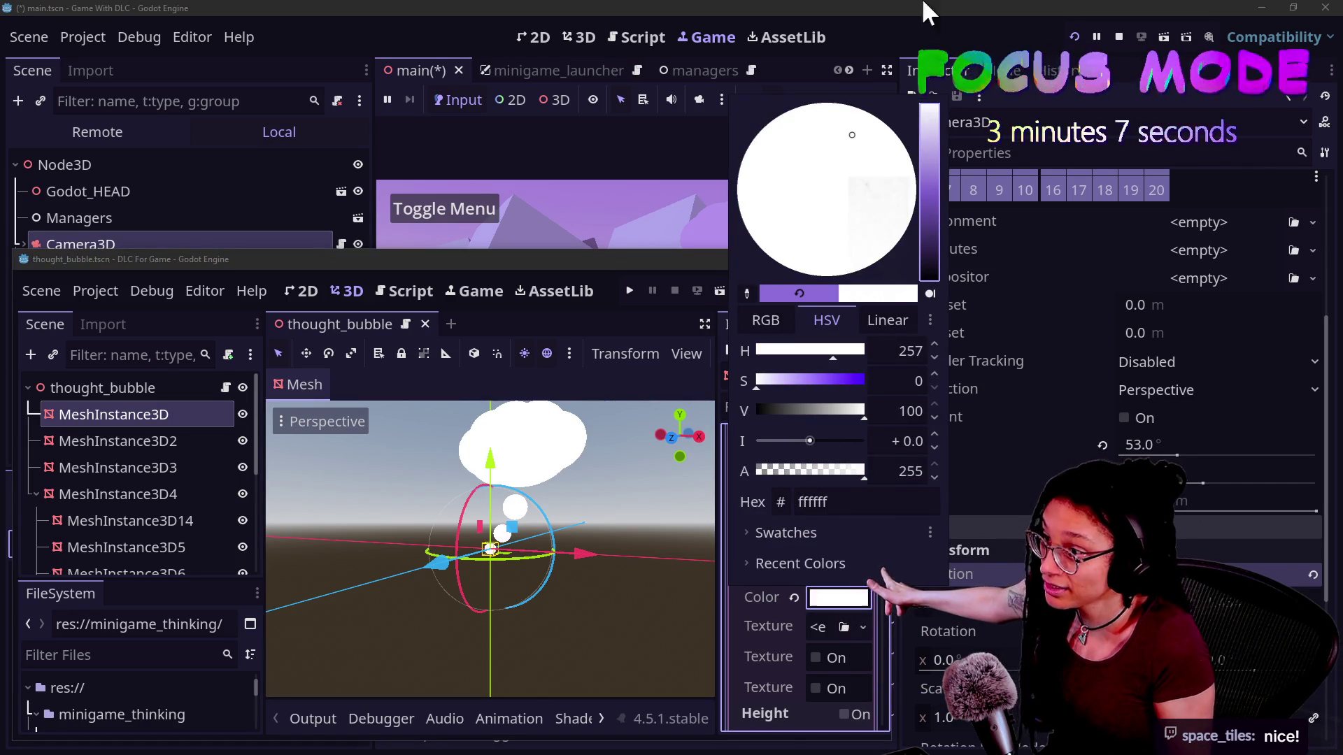
left_click(611, 260)
key("ctrl+s")
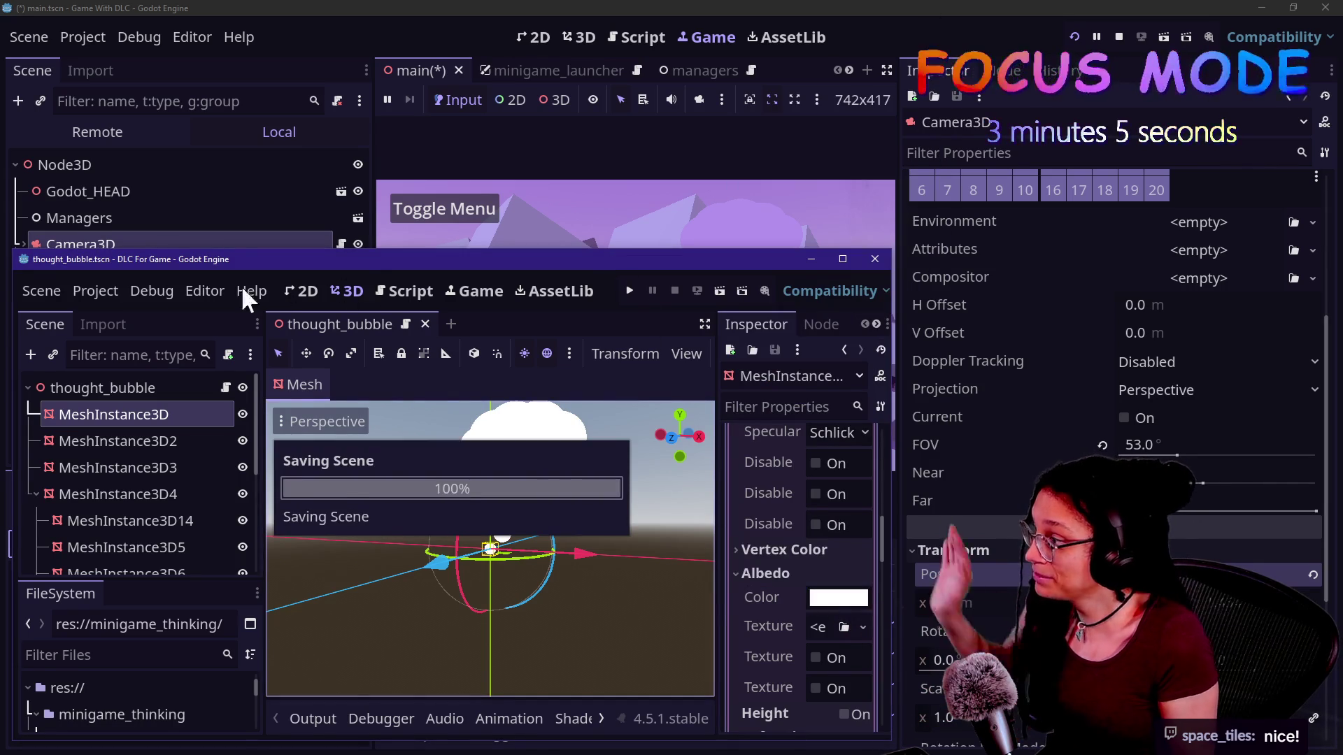
left_click(1119, 38)
Re-export minigame_thinking.pck over the existing pack and run the main game again
key("alt+Tab")
left_click(95, 296)
left_click(102, 404)
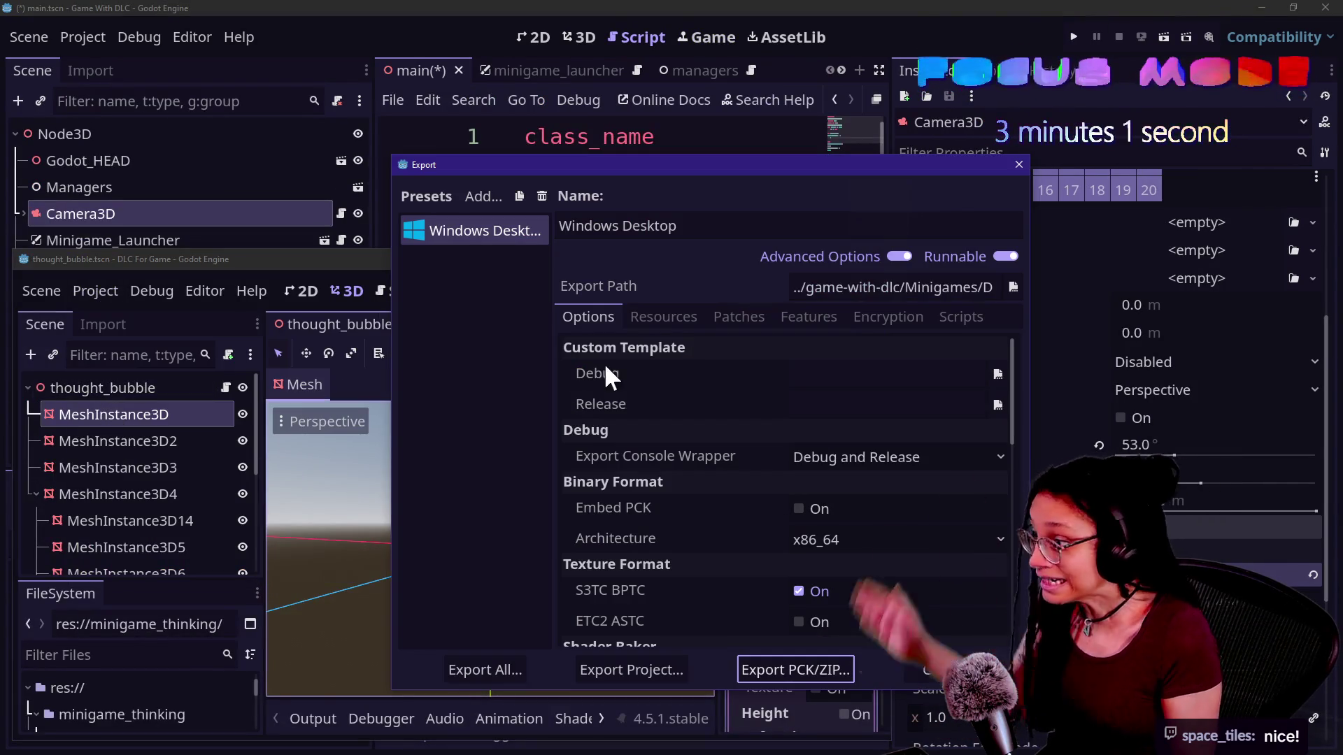
left_click(747, 668)
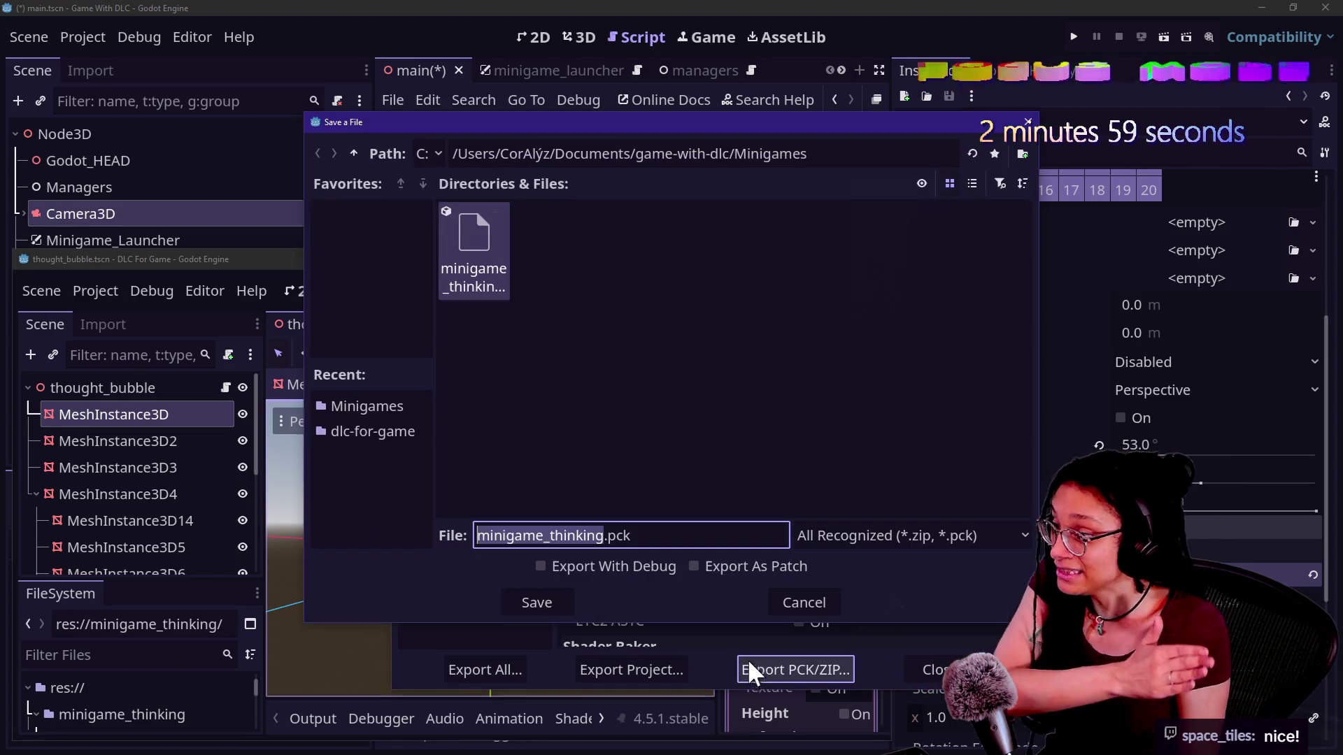
left_click(537, 600)
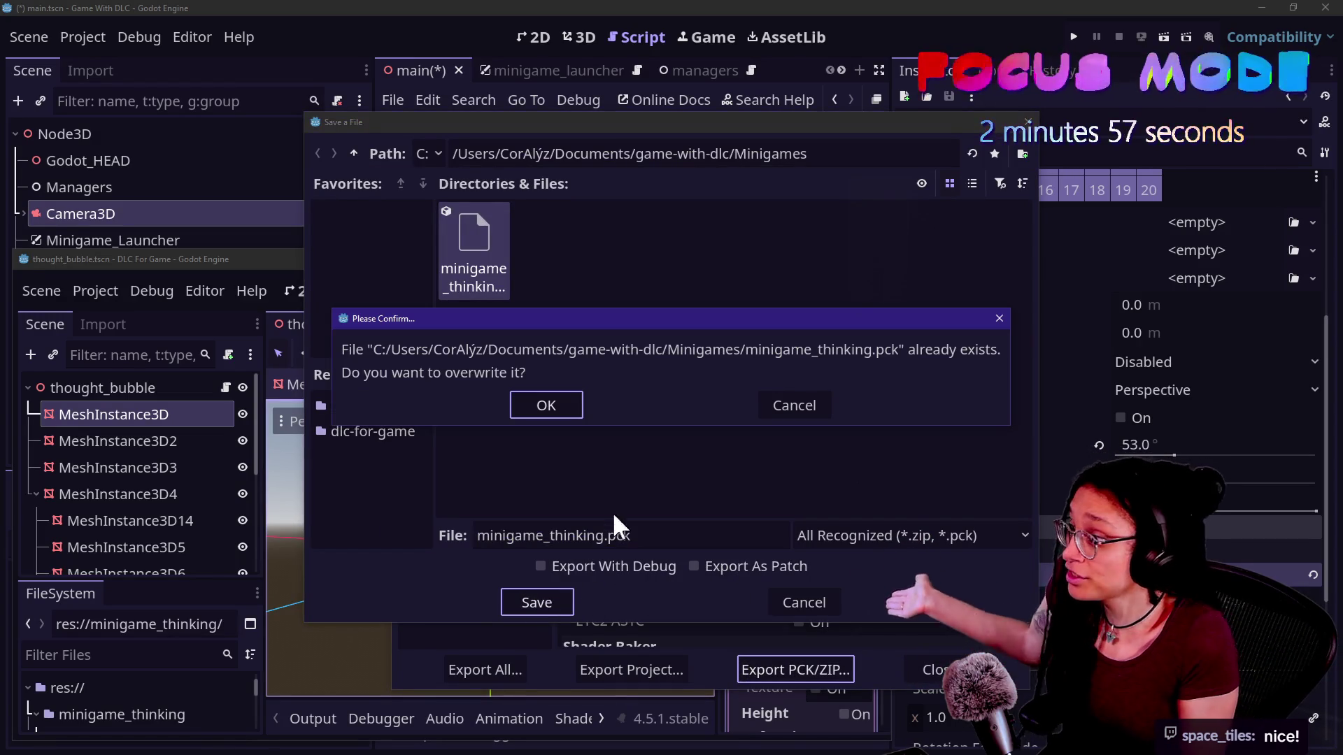
left_click(539, 400)
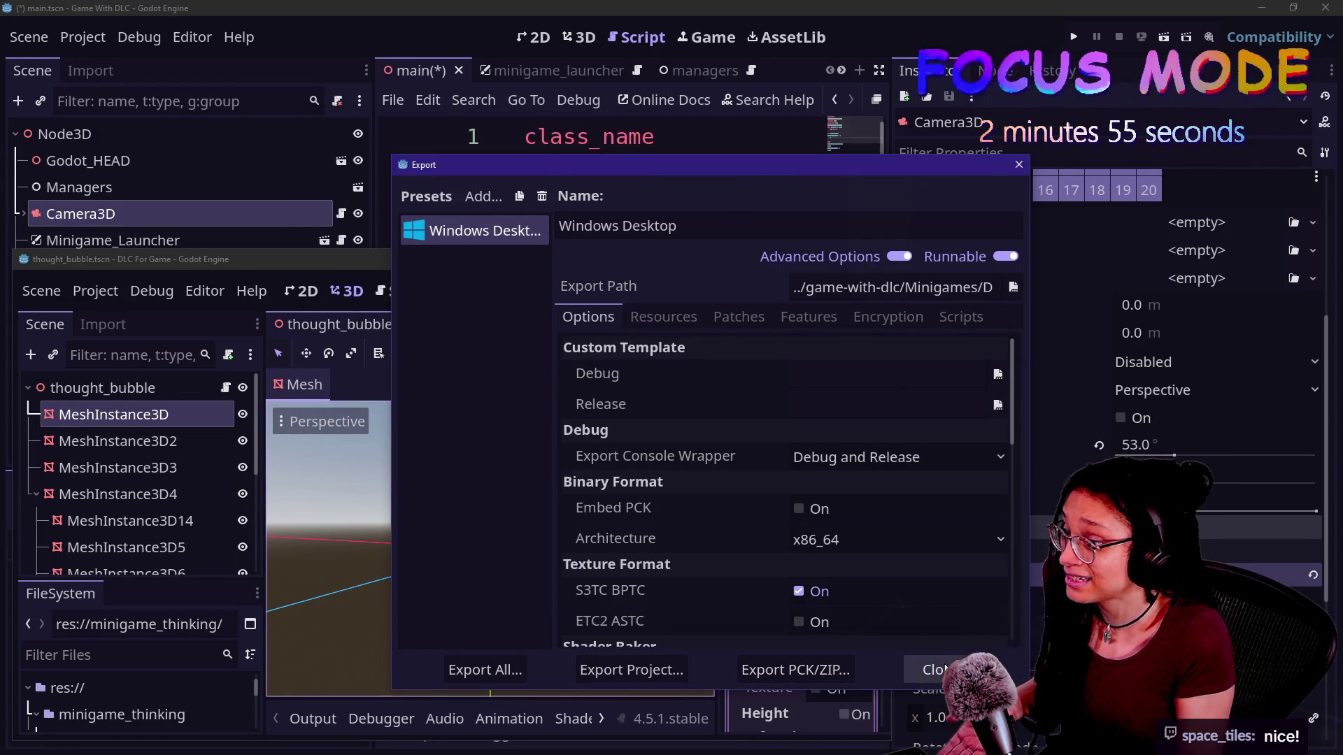
left_click(931, 669)
left_click(1081, 30)
left_click(1081, 28)
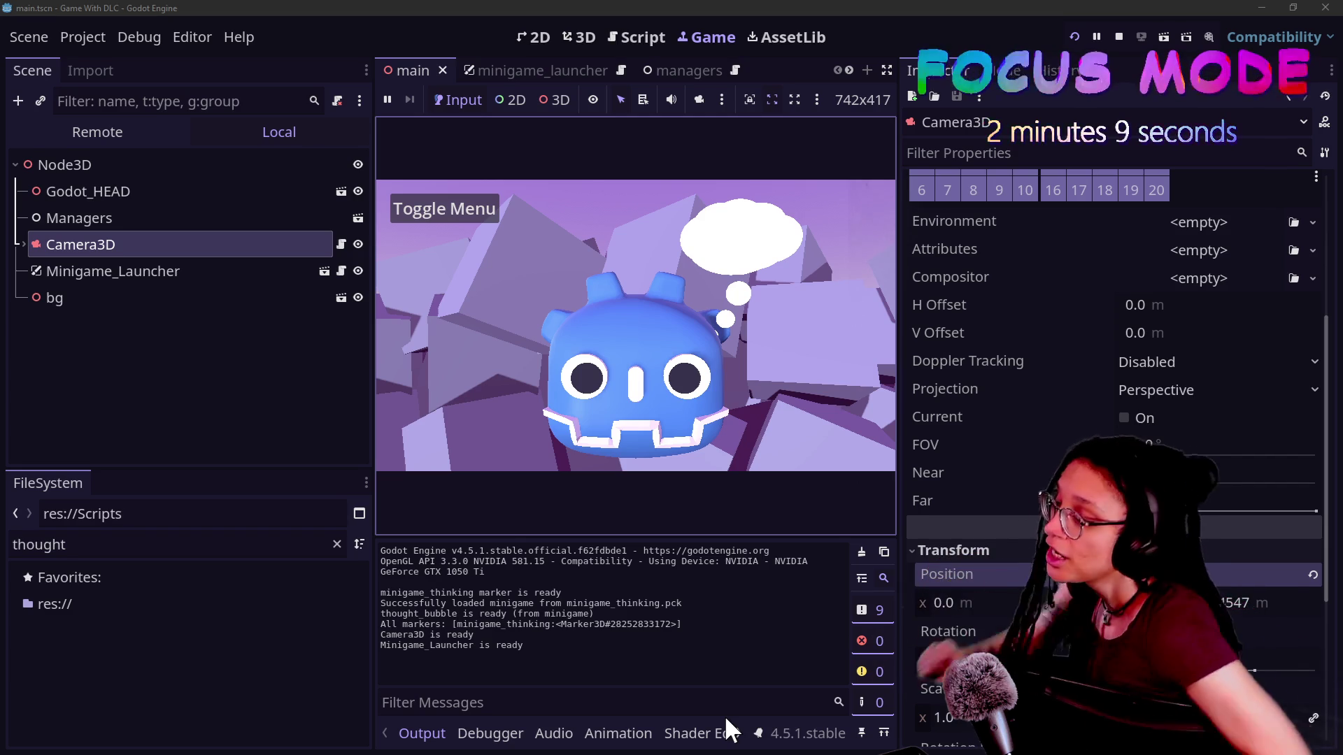
Clear the Camera3D selection using empty Scene dock space, leaving the Inspector empty while the game runs
left_click(200, 343)
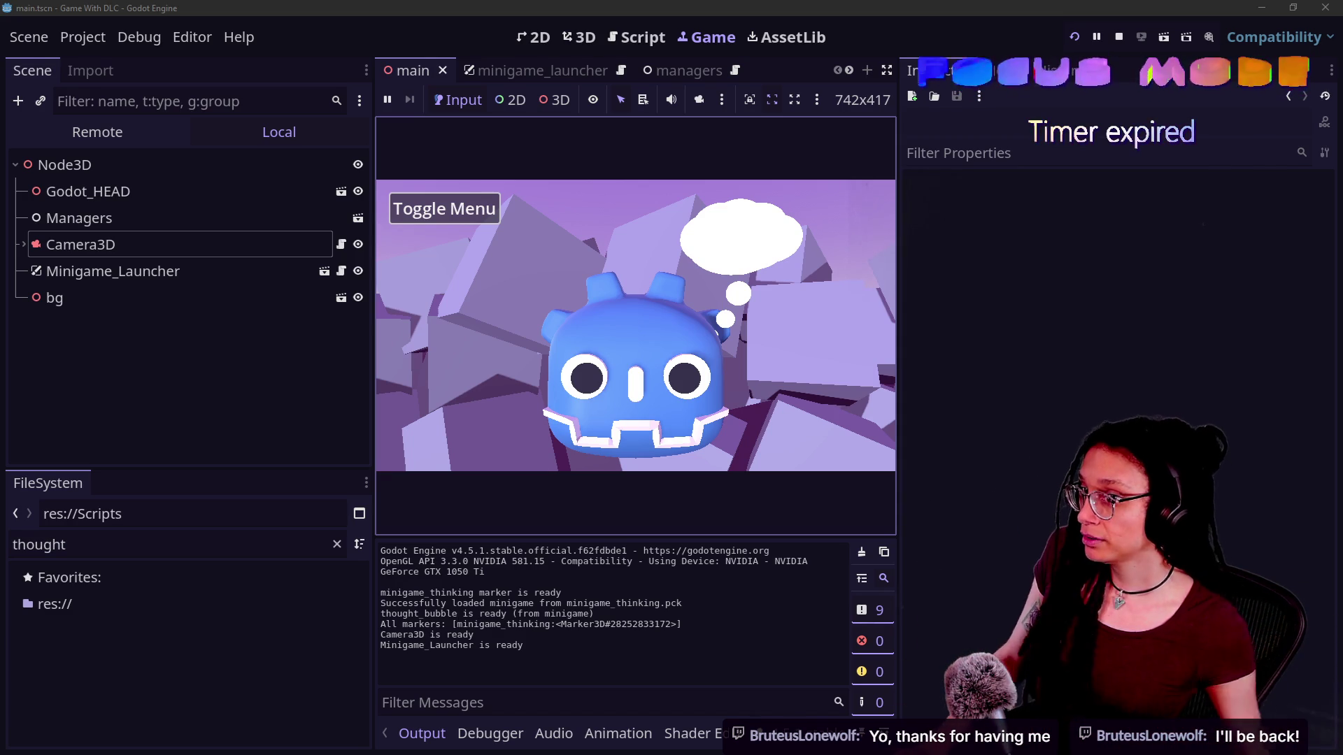
Switch from the Godot editor to the Chrome window showing the Lumo resource-pack answer
key("alt+Tab")
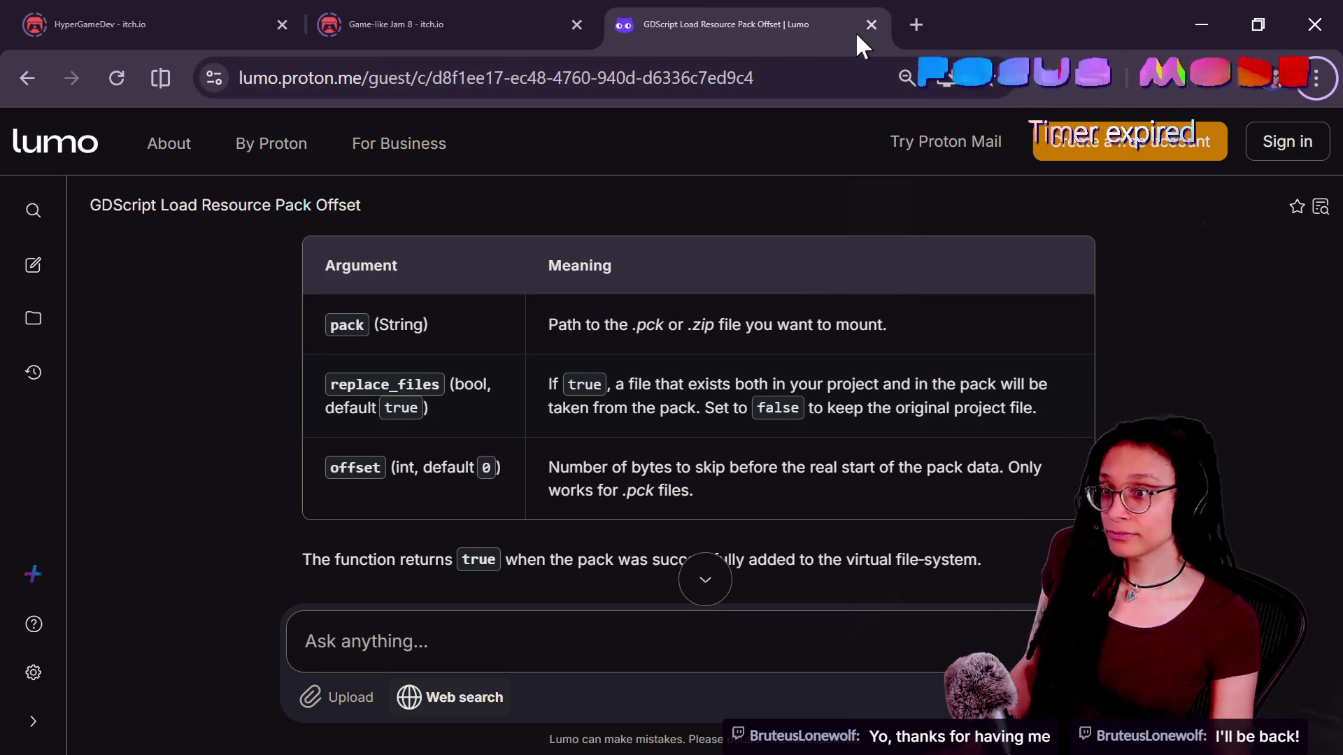
In a new tab, go from the HyperGameDev itch.io bookmark to Game-like Jam 8 and select its URL
key("alt+Tab")
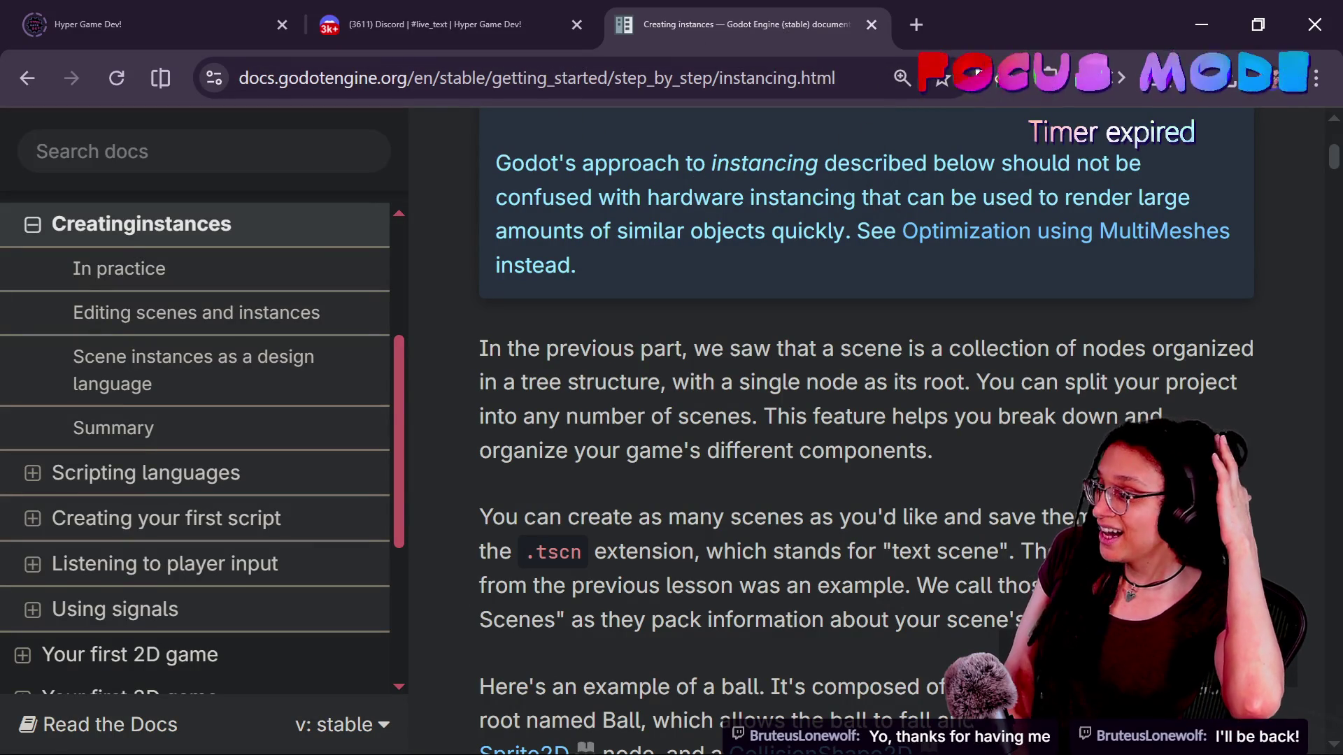
left_click(914, 19)
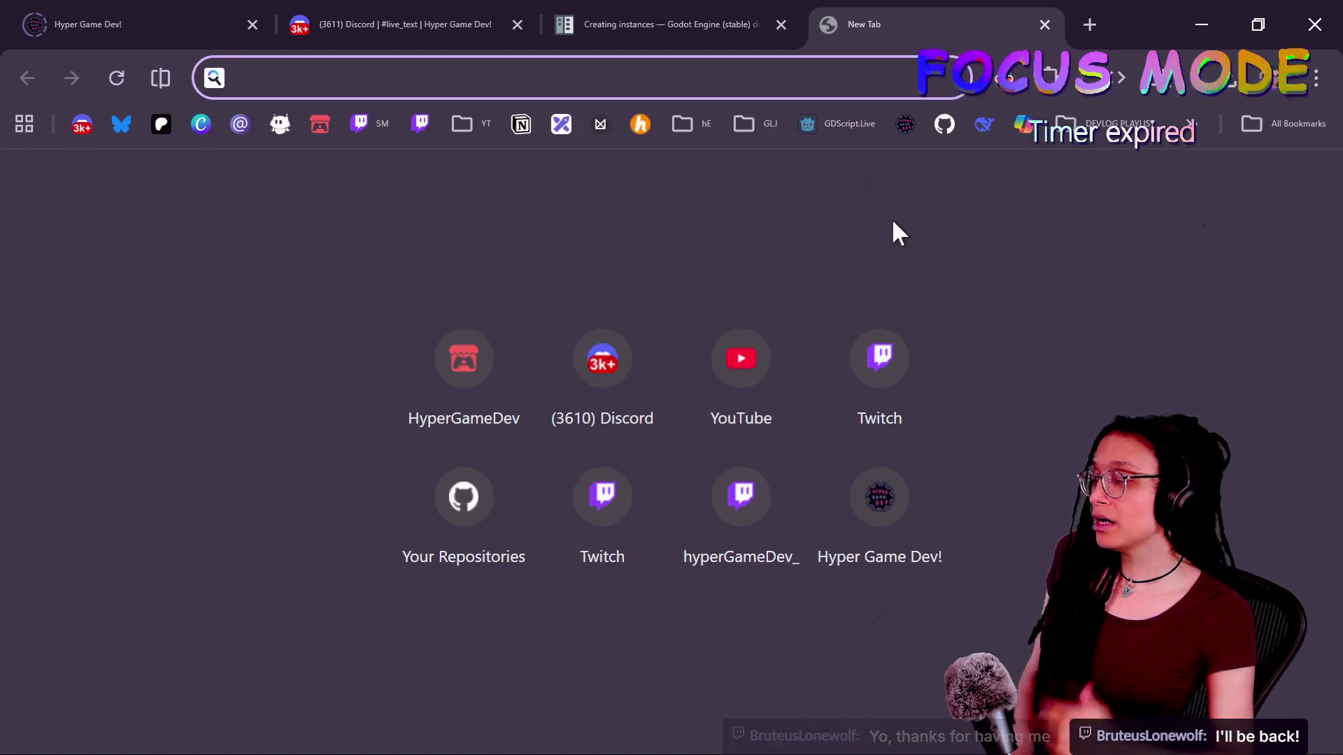
type("g")
key("BackSpace")
key("BackSpace")
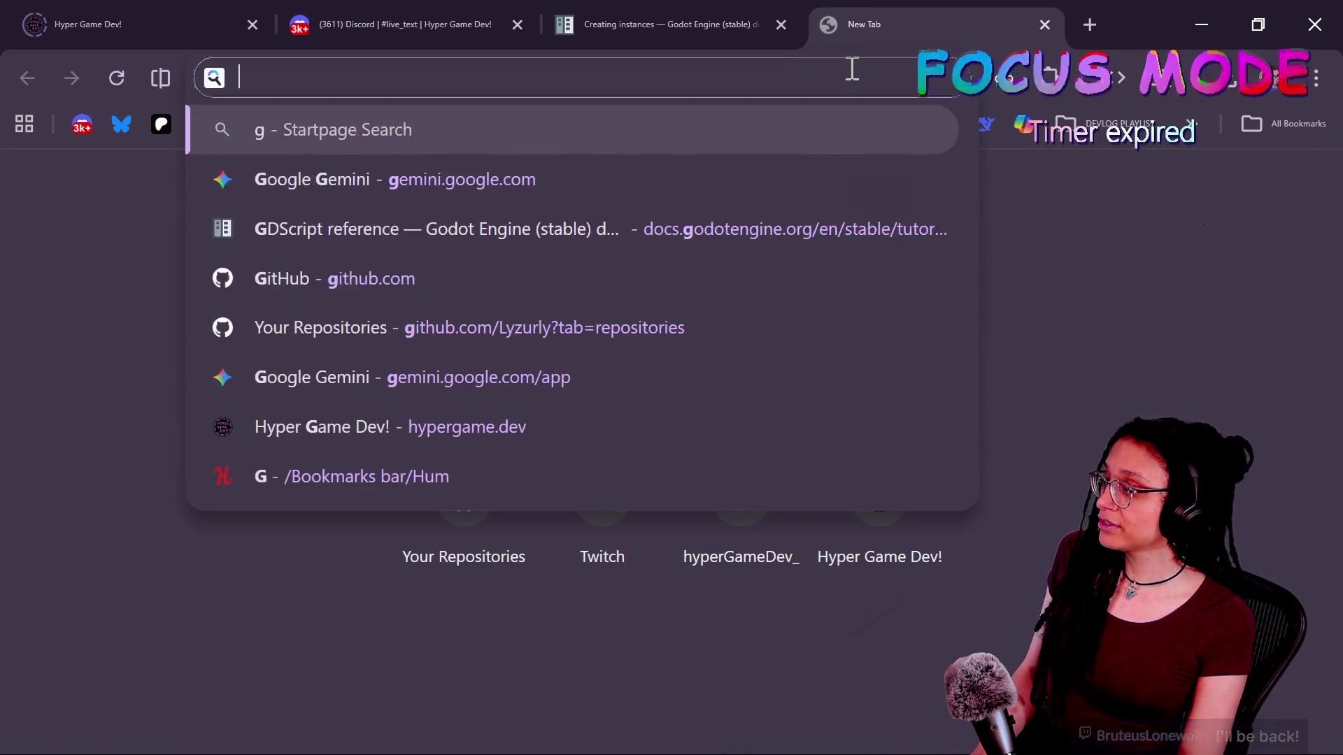
left_click(332, 136)
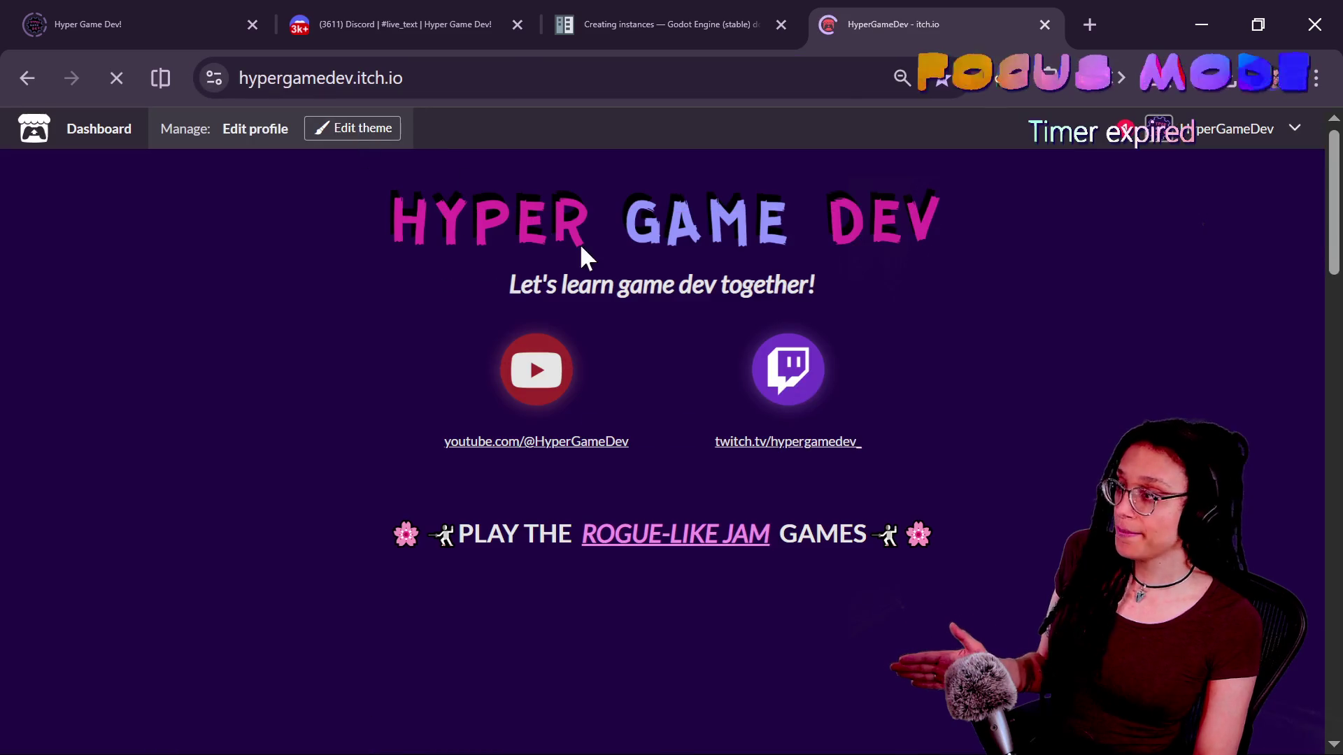
scroll(709, 467, "down", 3)
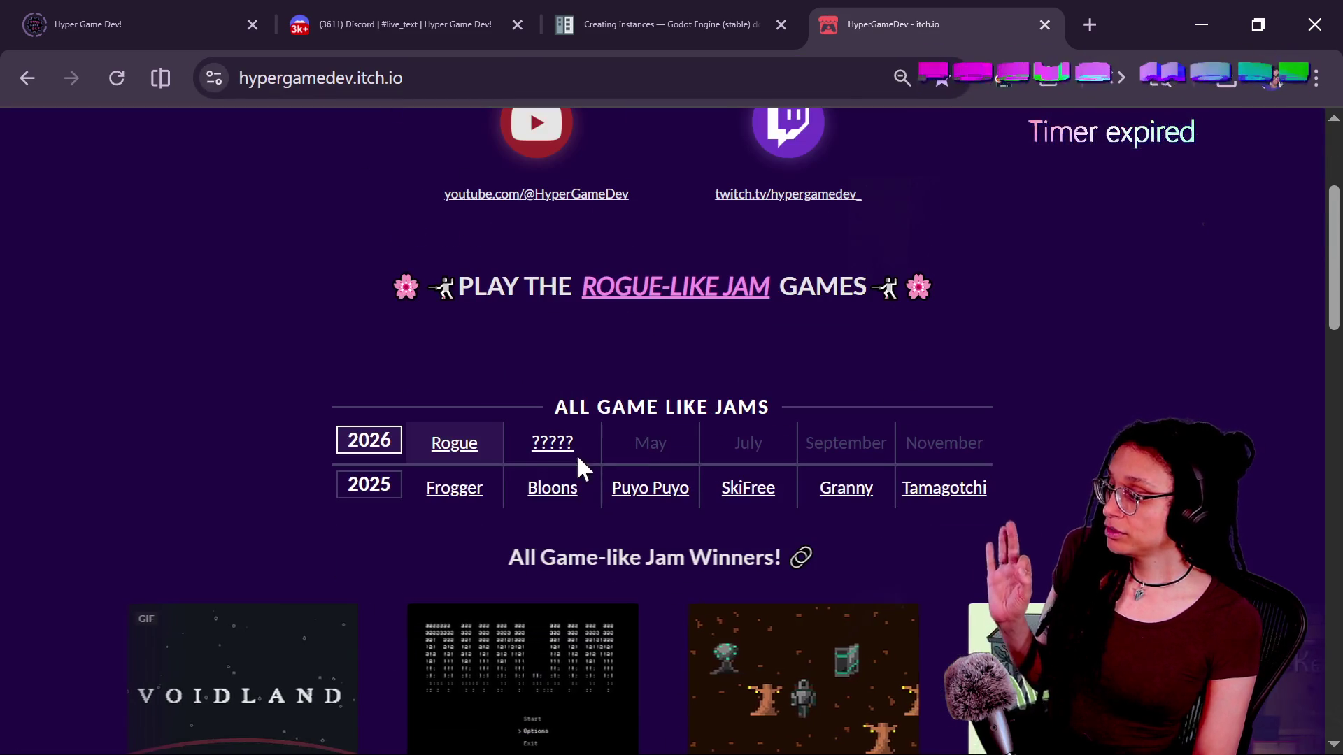
left_click(551, 445)
key("ctrl+l")
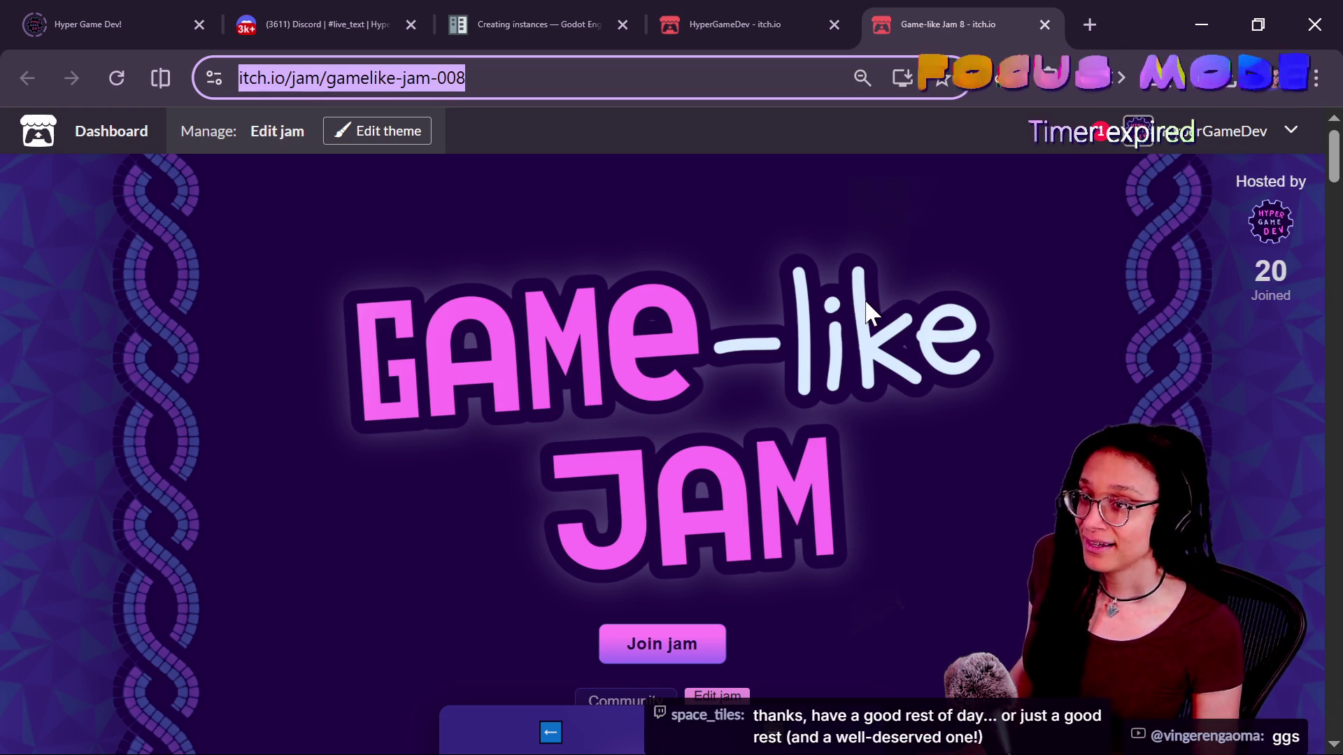
Post the itch.io/jam/gamelike-jam-008 link in both the Twitch and YouTube live chats
key("alt+Tab")
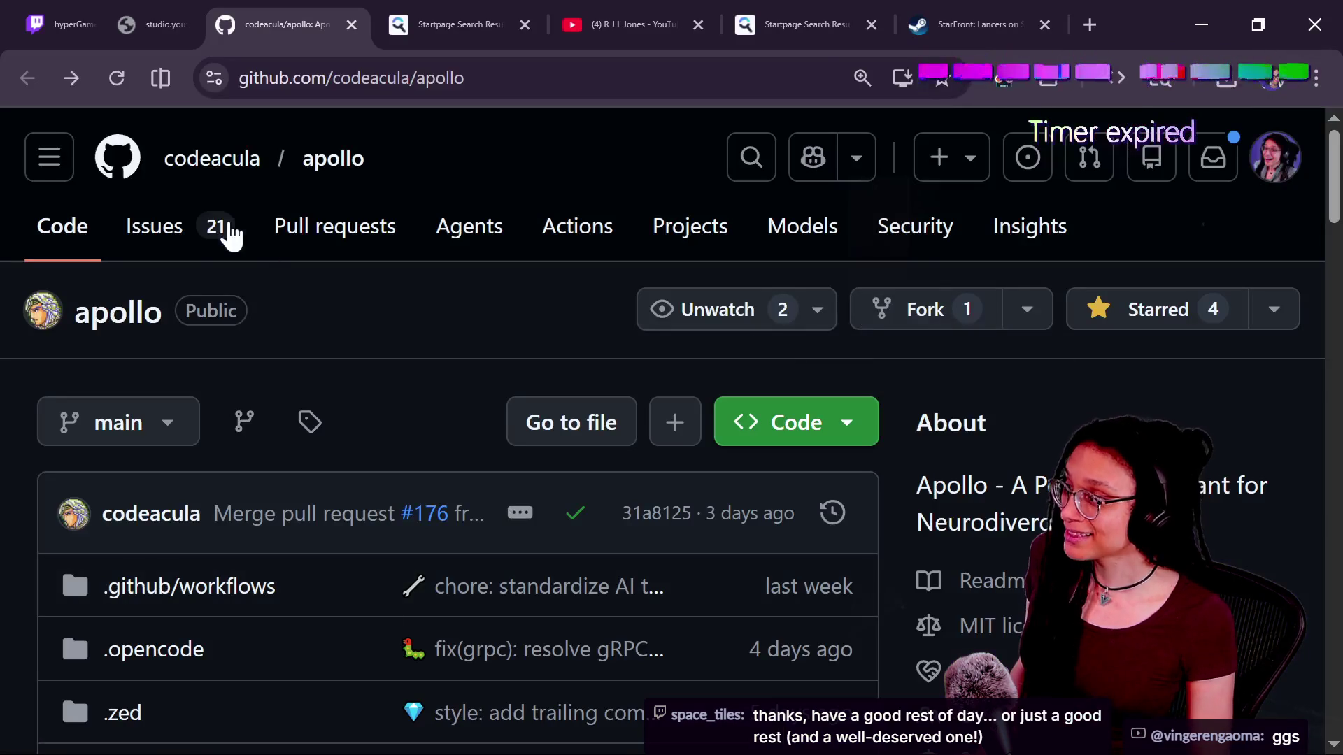
left_click(108, 14)
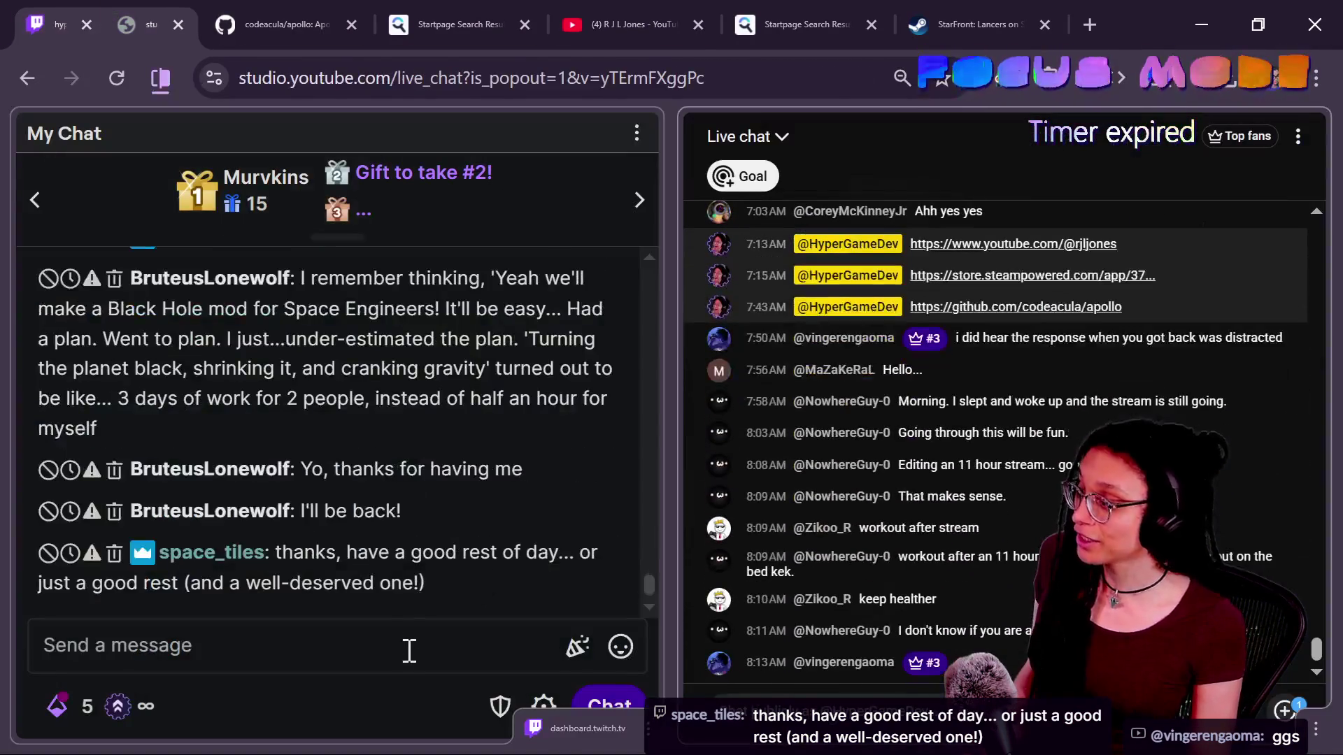
left_click(409, 645)
type("https://itch.io/jam/gamelike-jam-008")
key("Return")
left_click(870, 712)
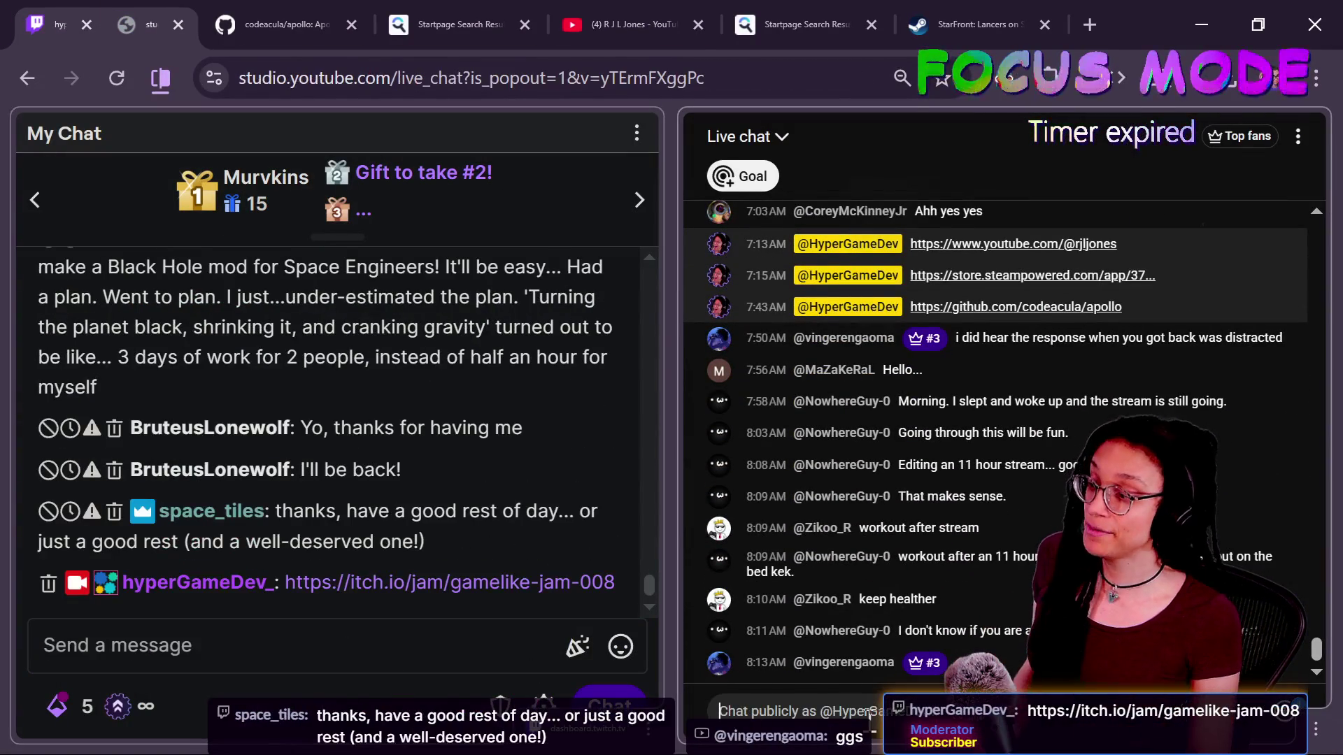
left_click(1208, 10)
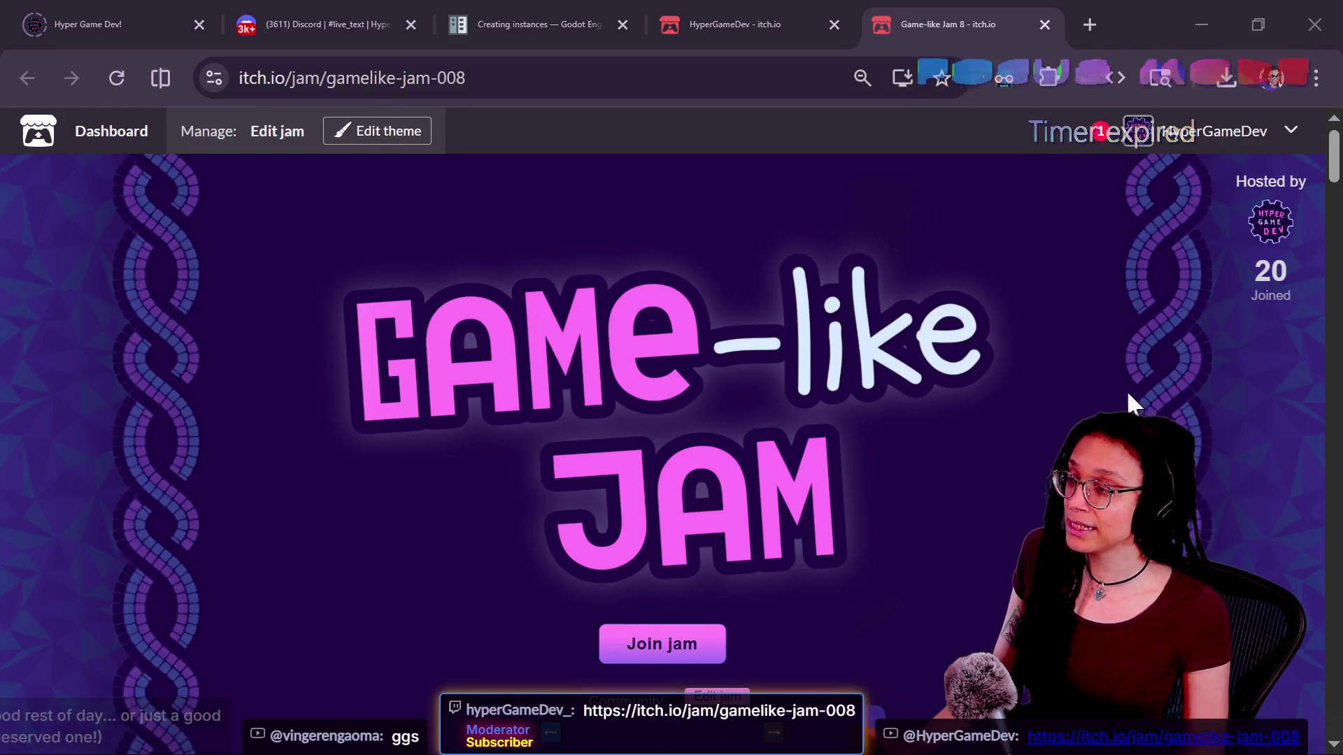
left_click(1054, 379)
scroll(1054, 379, "down", 2)
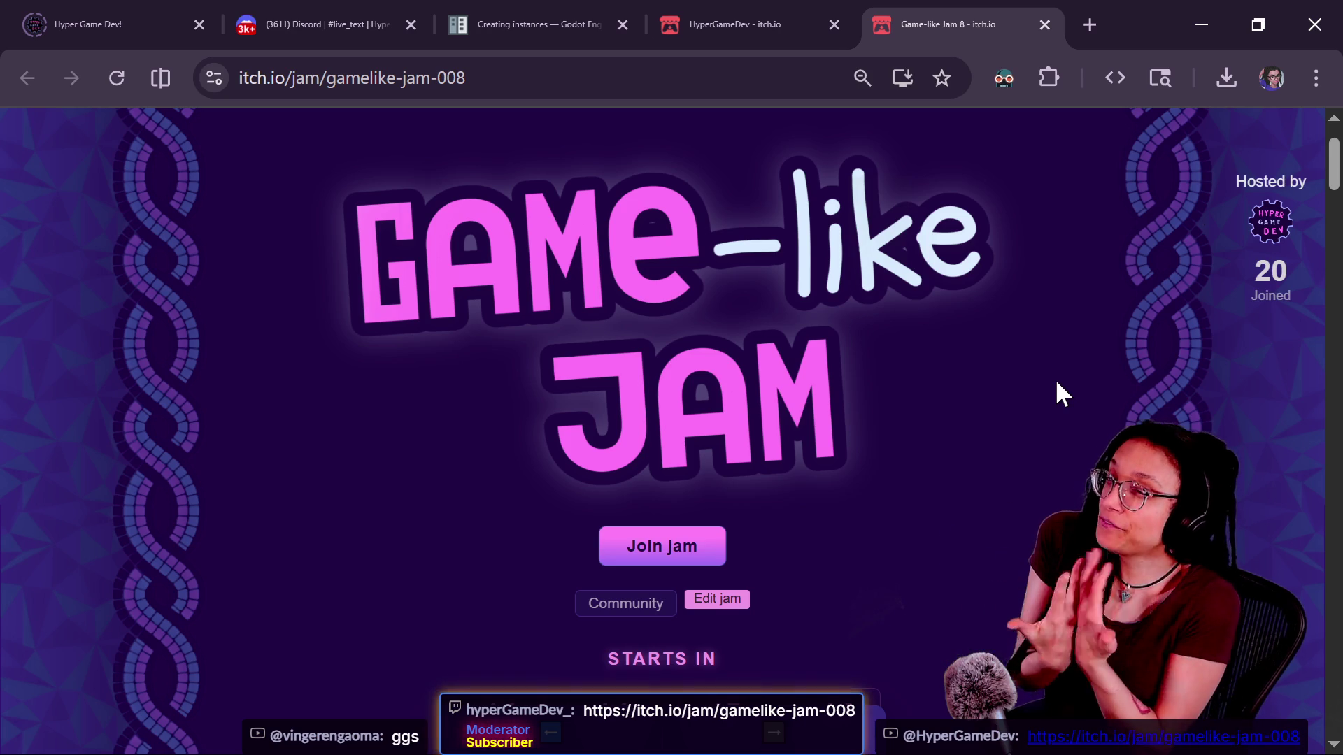
scroll(1278, 468, "down", 1)
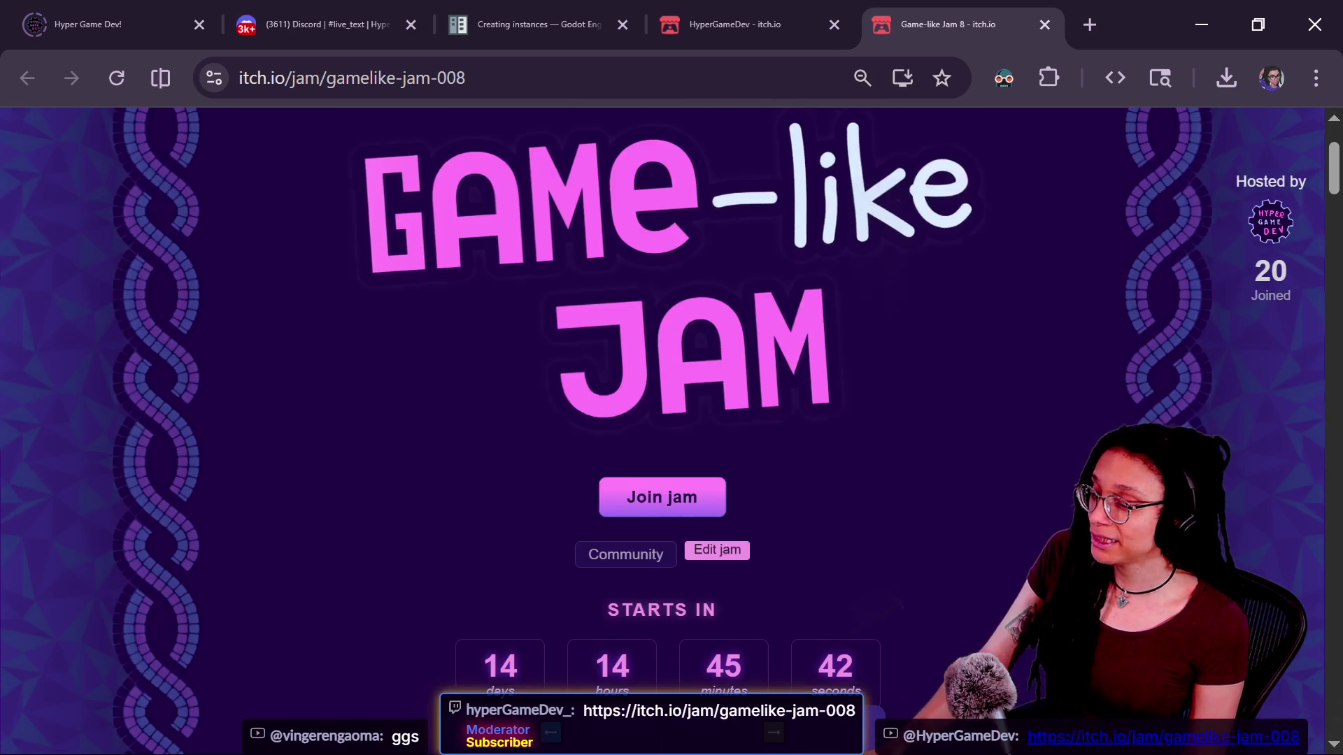
scroll(993, 564, "down", 1)
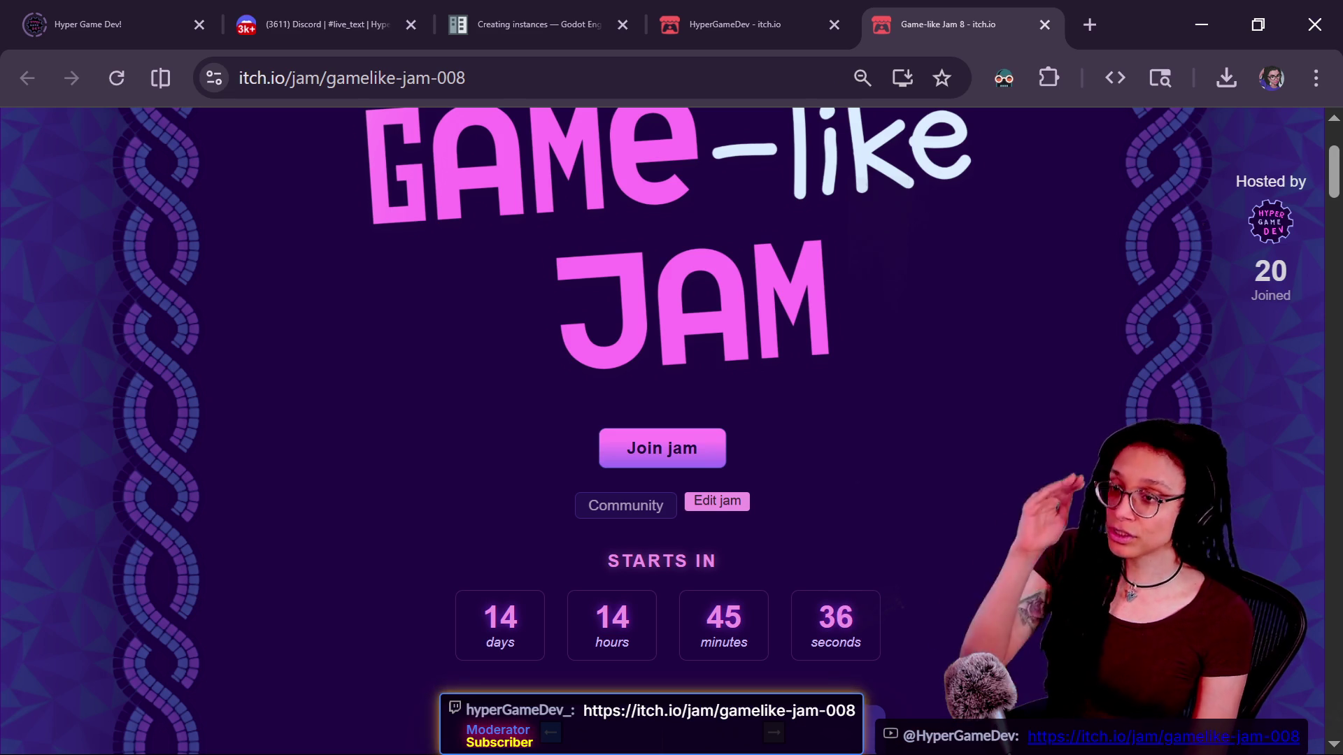
scroll(649, 532, "up", 3)
scroll(649, 531, "down", 2)
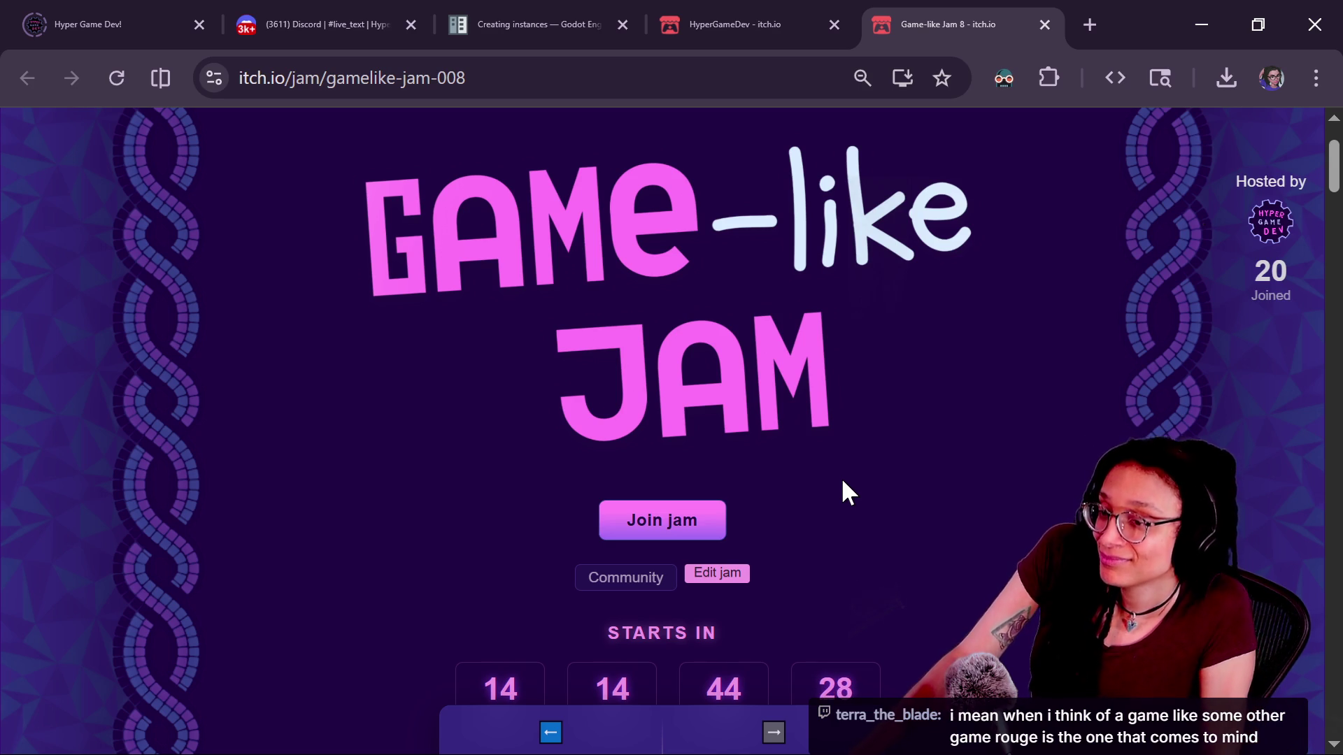
mouse_move(495, 743)
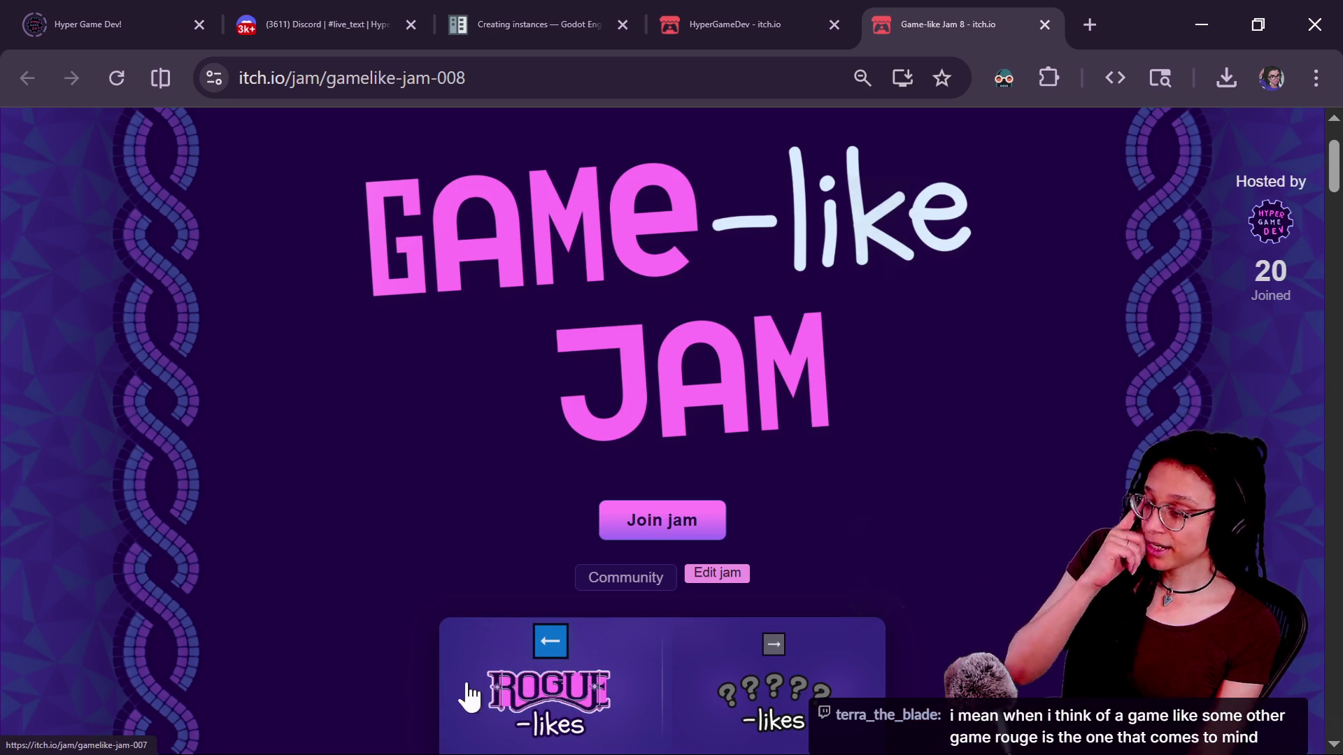
left_click(500, 694)
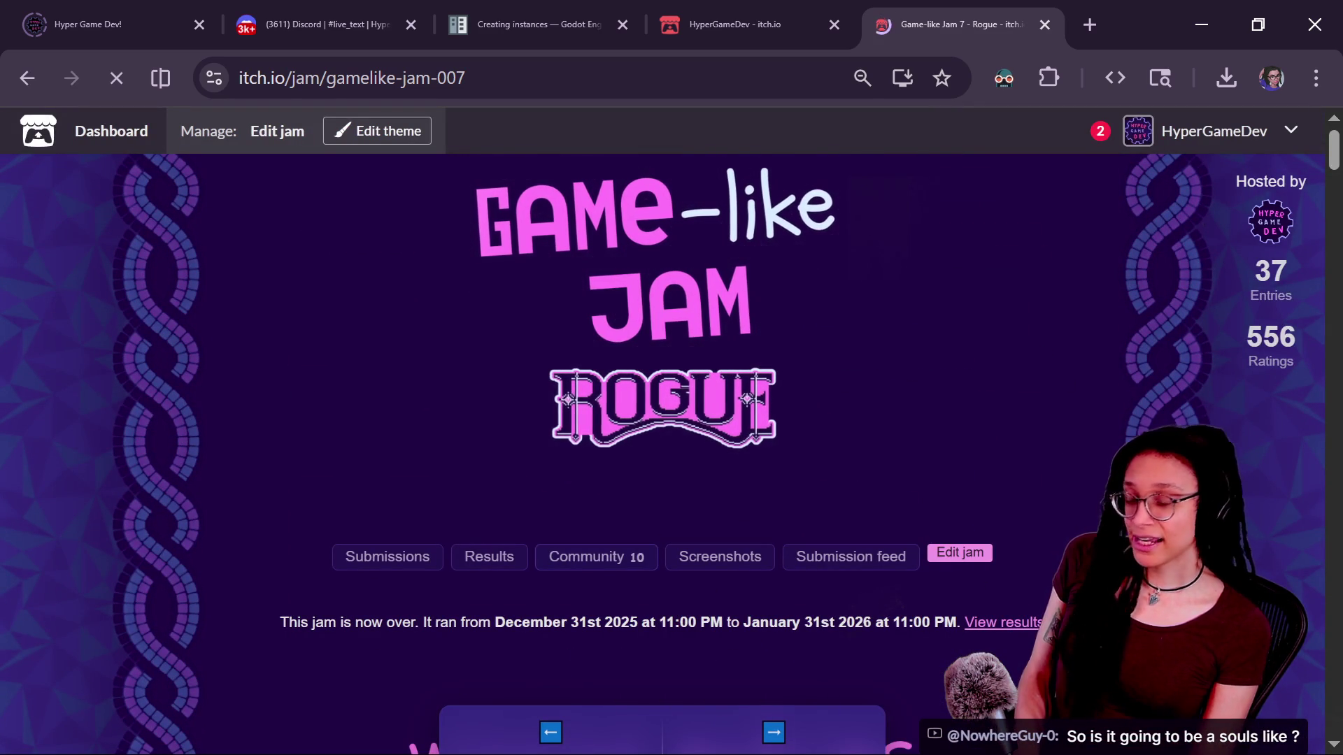
left_click(796, 717)
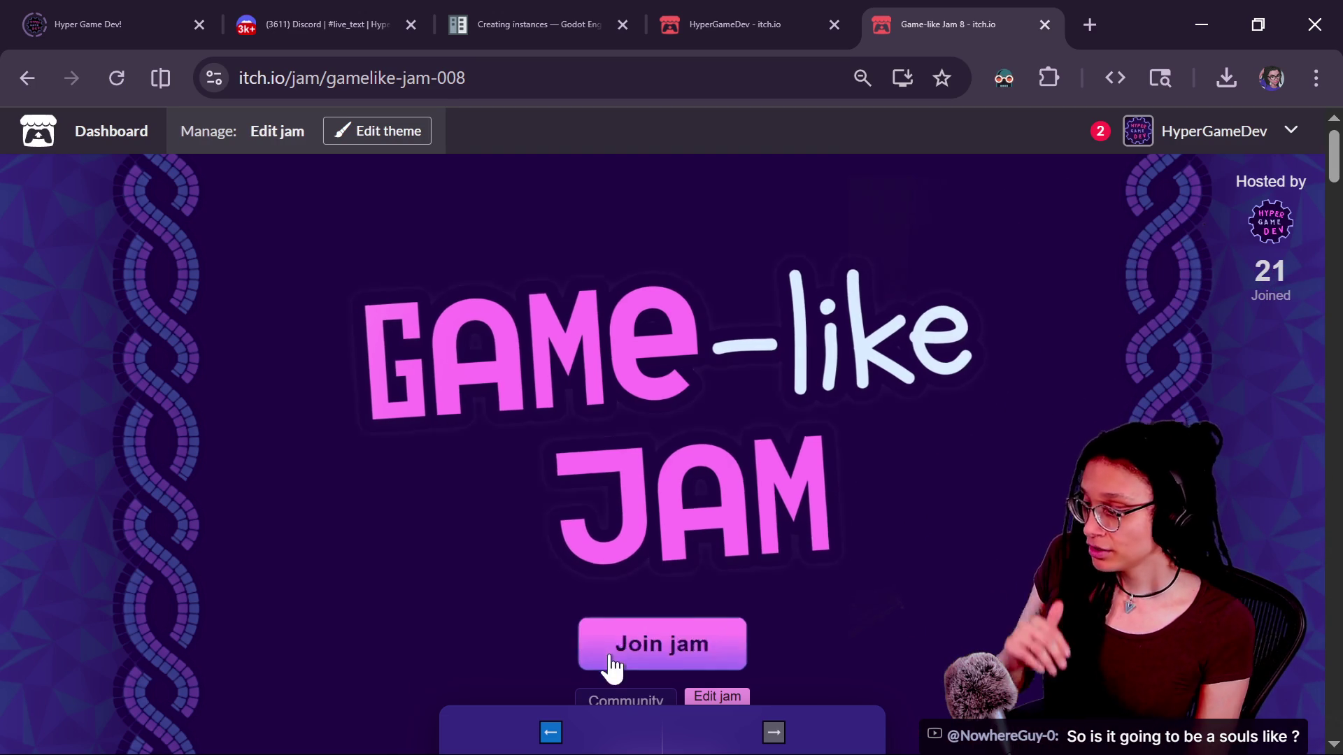
scroll(921, 482, "down", 3)
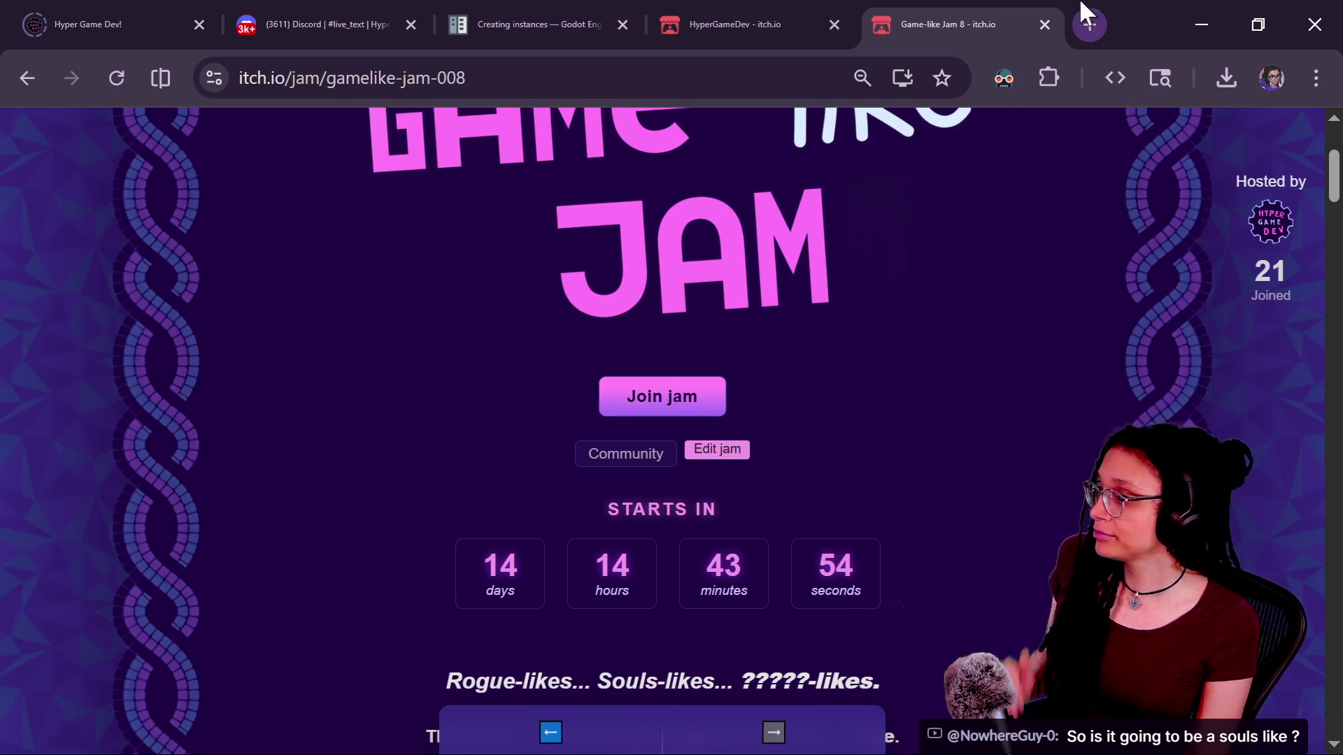
left_click(1089, 25)
type("u")
Load youtube.com in the new tab and open the Subscriptions feed
key("BackSpace")
key("BackSpace")
type("youtube")
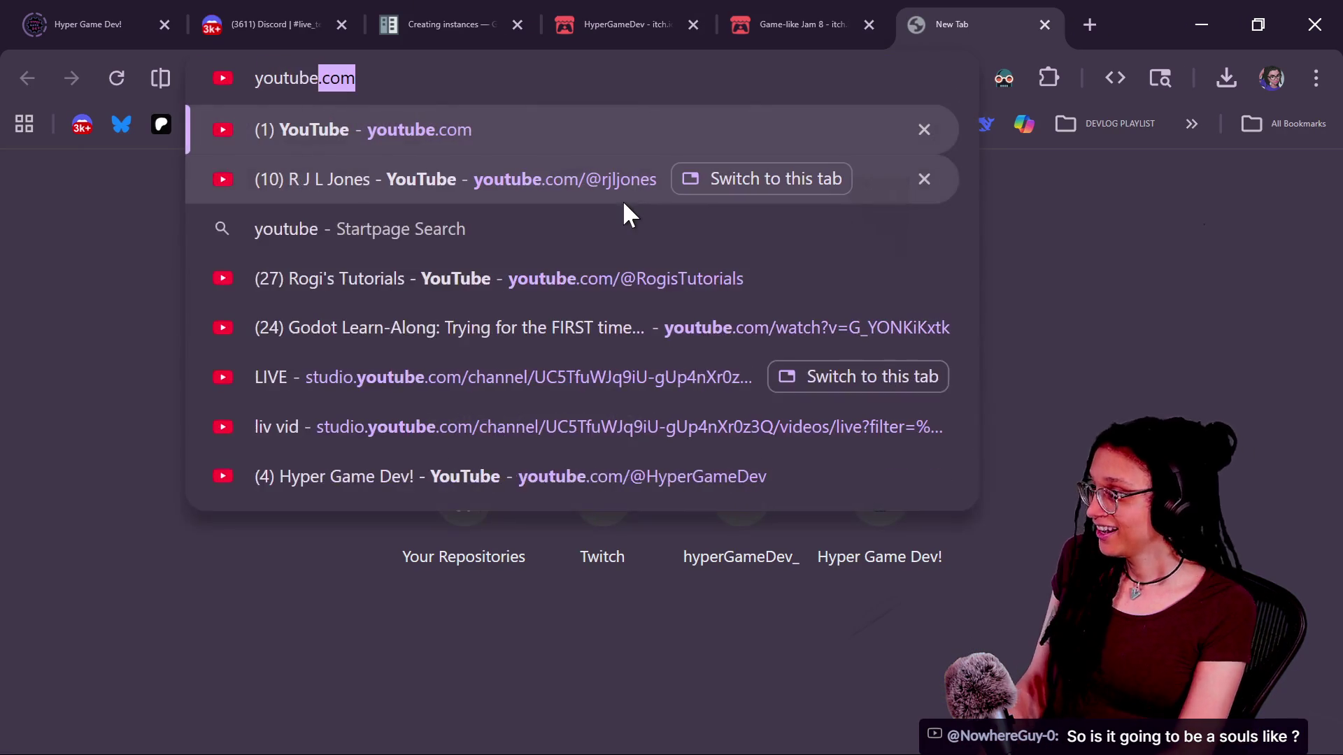
key("Return")
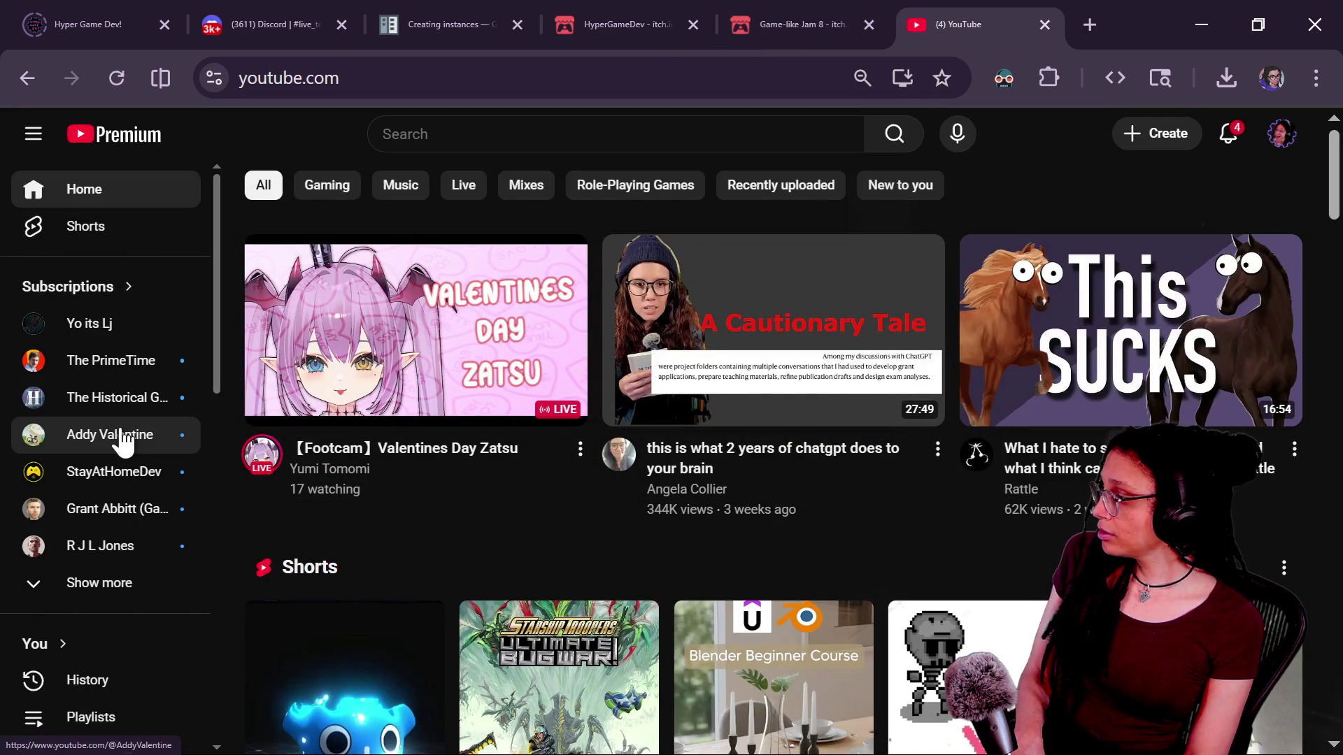
left_click(105, 289)
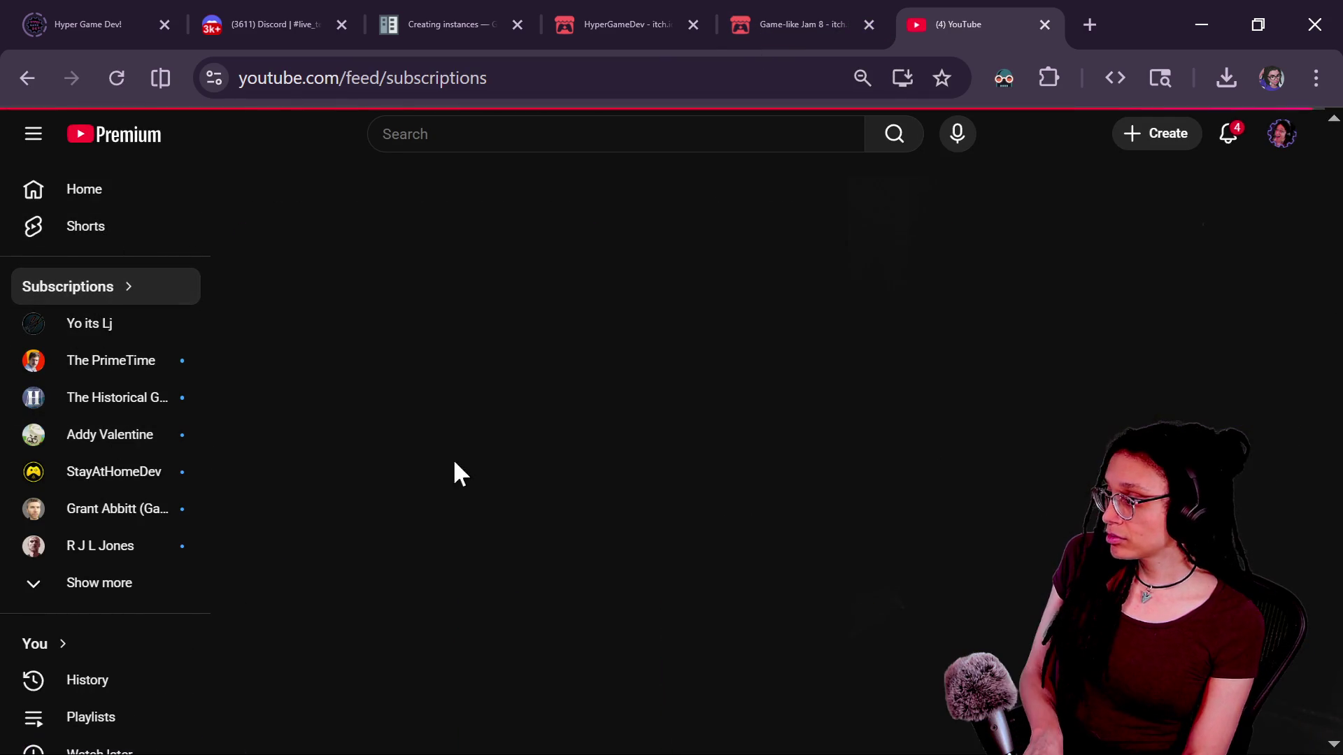
scroll(946, 451, "down", 1)
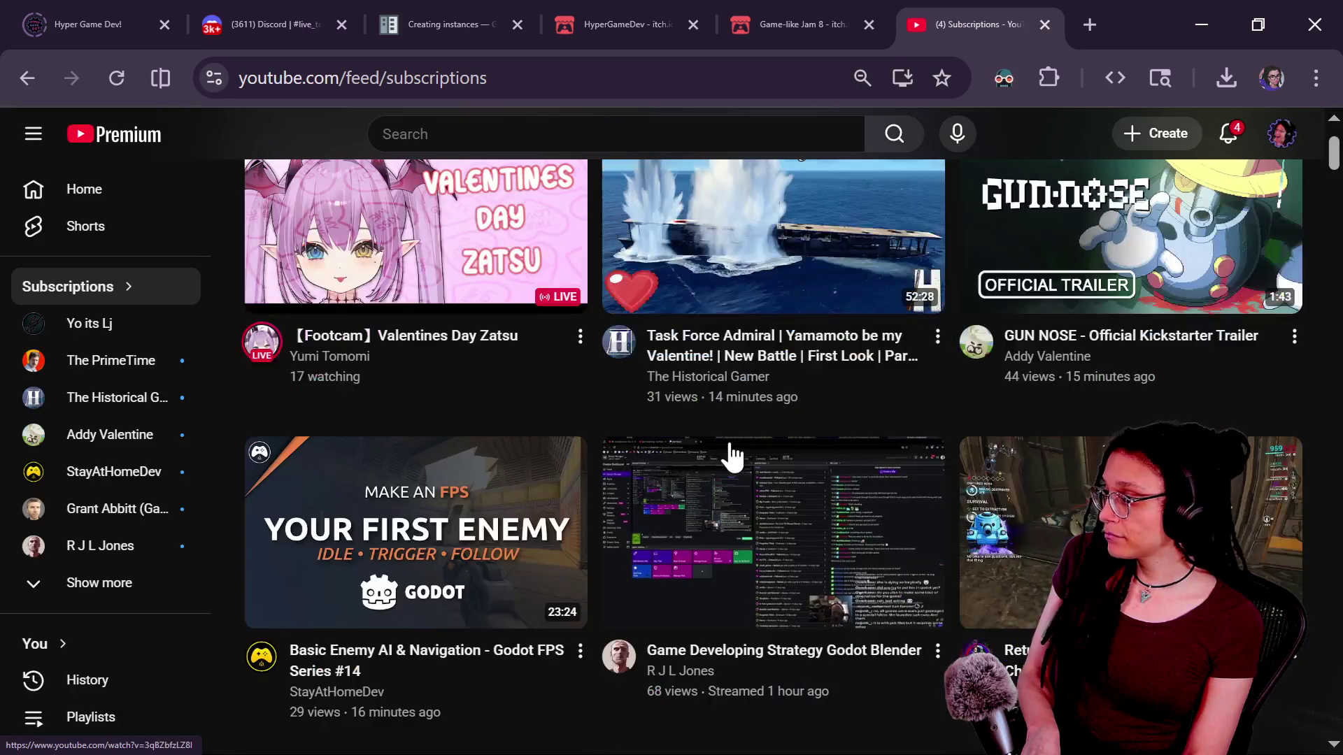
scroll(728, 451, "up", 1)
mouse_move(390, 473)
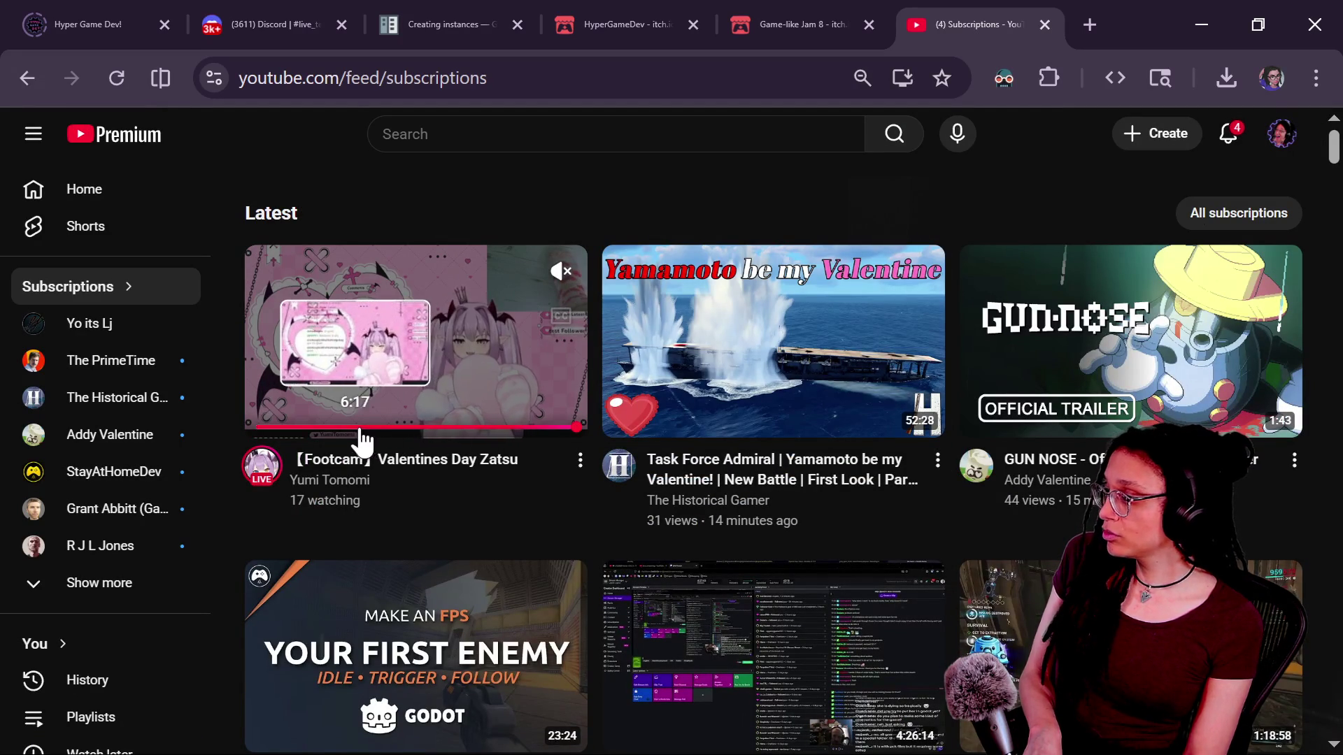
mouse_move(620, 436)
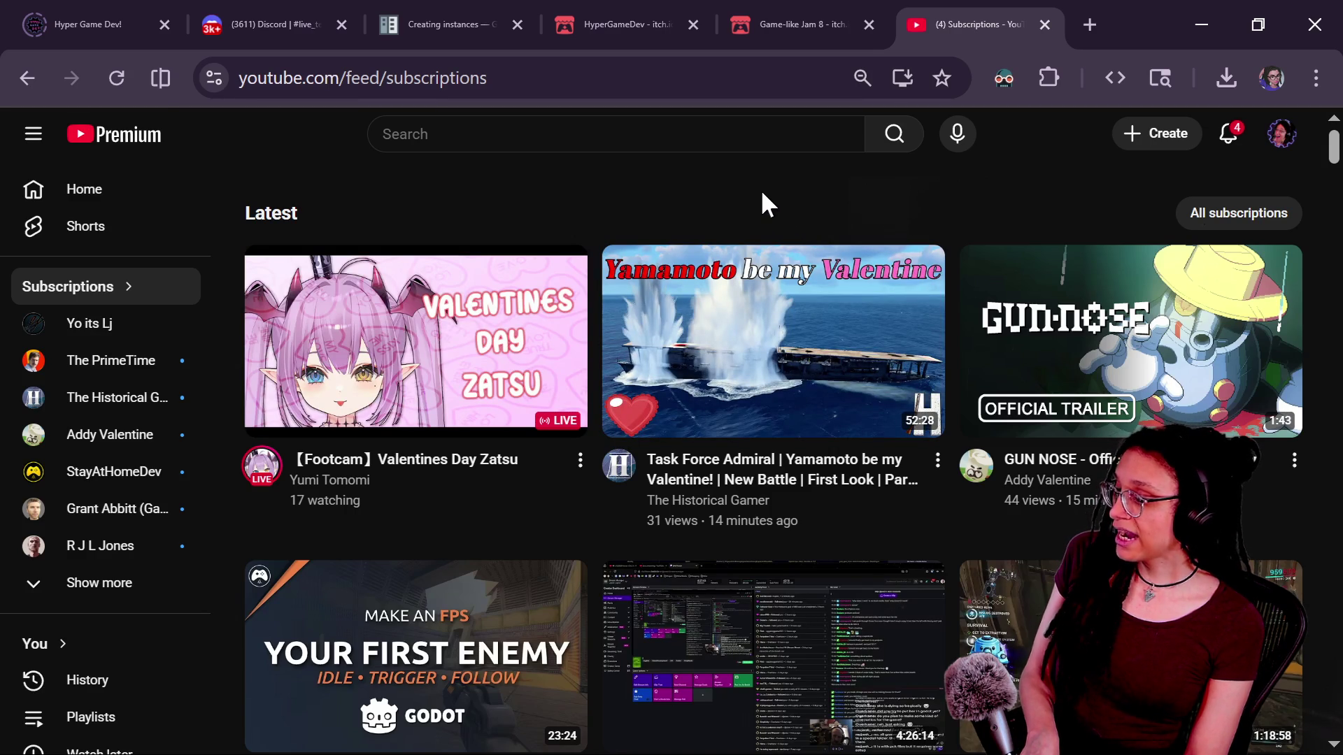
Open the live Valentines streamer's channel page and scroll through it
left_click(348, 486)
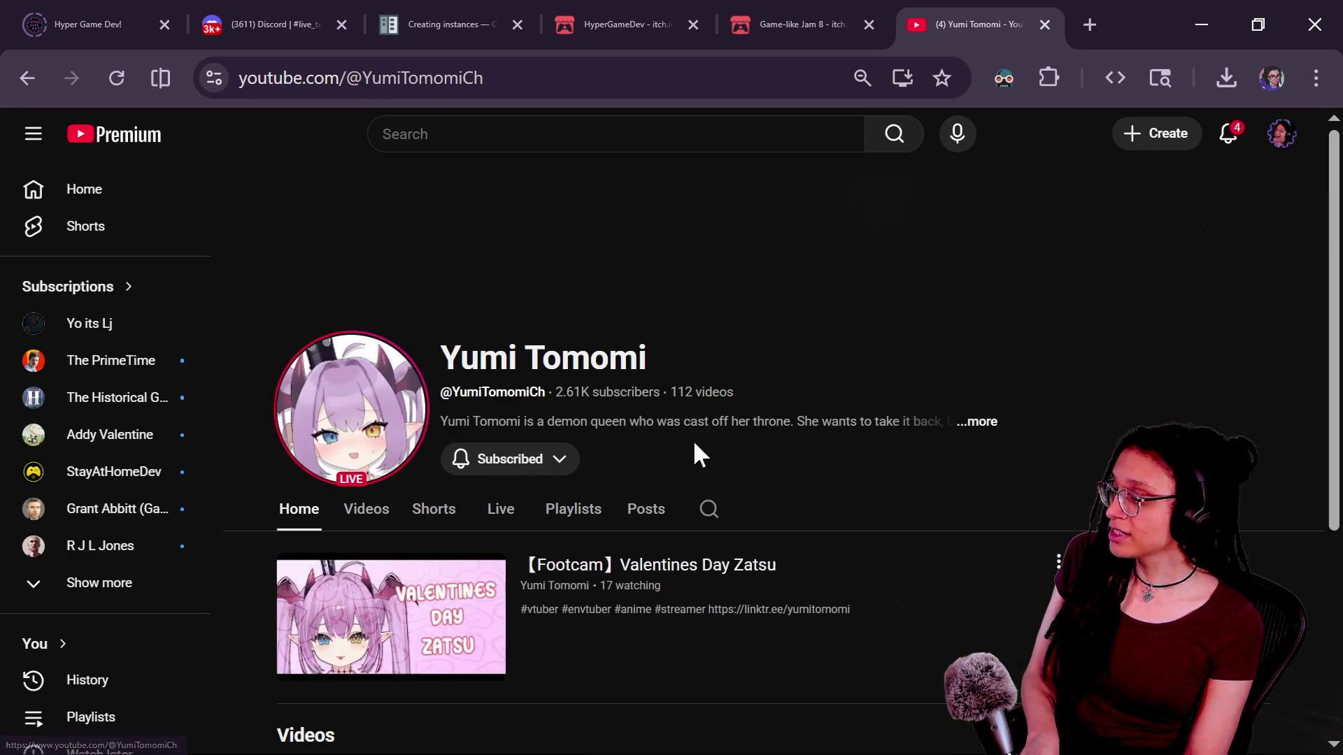
scroll(549, 468, "down", 7)
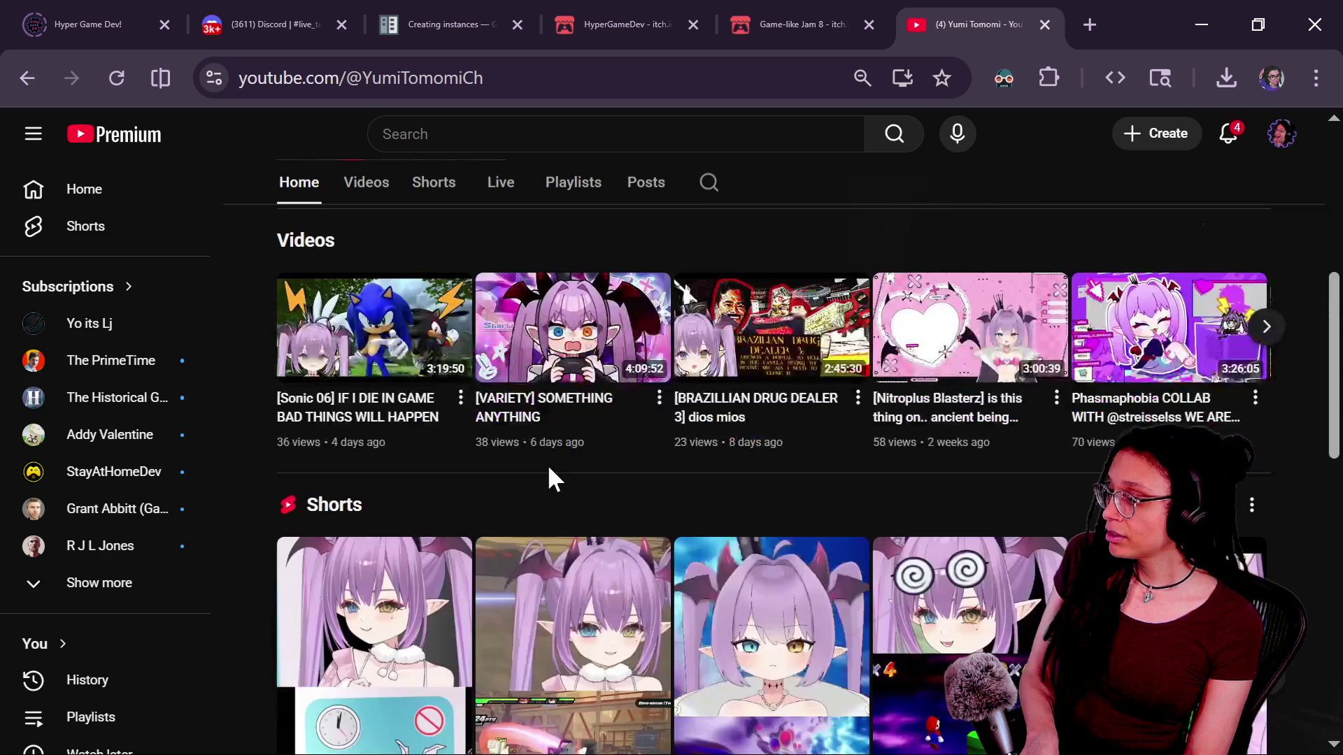
scroll(549, 469, "up", 2)
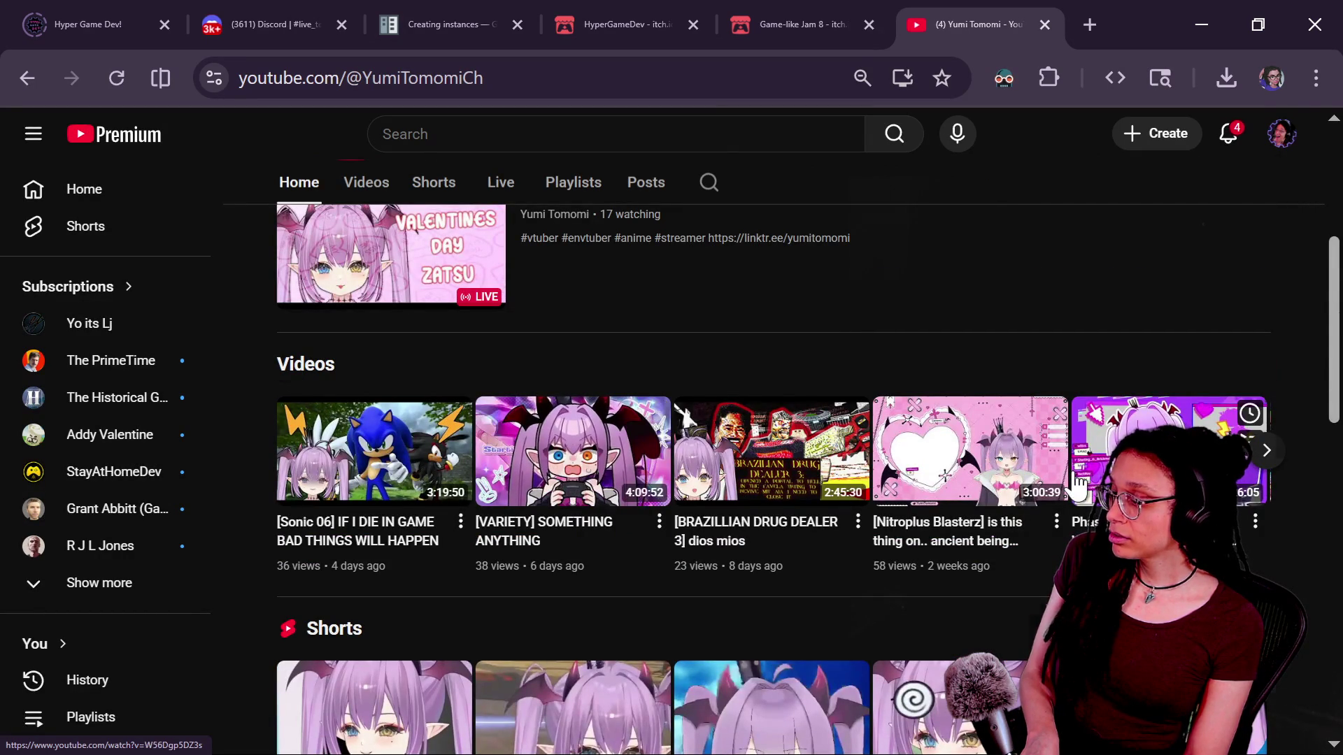
scroll(754, 539, "down", 3)
scroll(753, 539, "down", 3)
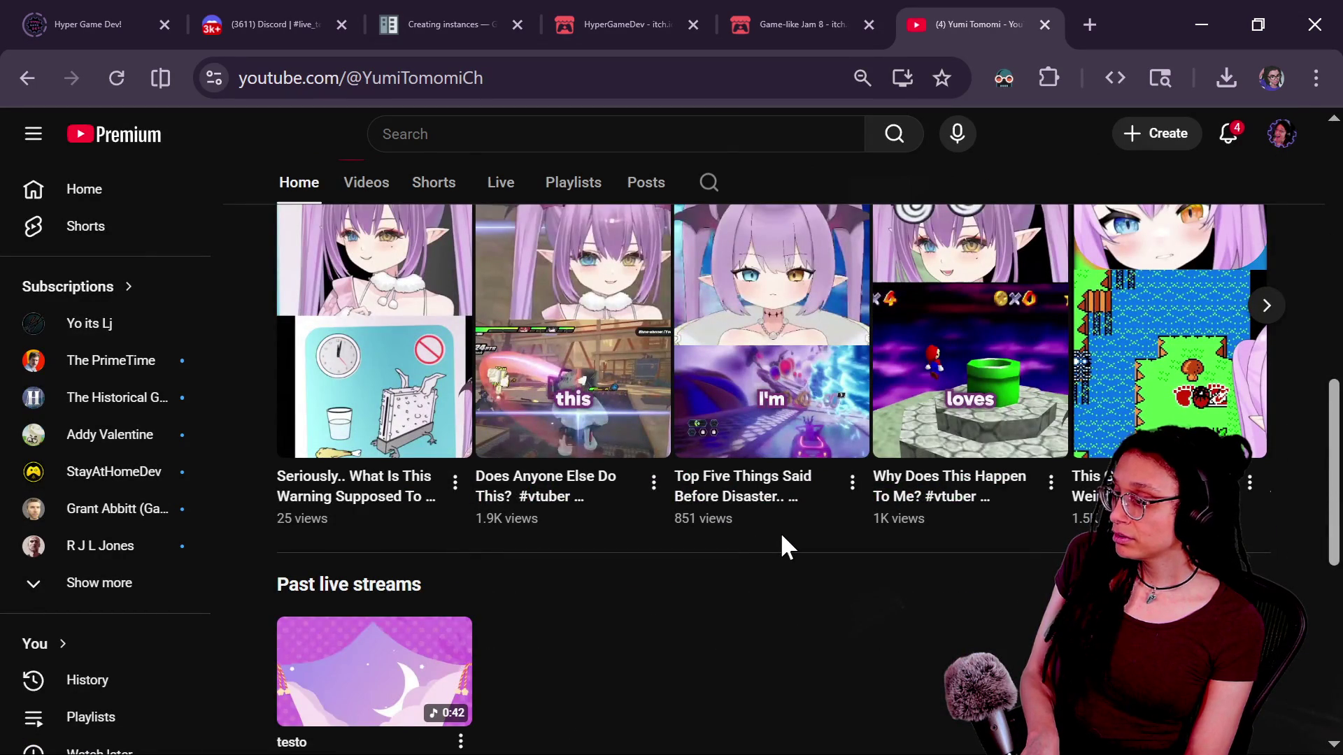
scroll(782, 537, "up", 15)
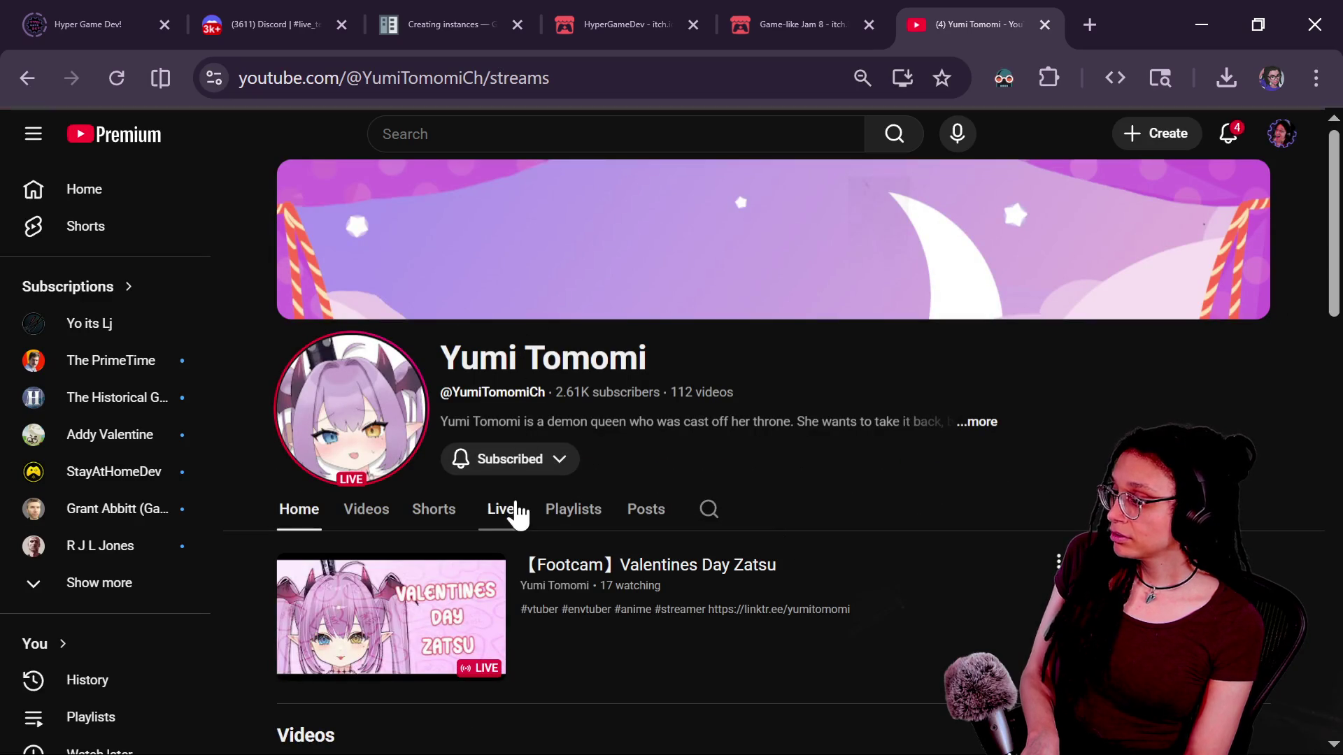
Show the channel's Live tab and unsubscribe from it, confirming in the dialog
left_click(518, 514)
left_click(504, 459)
left_click(554, 609)
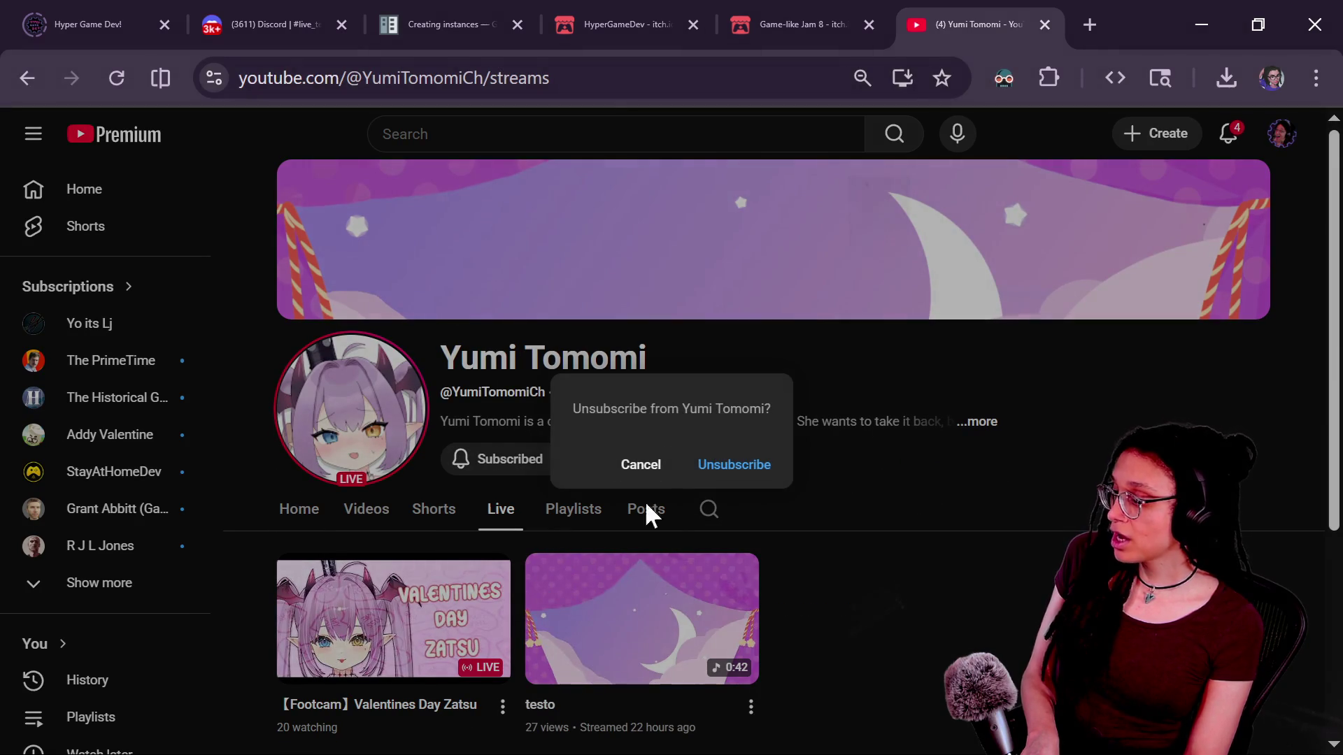
left_click(694, 464)
left_click(579, 133)
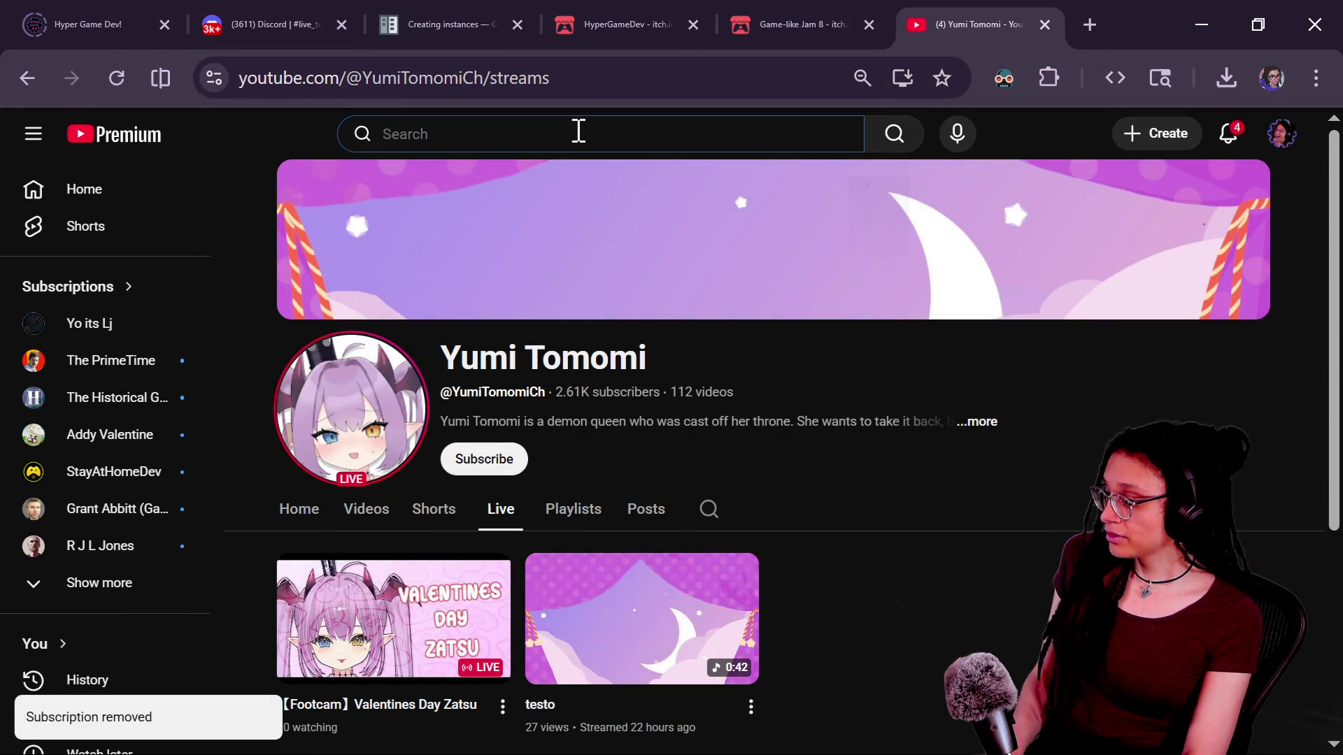
Search YouTube for 'game dev' and scroll down through the results
type("game dev")
key("Return")
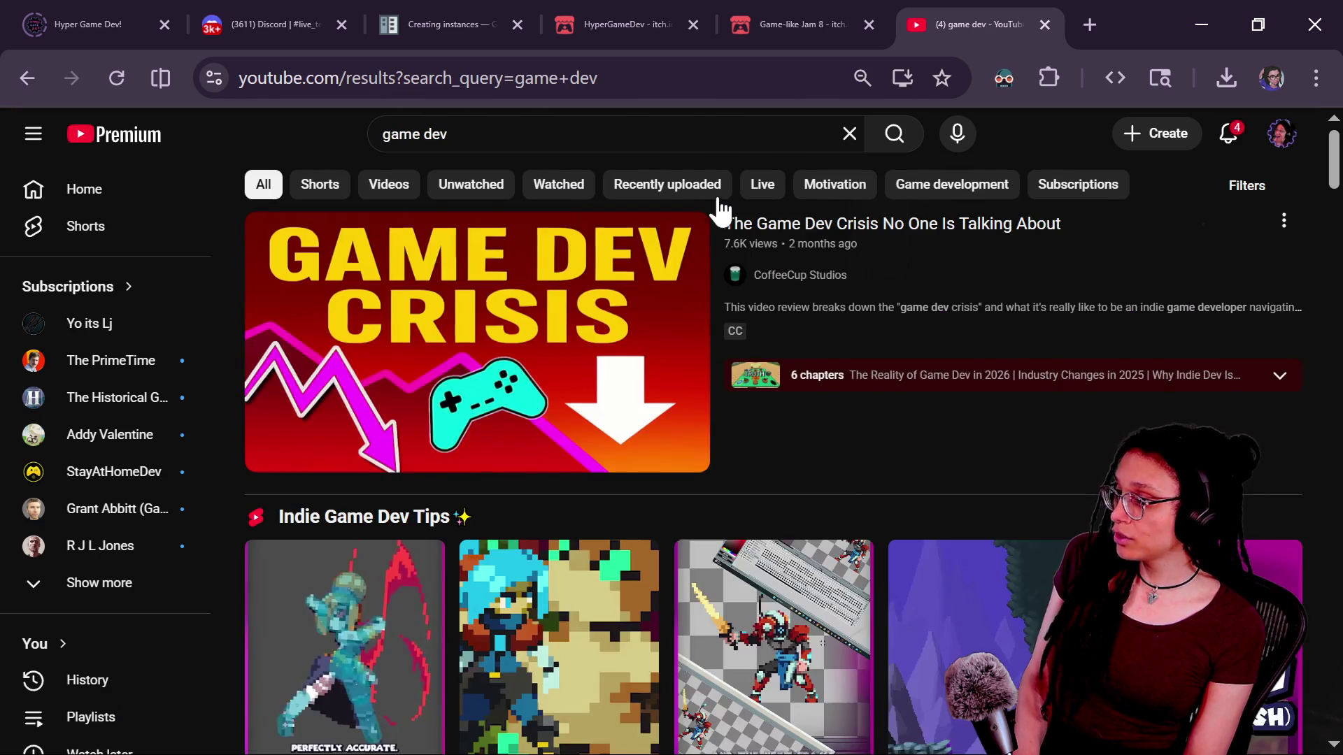
scroll(808, 329, "down", 10)
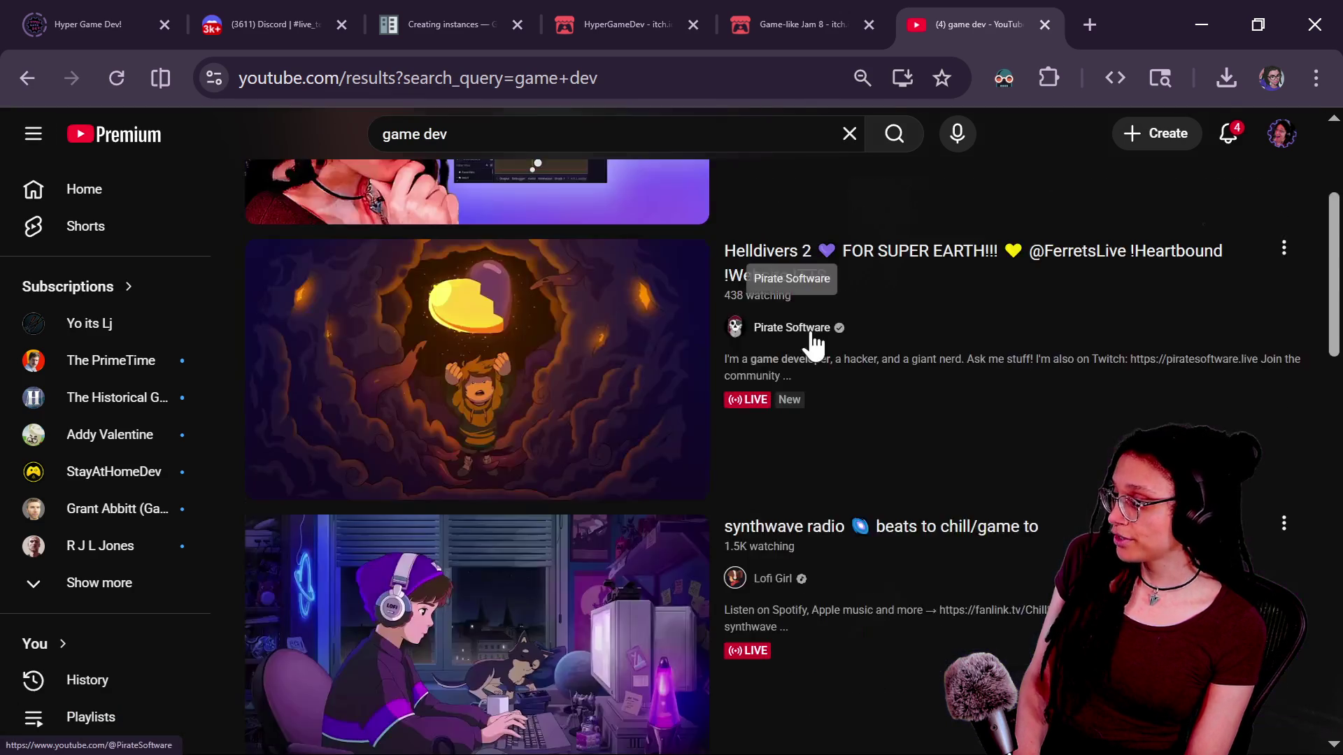
scroll(808, 338, "up", 5)
scroll(809, 338, "down", 7)
scroll(808, 338, "up", 6)
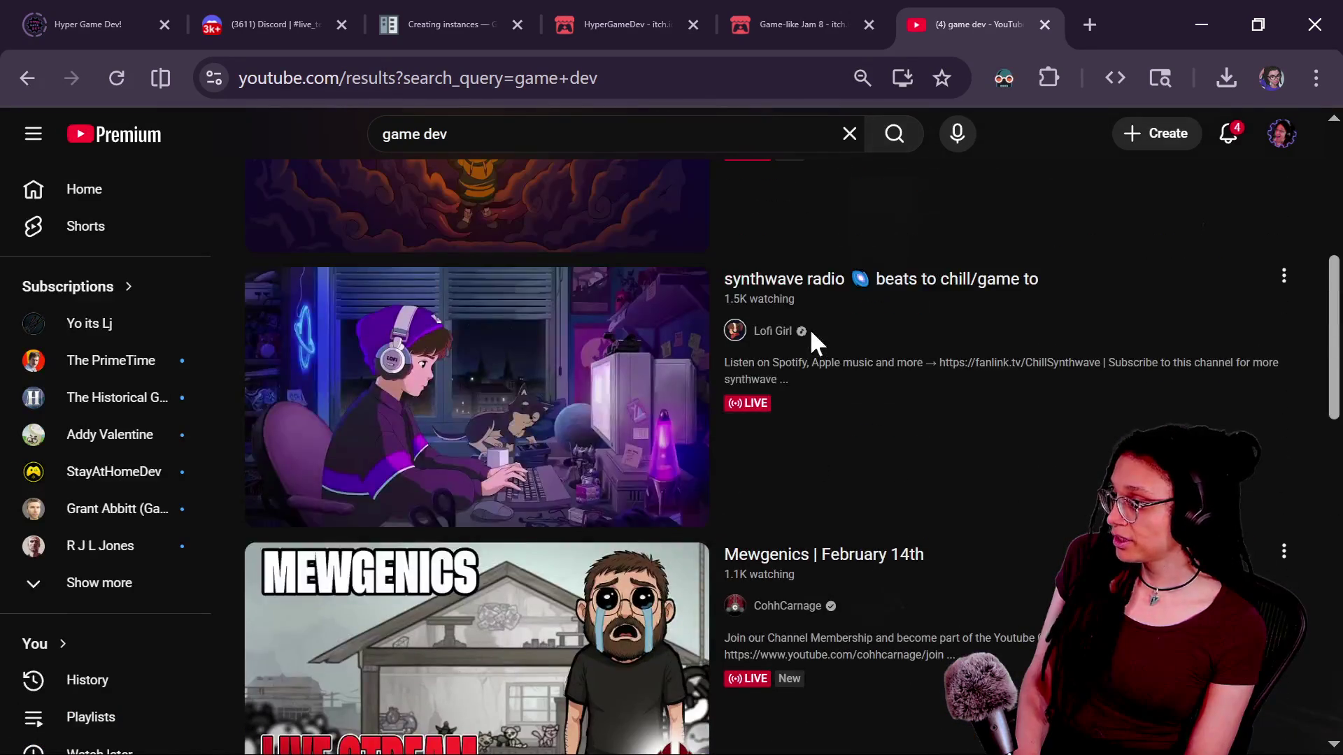
scroll(804, 382, "down", 3)
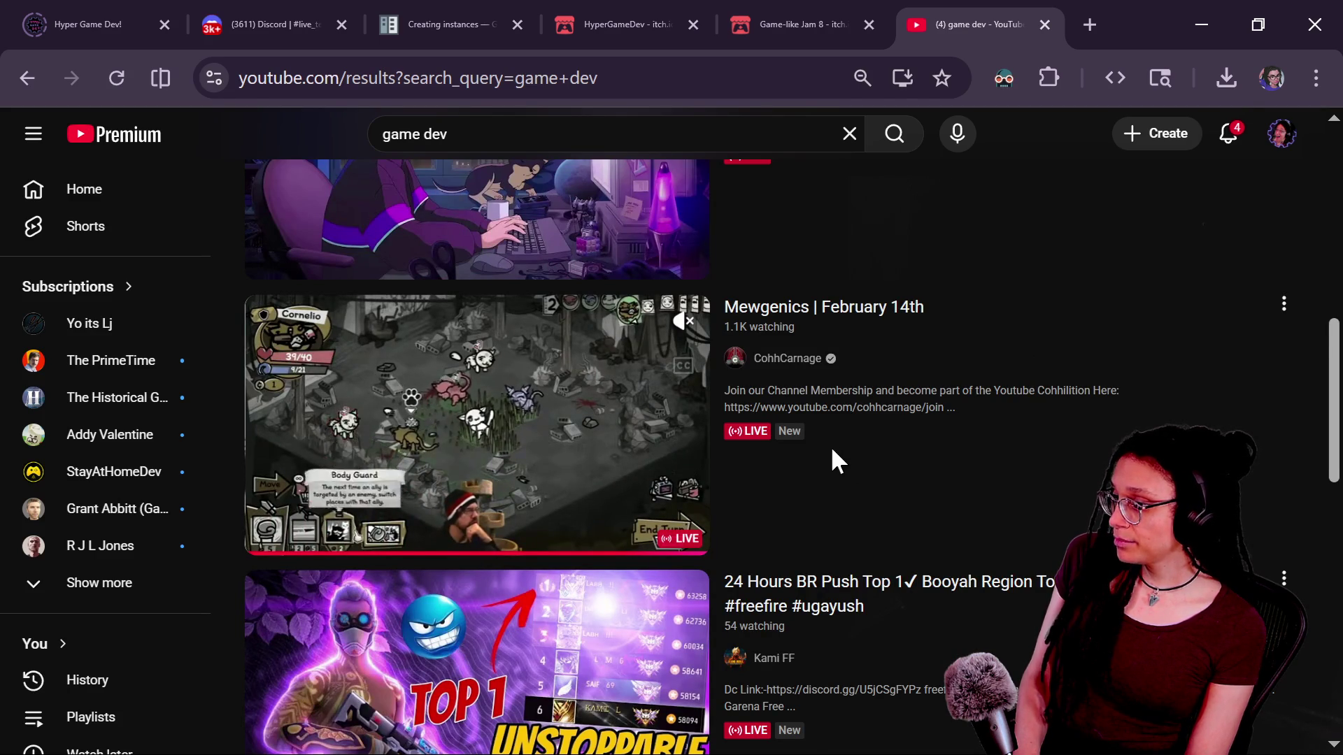
scroll(832, 451, "down", 2)
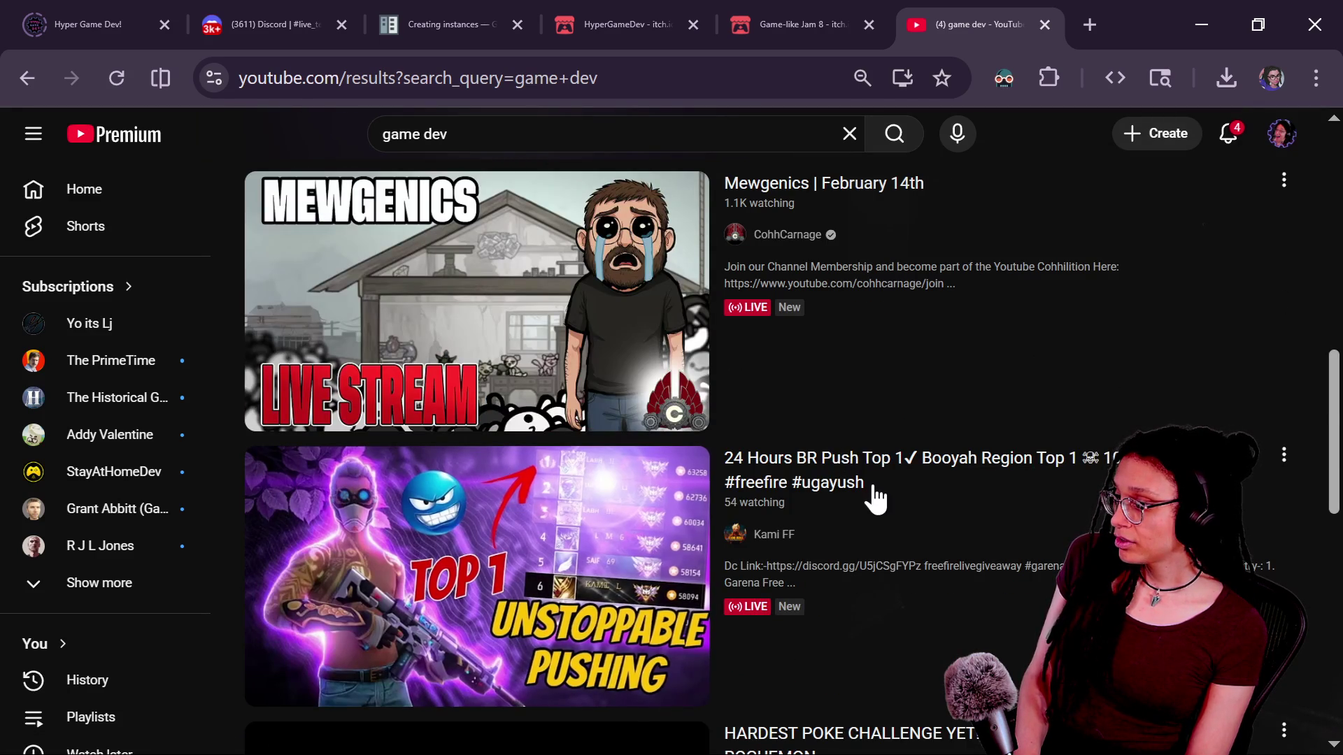
scroll(872, 493, "down", 3)
scroll(874, 489, "down", 3)
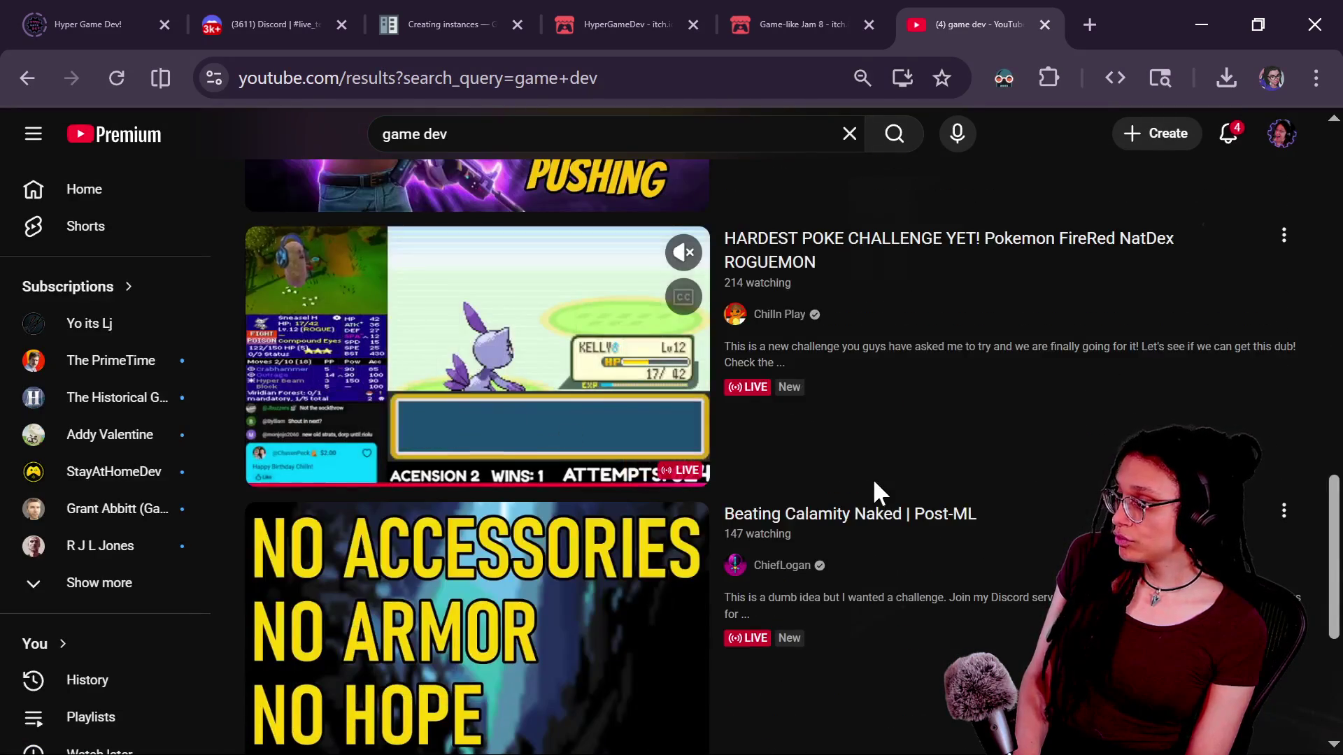
scroll(1028, 503, "down", 5)
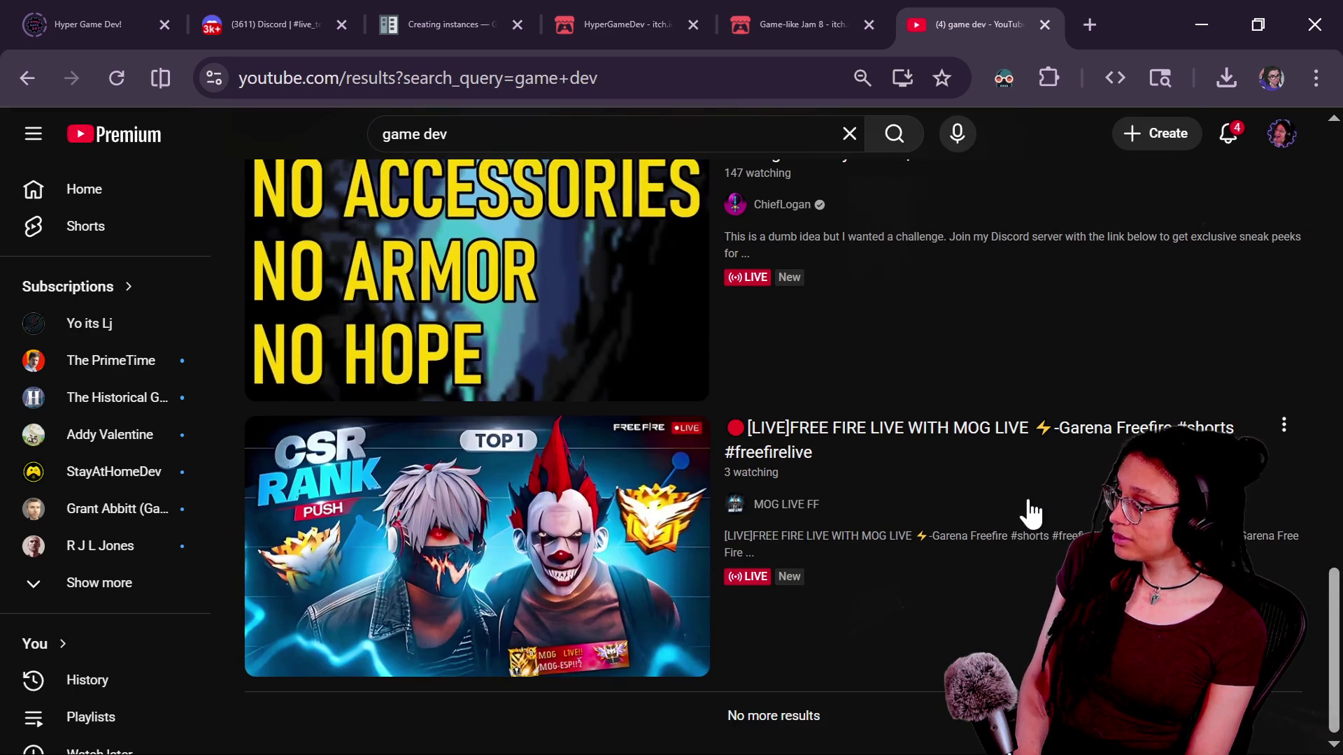
mouse_move(1030, 514)
Keep browsing the results to the end of the list, then remove the space from the search term
scroll(1032, 511, "up", 8)
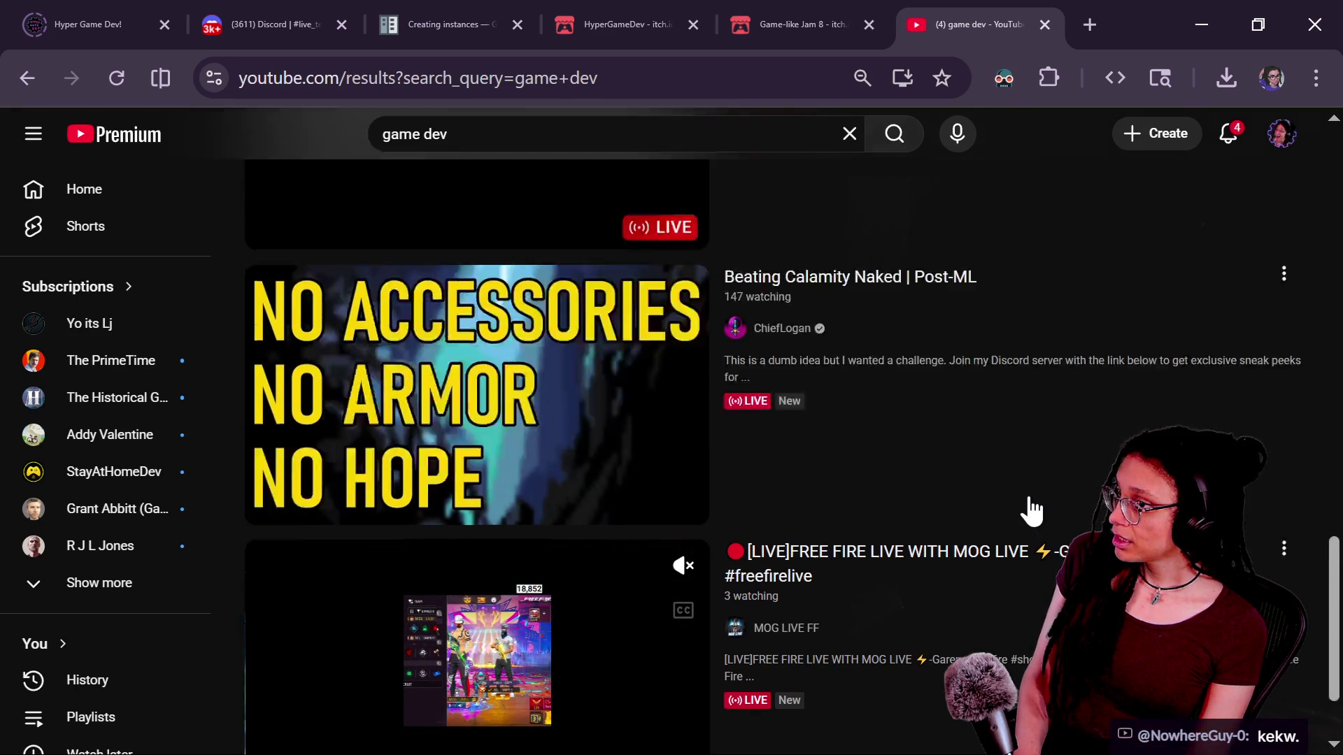
scroll(1032, 511, "up", 3)
scroll(1032, 510, "up", 5)
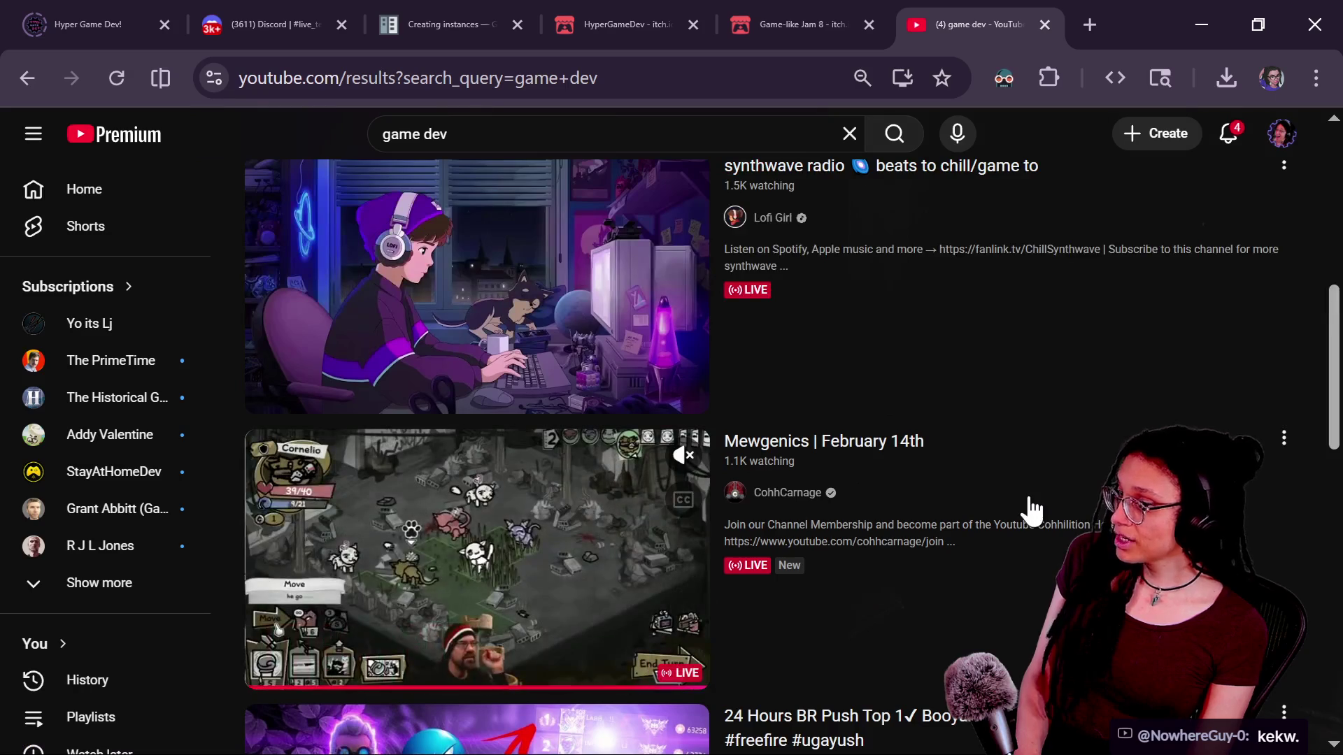
scroll(1033, 509, "up", 4)
scroll(1032, 509, "down", 4)
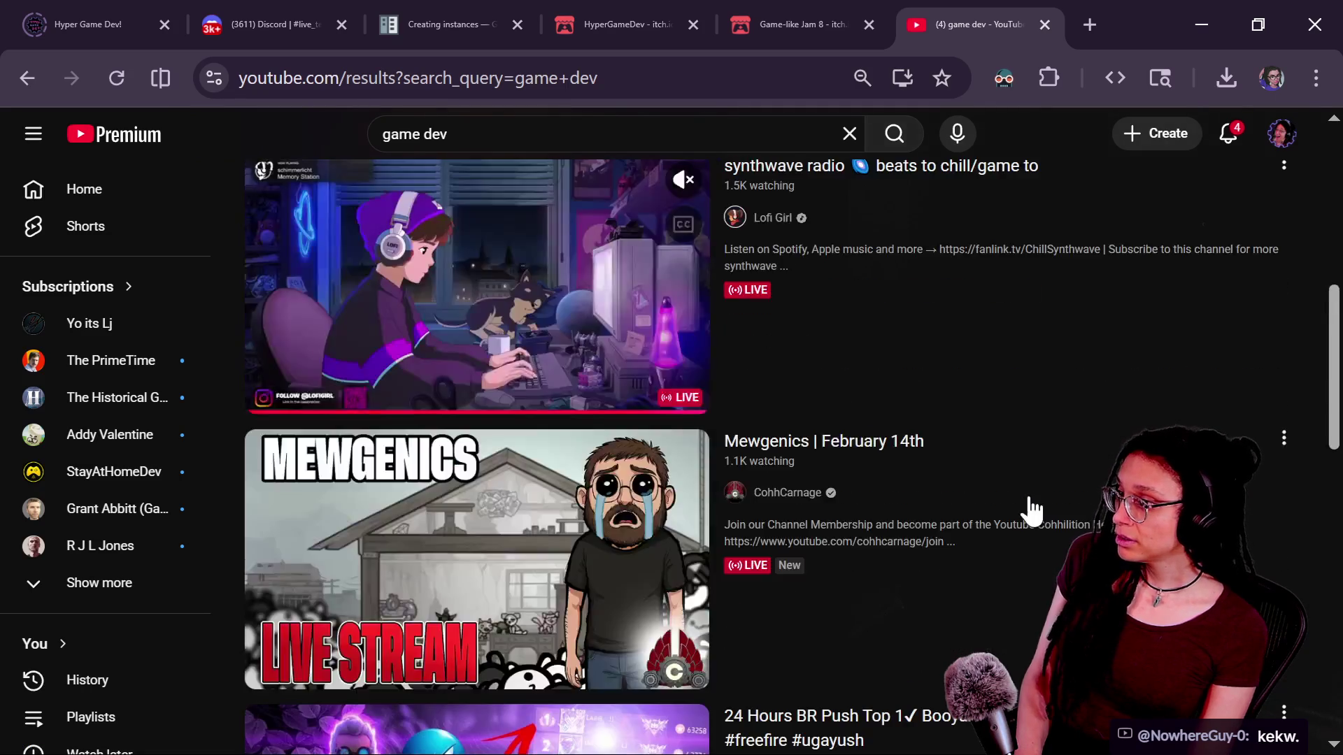
scroll(1032, 510, "up", 3)
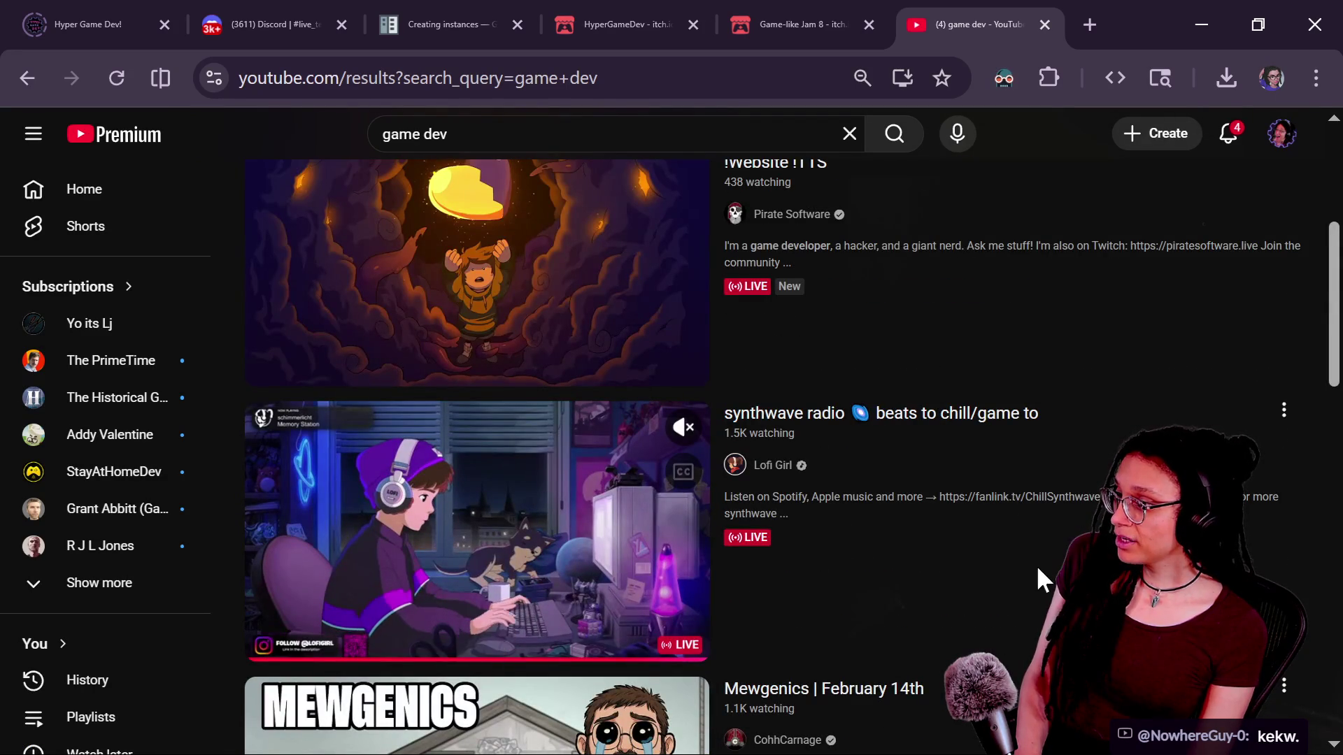
scroll(1043, 577, "down", 3)
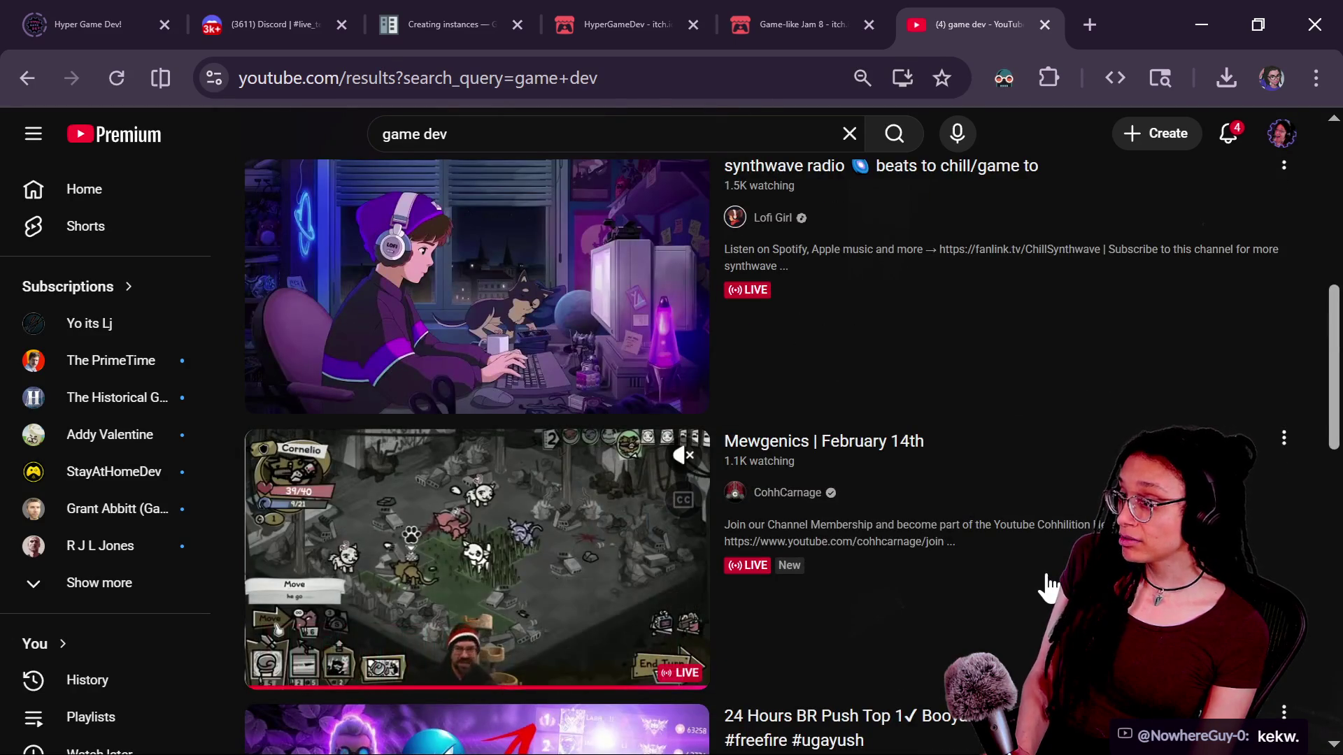
scroll(1047, 586, "up", 2)
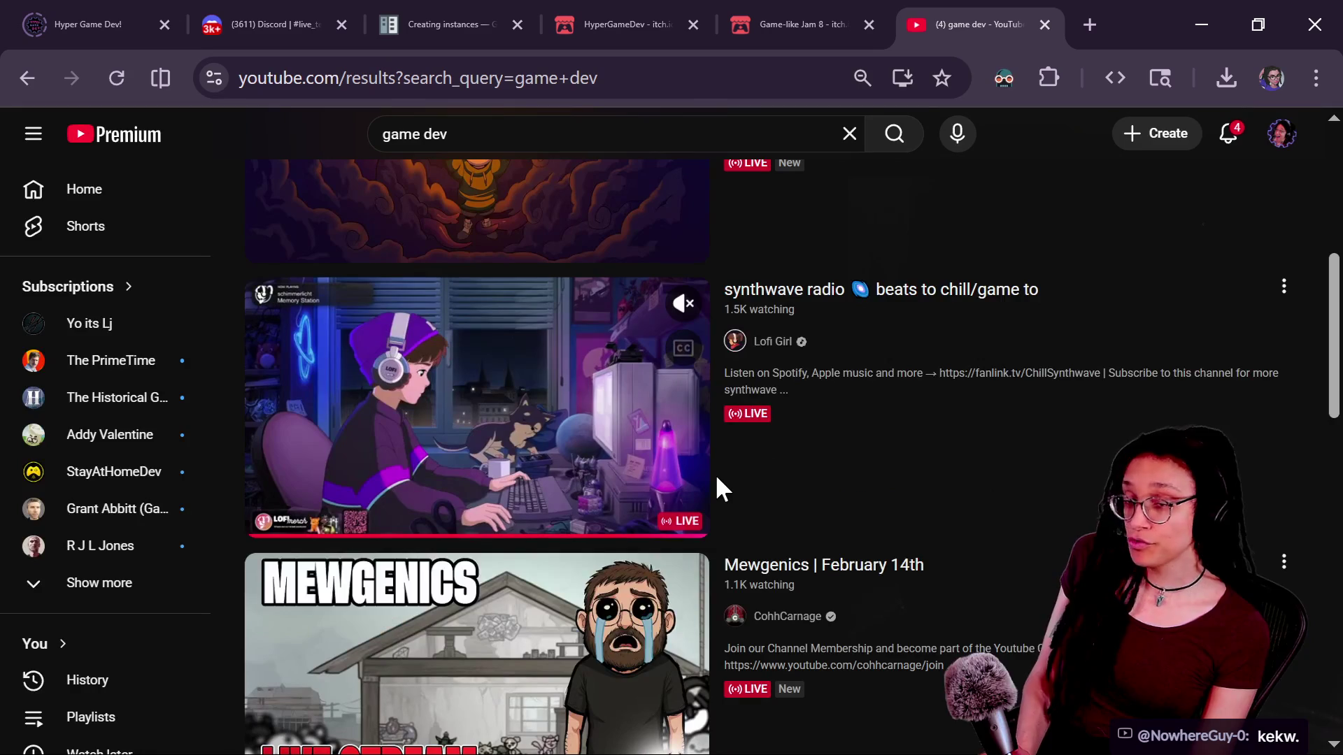
scroll(860, 489, "down", 5)
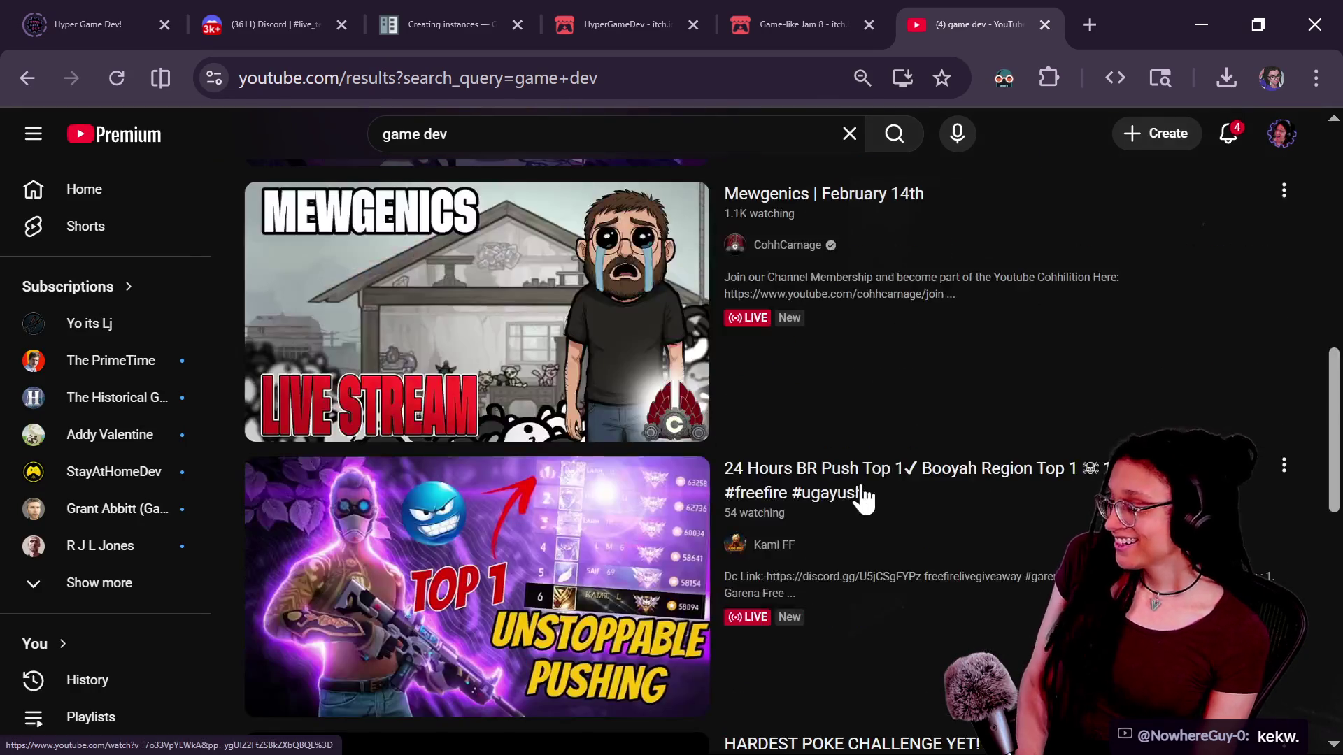
mouse_move(1006, 586)
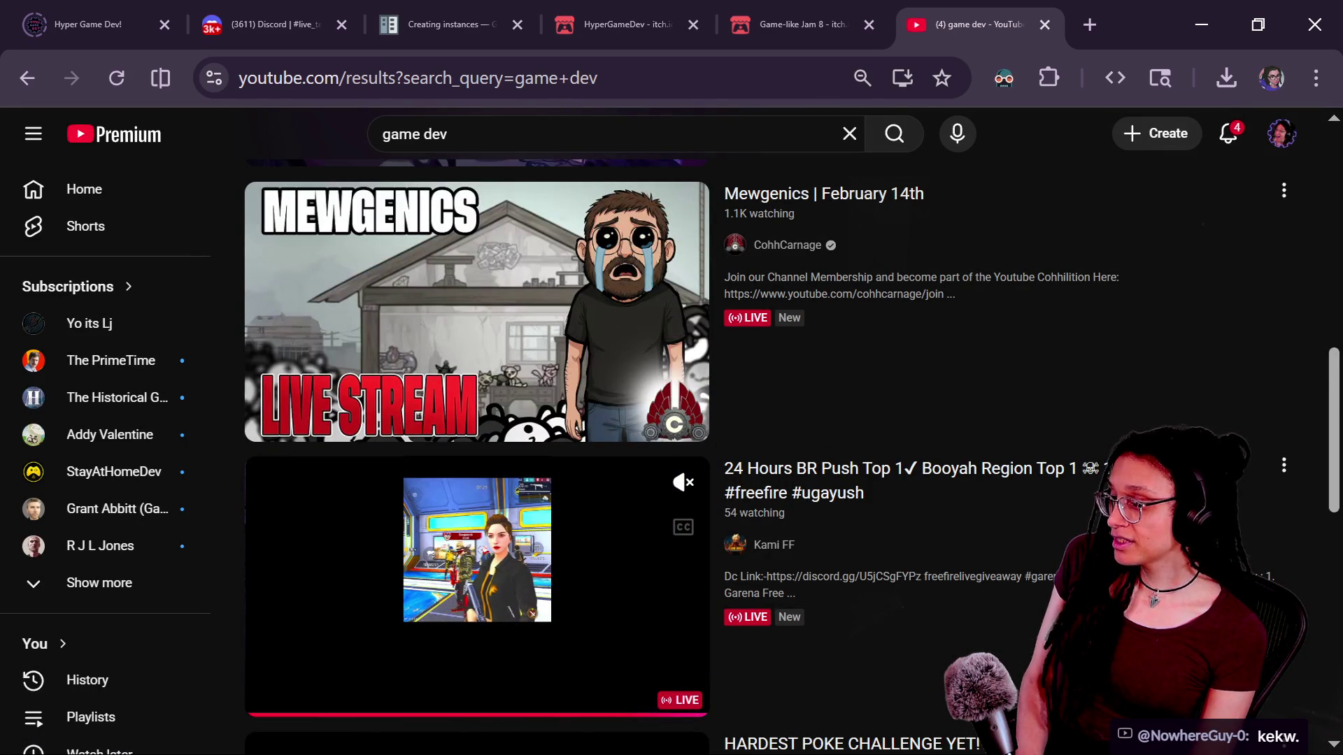
scroll(790, 455, "down", 2)
scroll(790, 454, "down", 7)
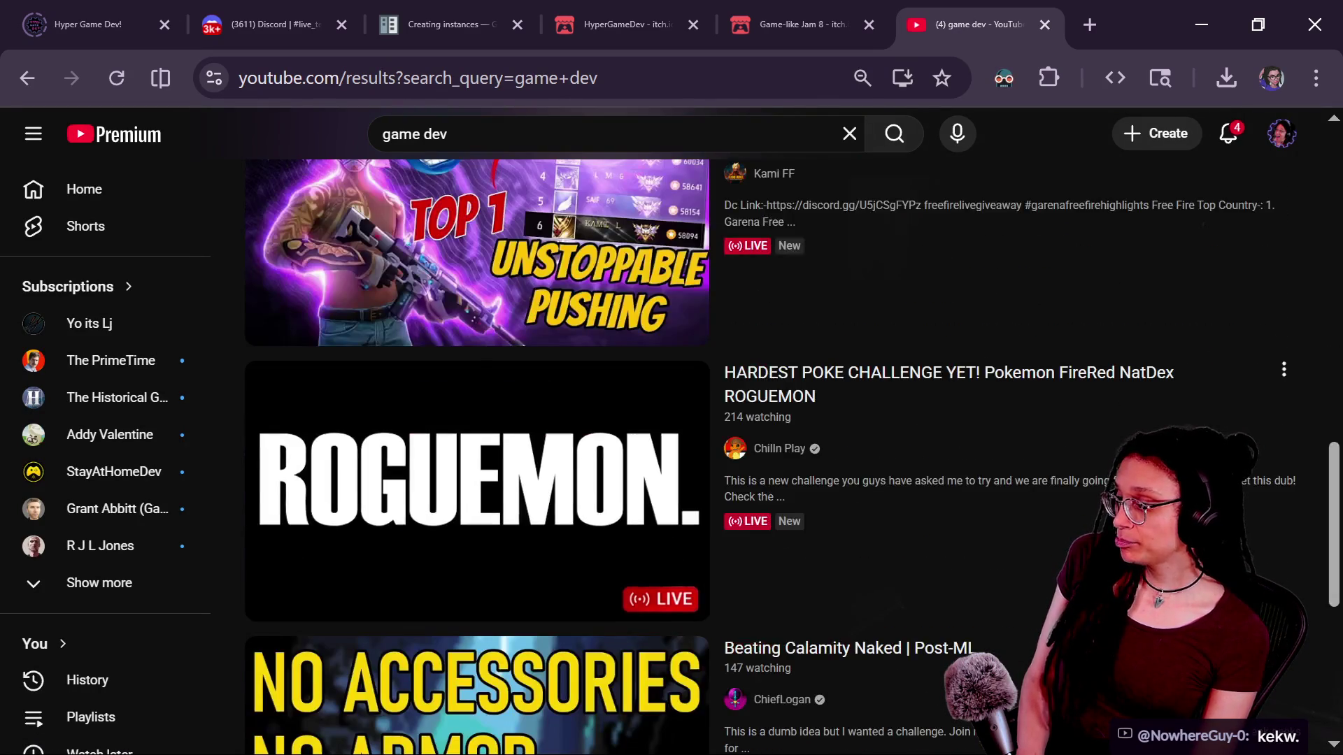
scroll(682, 502, "down", 4)
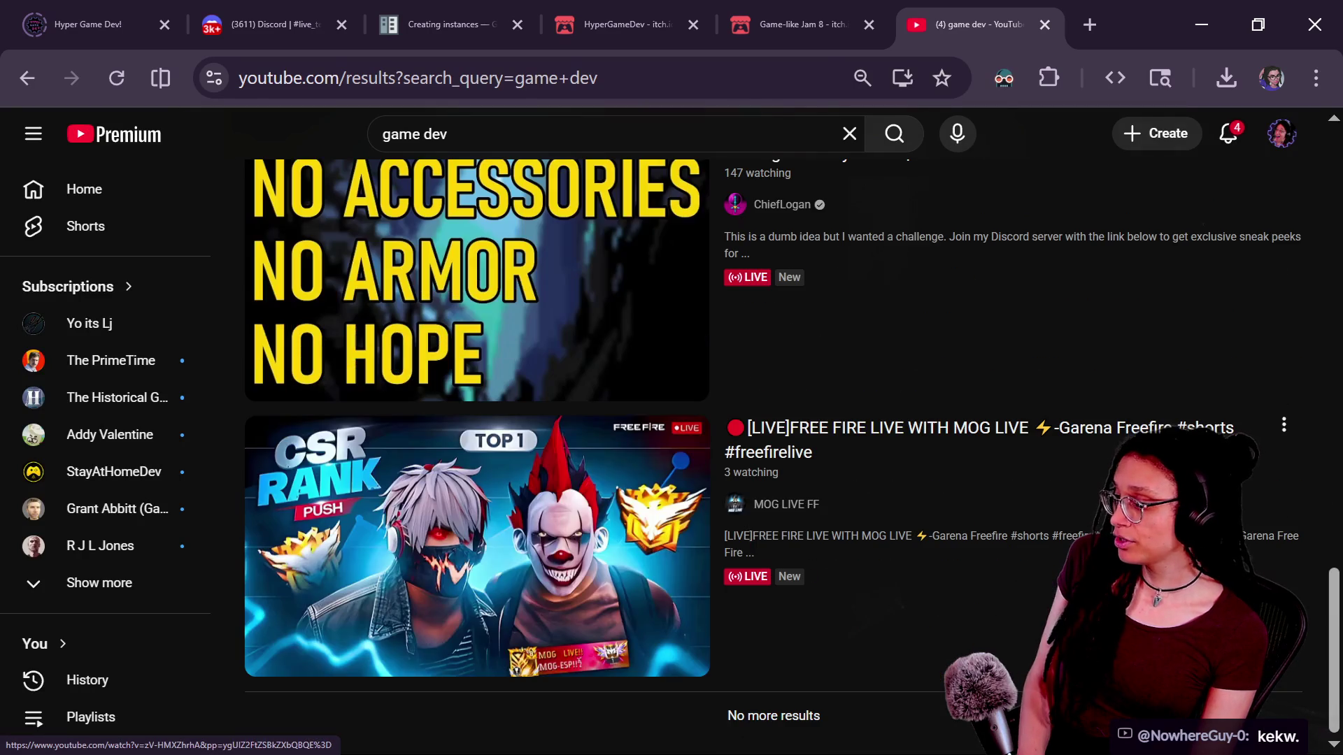
left_click(422, 133)
key("BackSpace")
Search 'gamedev', filter to Live, and open the GAMEDEV HORROR - UNITY 6 stream
key("Return")
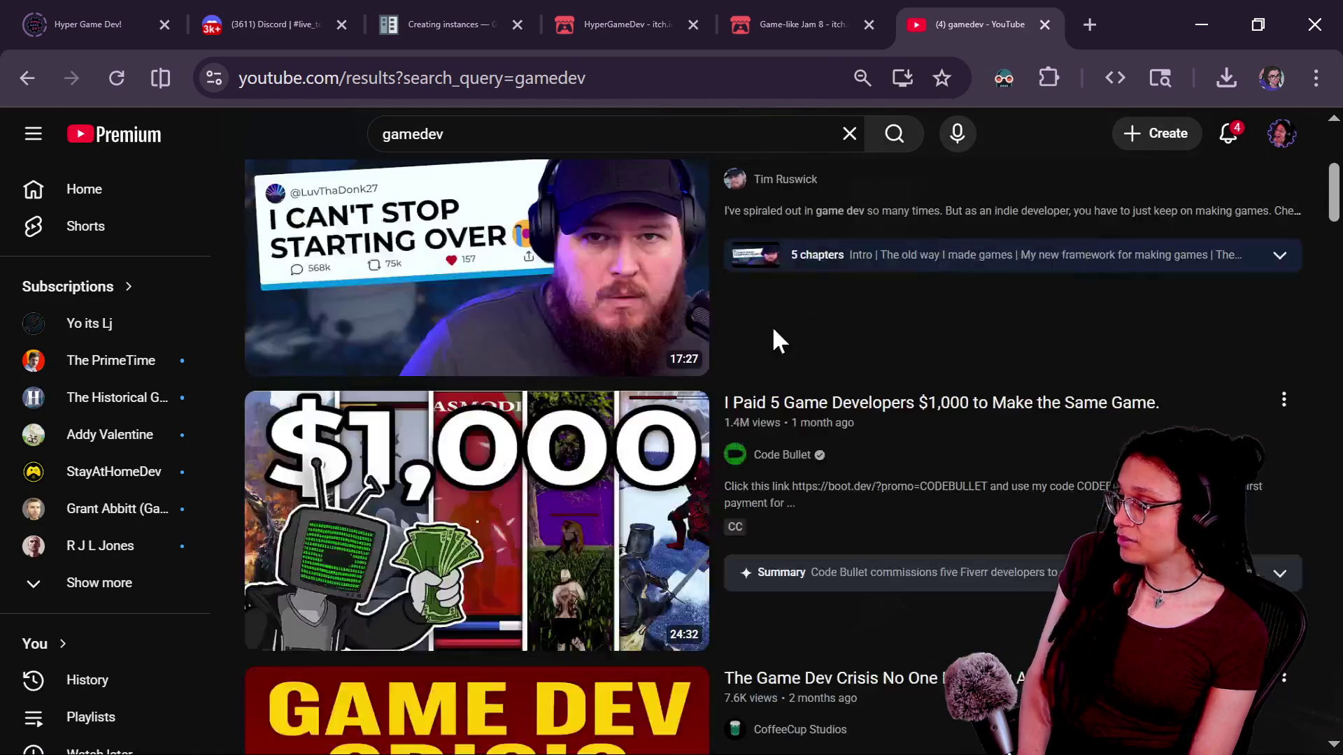
scroll(778, 341, "up", 5)
left_click(757, 206)
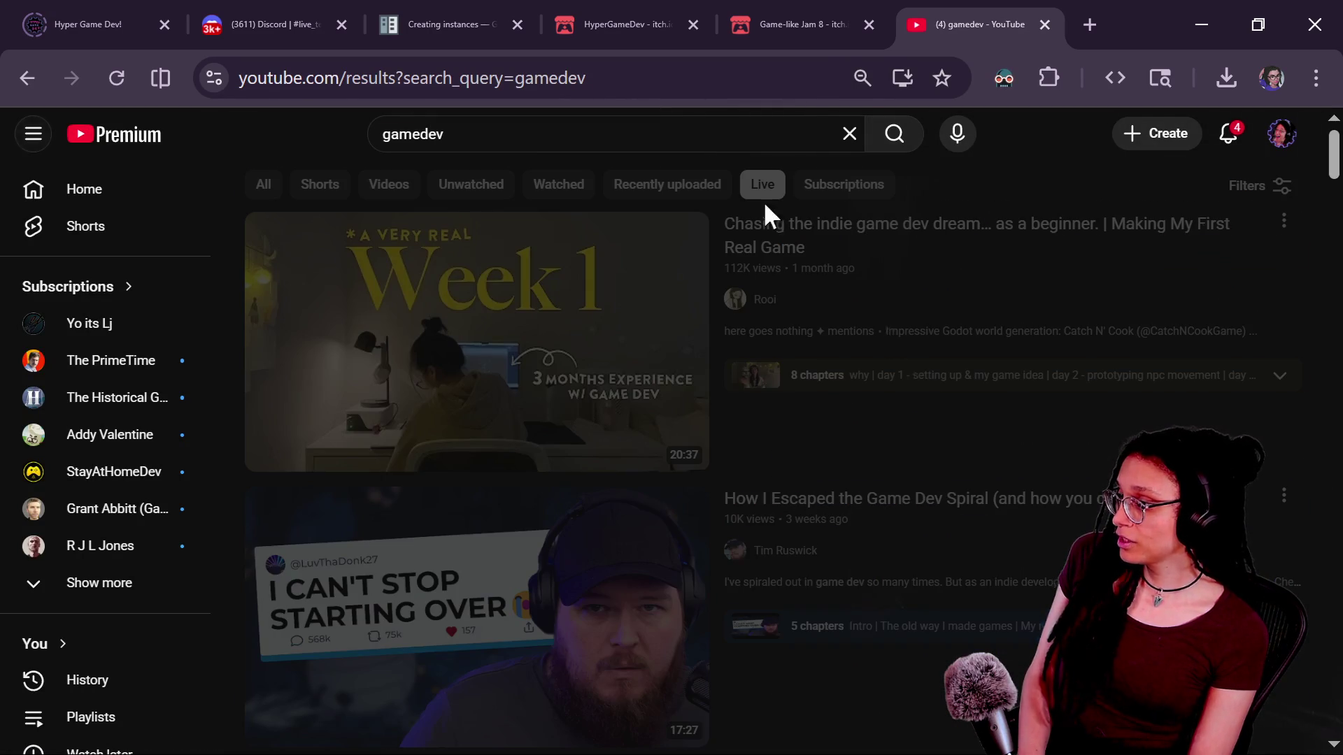
scroll(892, 502, "down", 3)
scroll(892, 502, "up", 3)
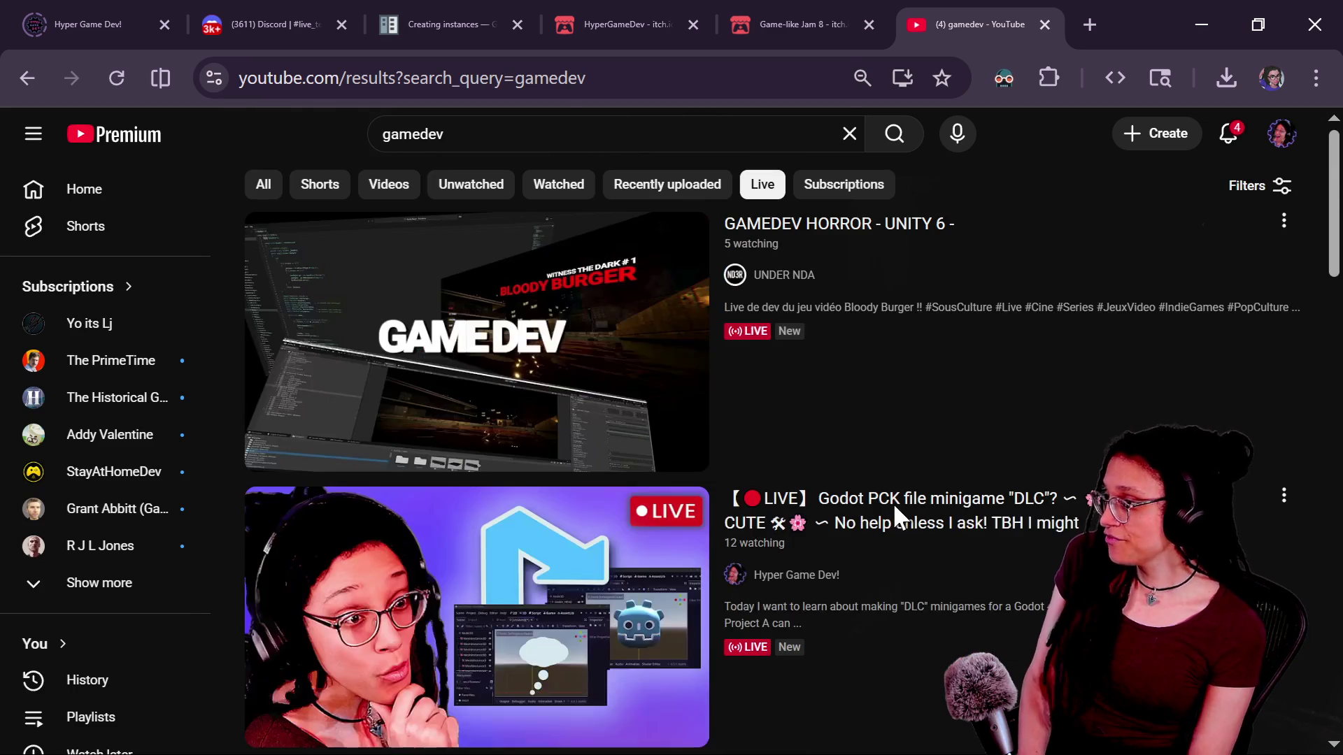
left_click(815, 238)
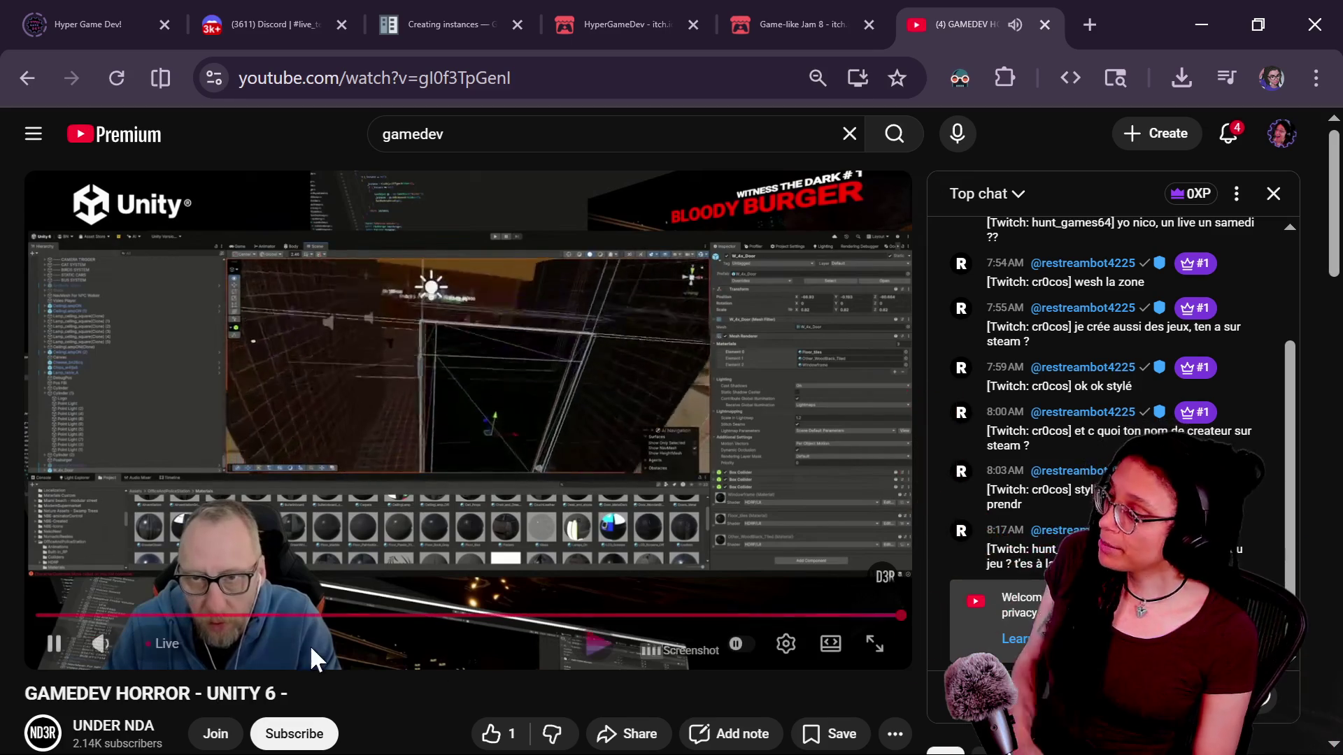
Expand the GAMEDEV HORROR stream's description and subscribe to the UNDER NDA channel
scroll(271, 661, "down", 2)
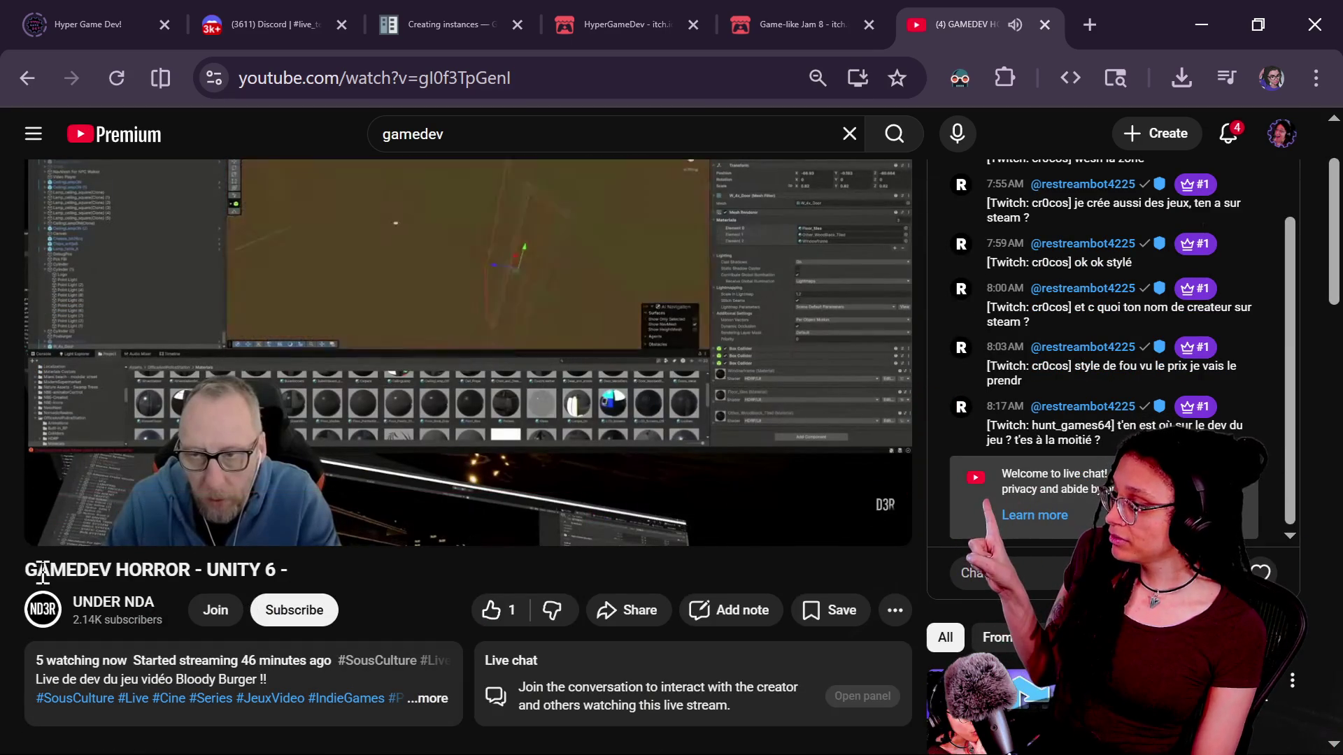
mouse_move(26, 570)
left_mouse_down()
mouse_move(286, 570)
mouse_move(191, 569)
left_mouse_up()
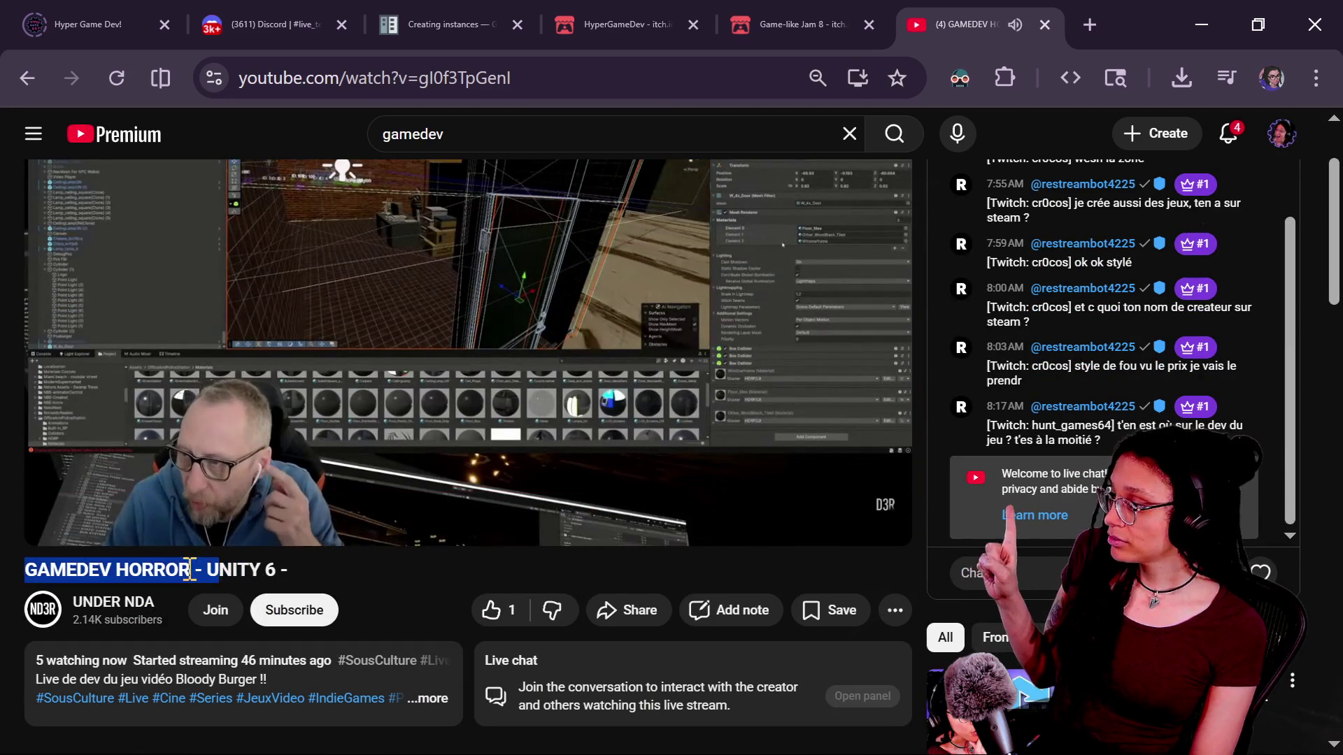
left_click(191, 570)
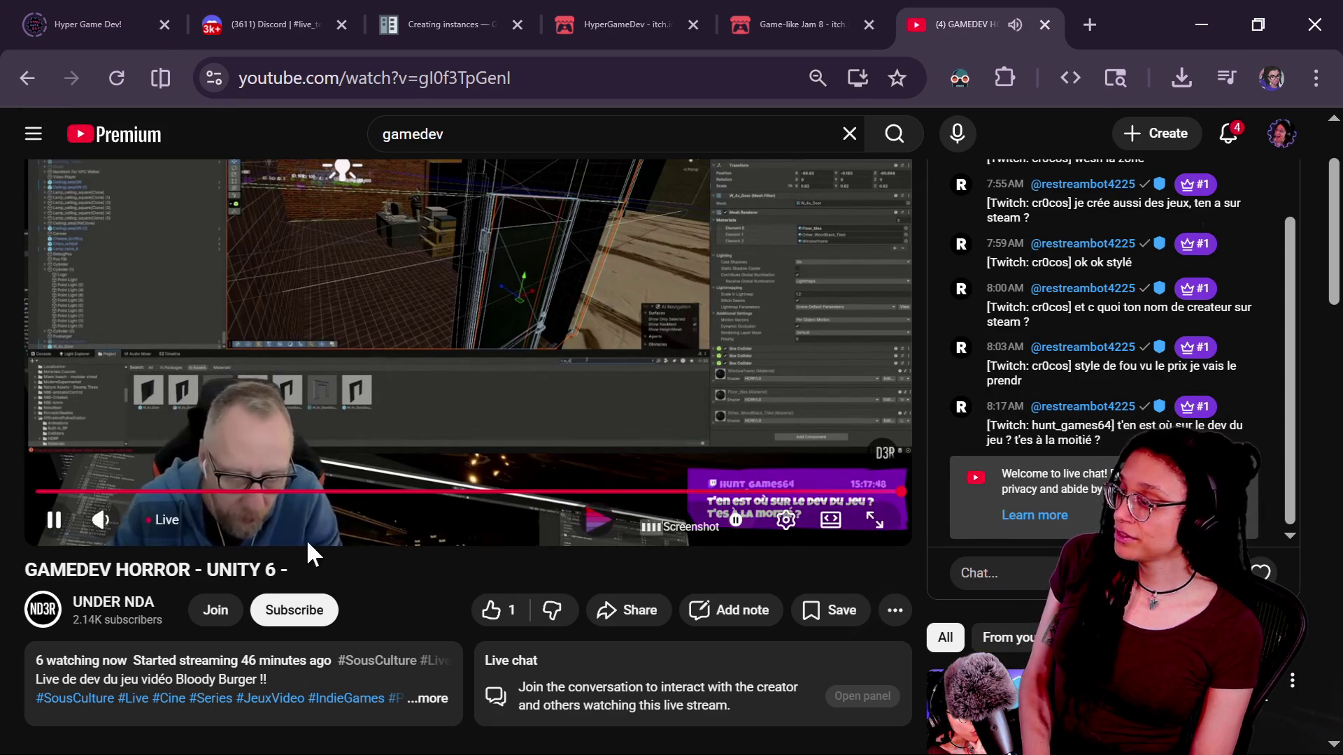
left_click(316, 649)
left_click(325, 612)
left_click(27, 78)
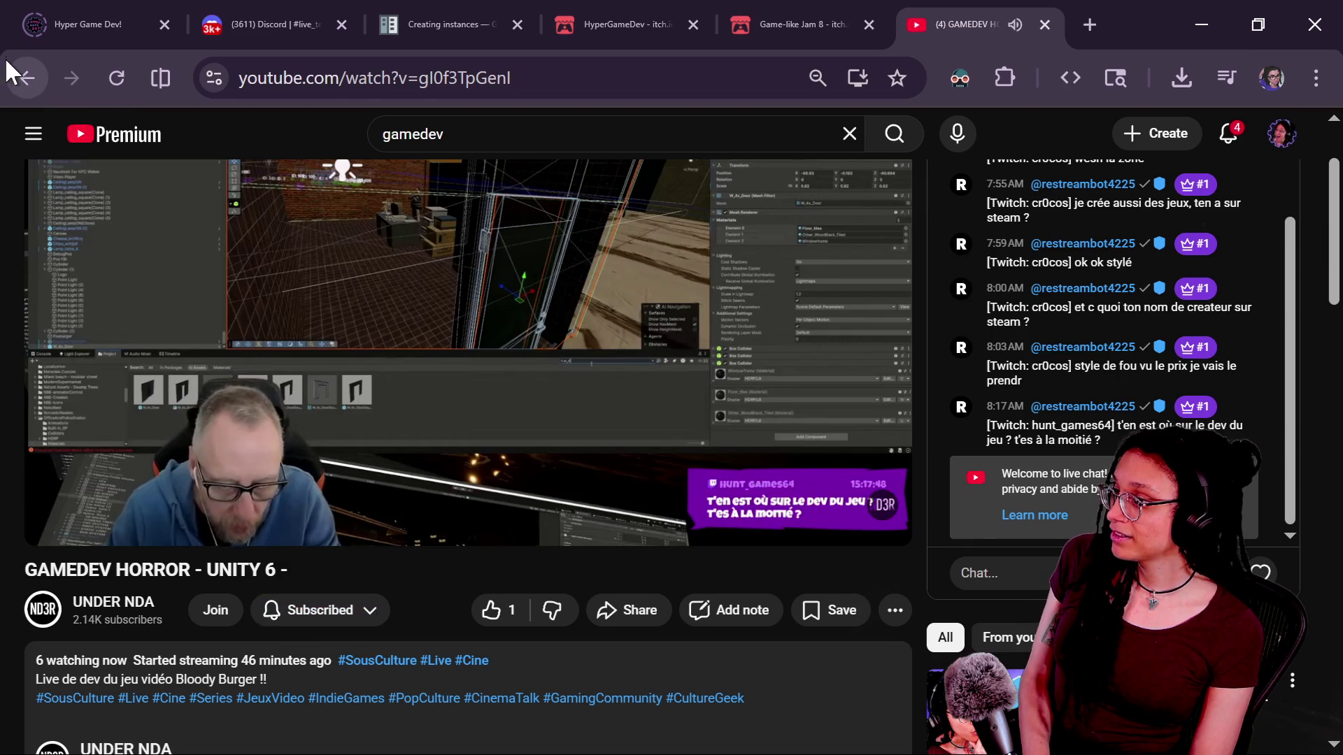
Open the CAI UWE development stream and jump back to an earlier point in it
scroll(536, 529, "down", 9)
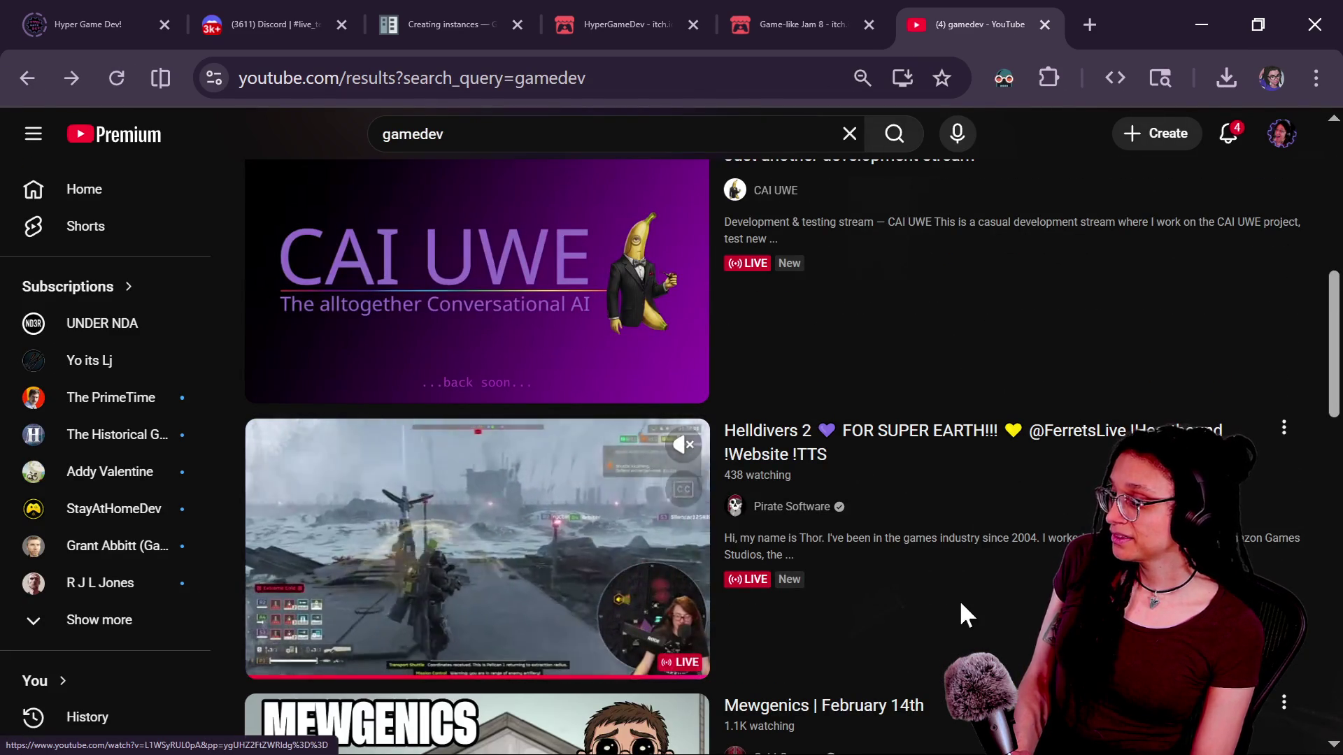
scroll(960, 613, "up", 2)
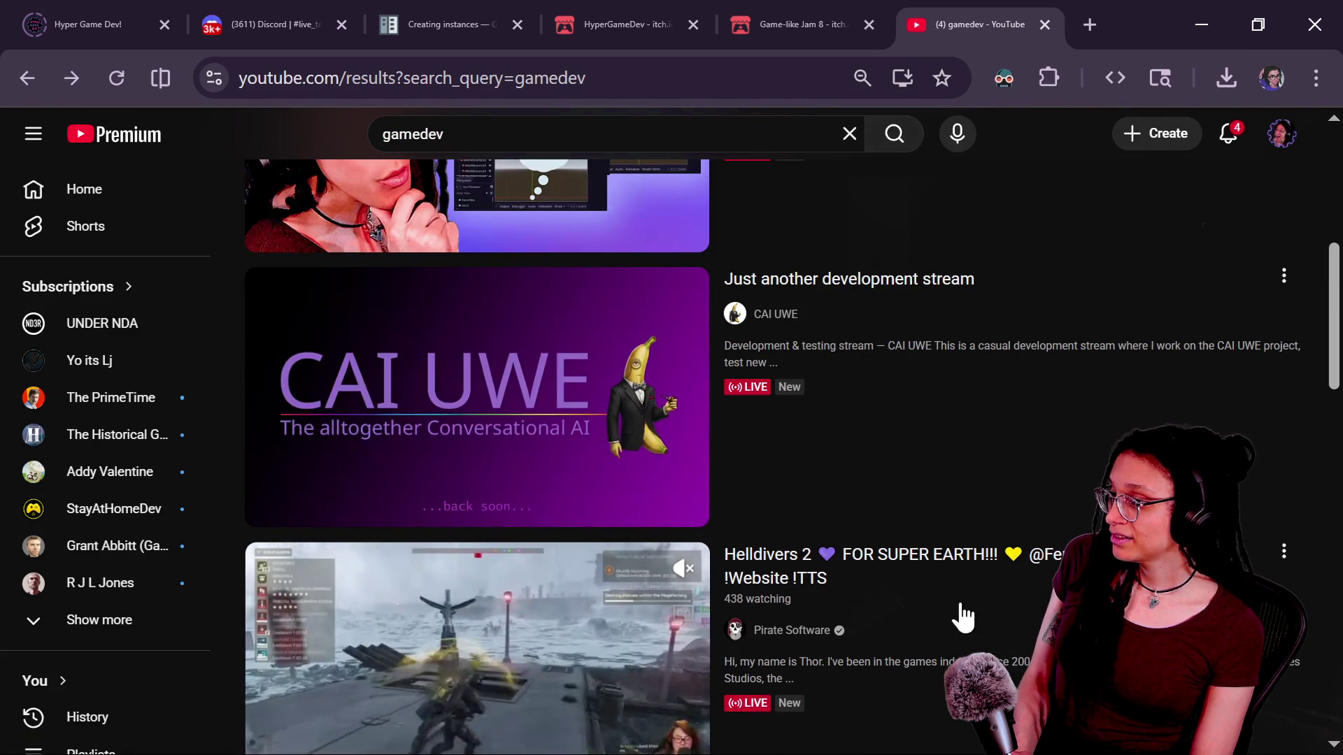
scroll(837, 411, "down", 2)
scroll(791, 350, "up", 2)
mouse_move(691, 381)
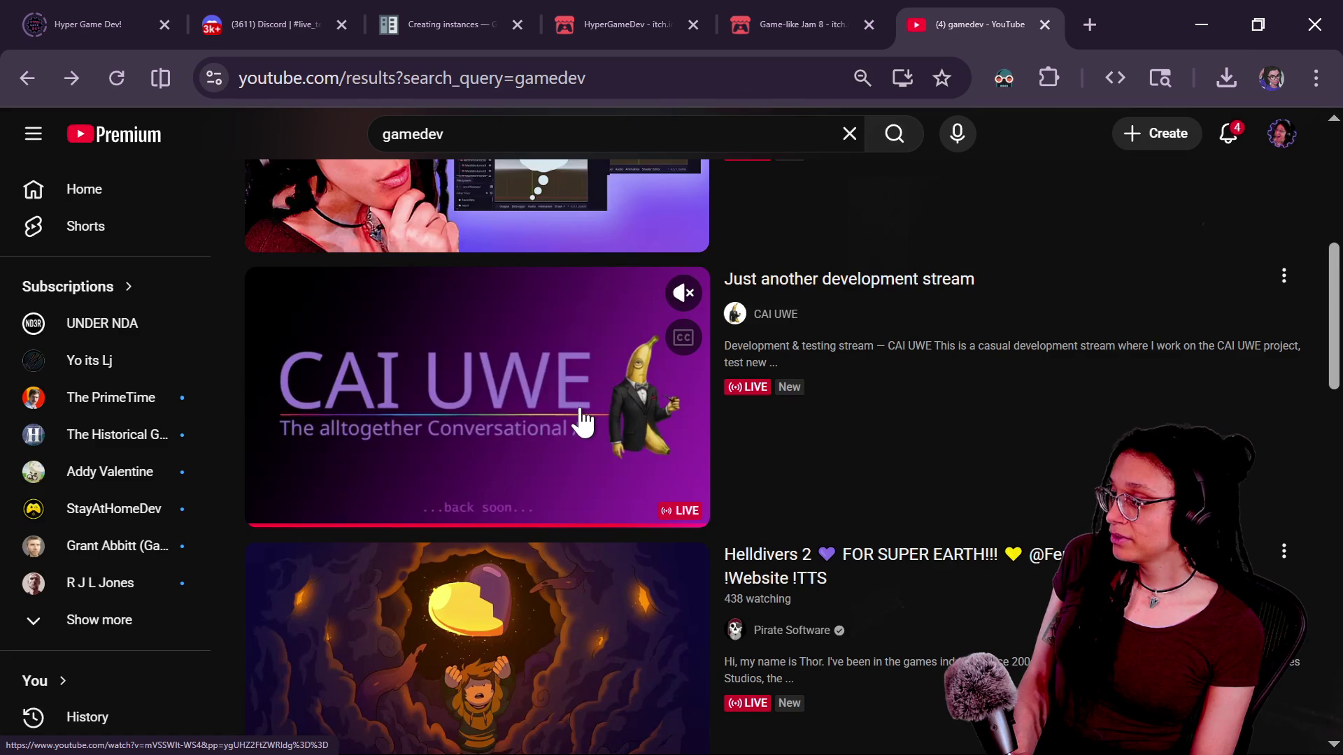
left_click(656, 435)
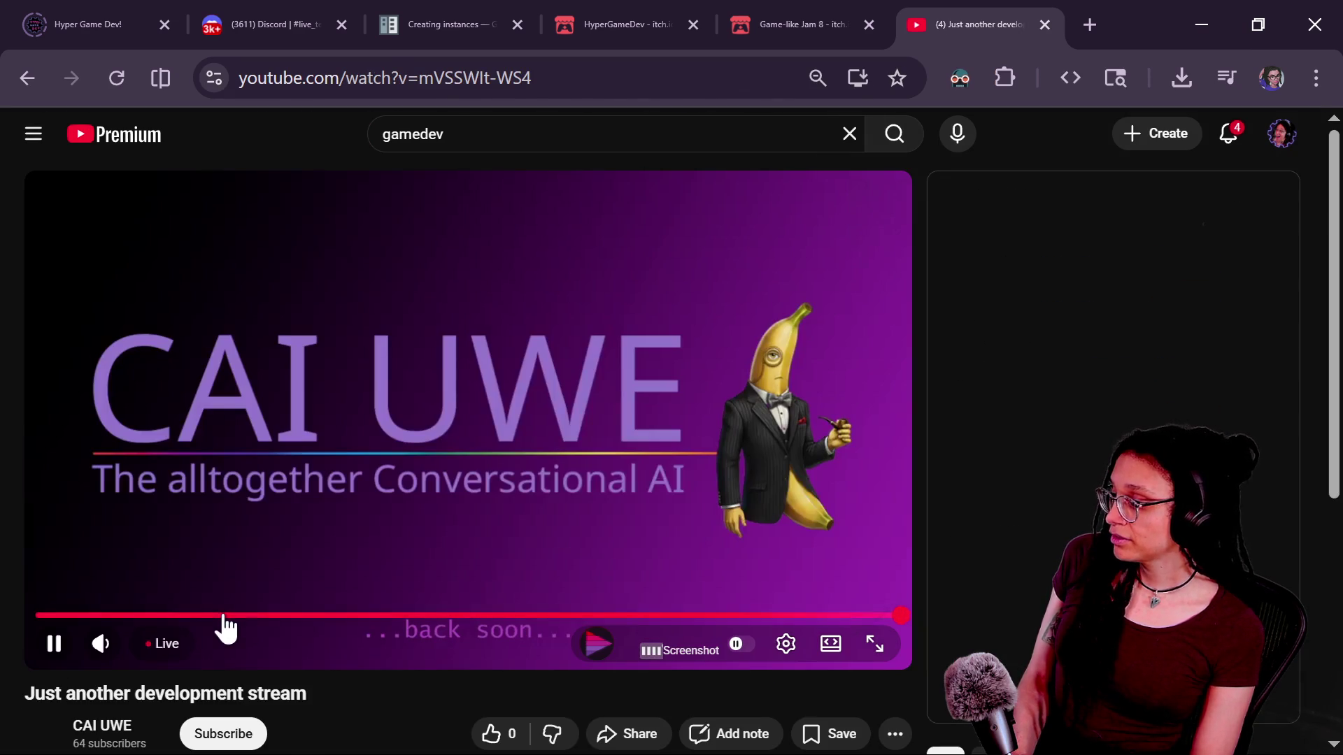
left_click(249, 616)
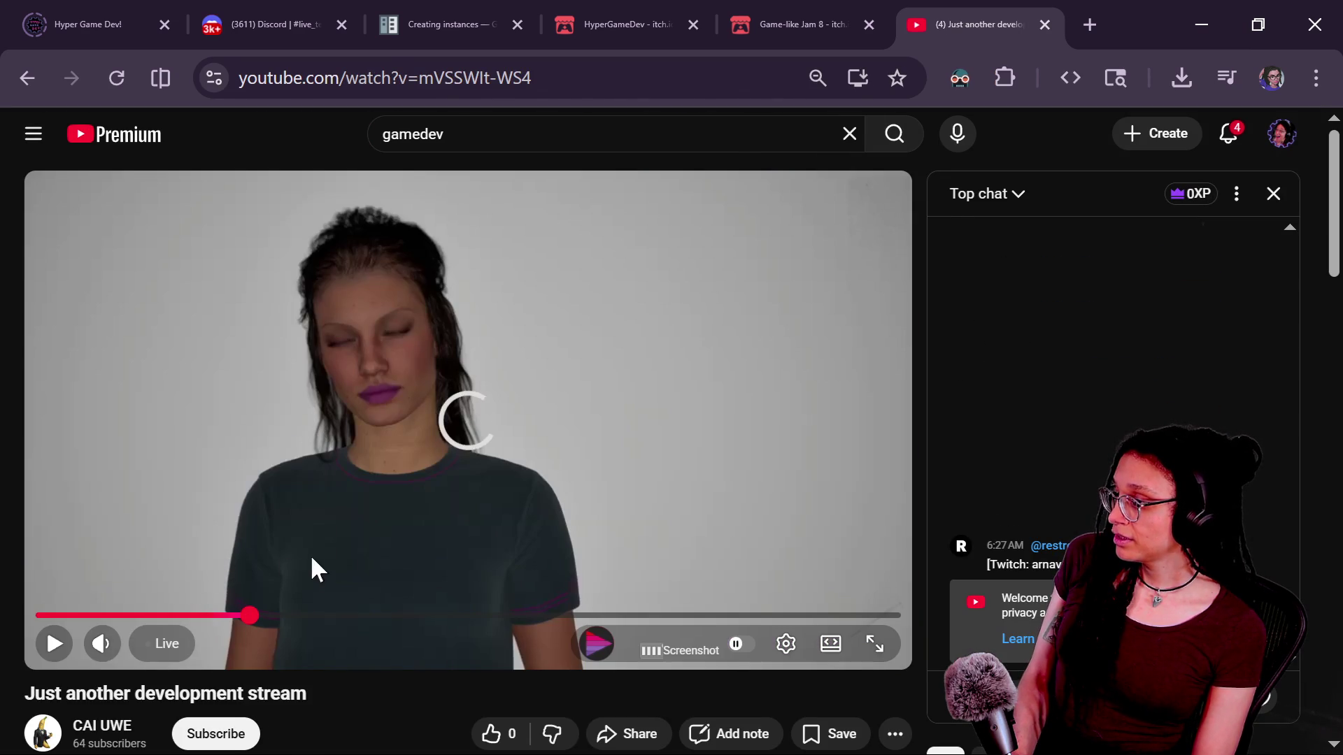
Return to the gamedev results and open the live gamedev coding stream further down
left_click(28, 78)
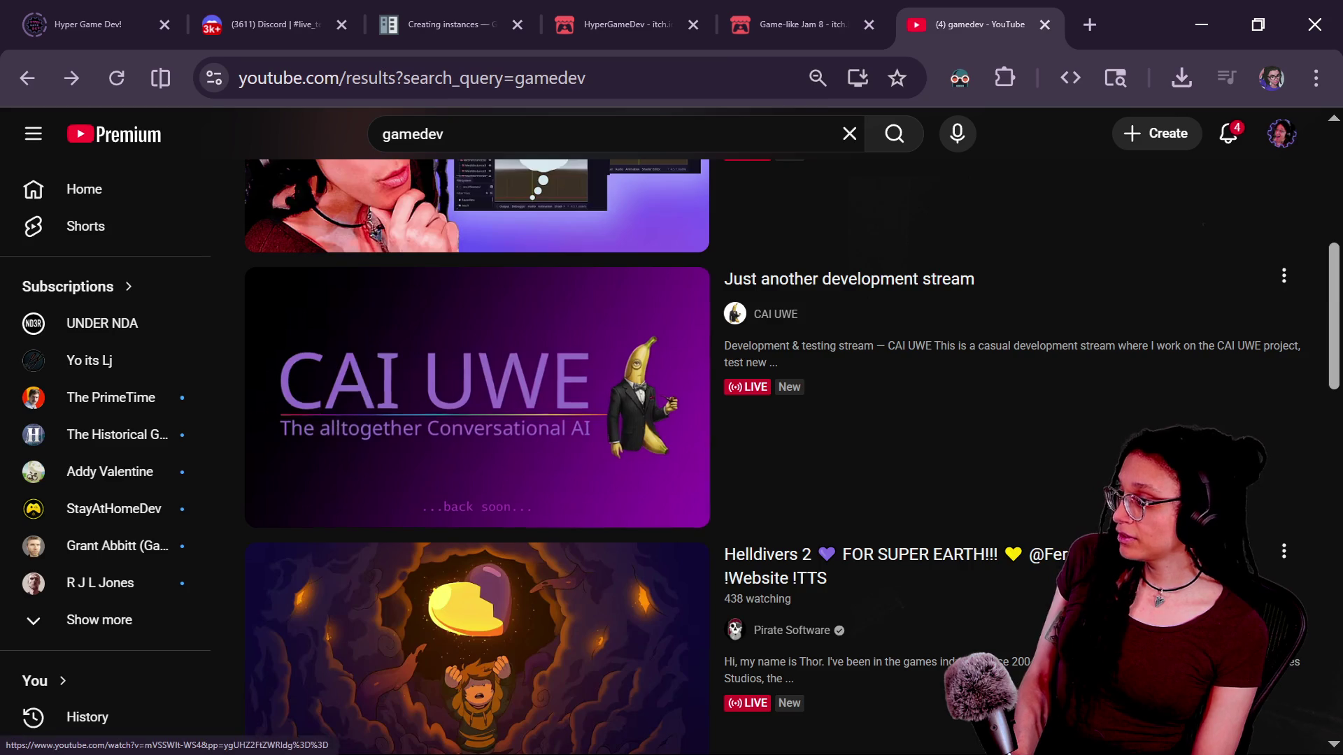
scroll(631, 465, "down", 3)
scroll(650, 468, "down", 6)
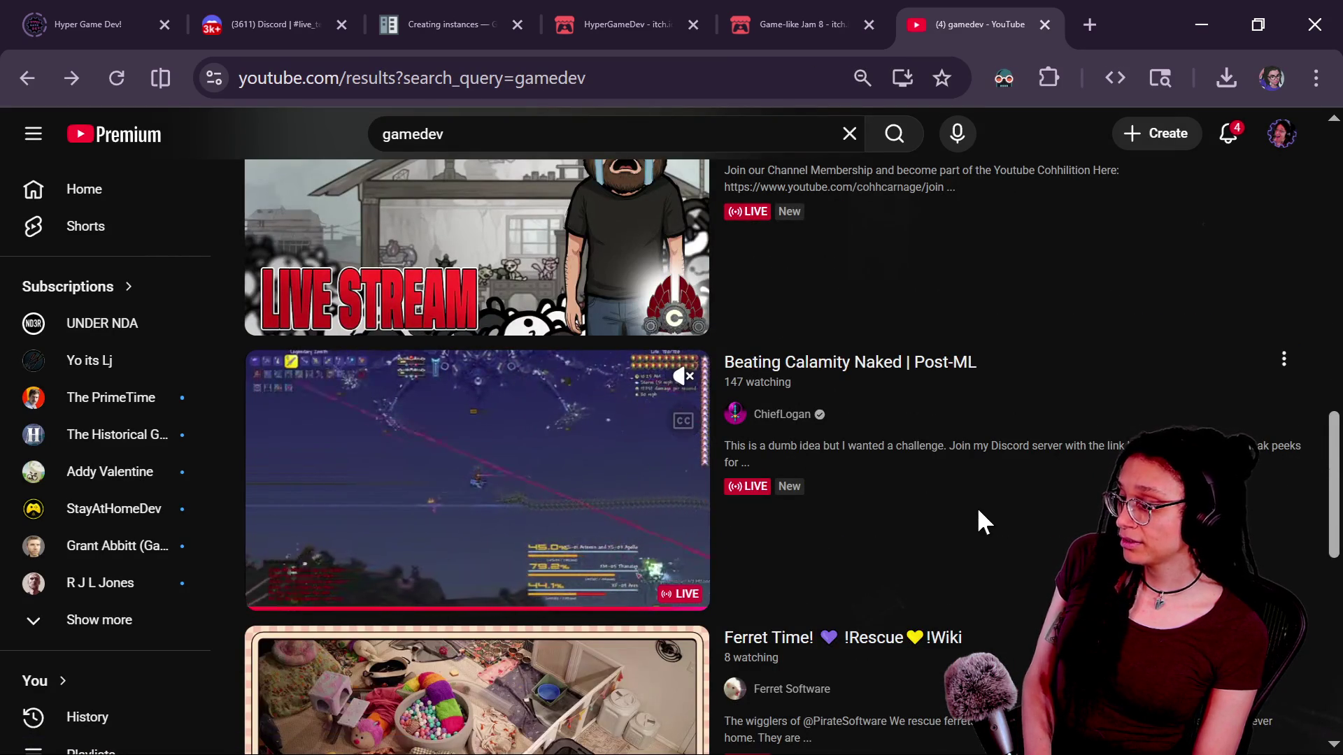
scroll(977, 506, "down", 5)
scroll(977, 506, "down", 3)
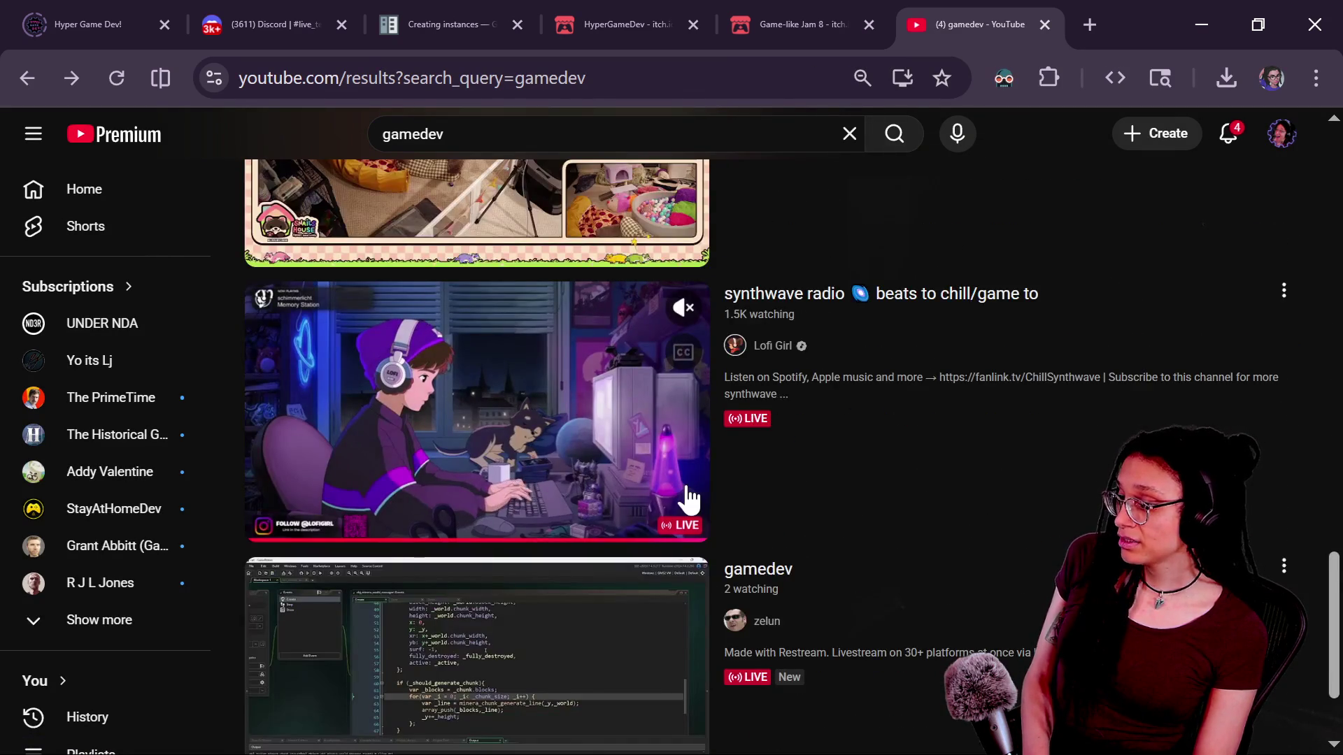
scroll(677, 495, "down", 2)
left_click(608, 581)
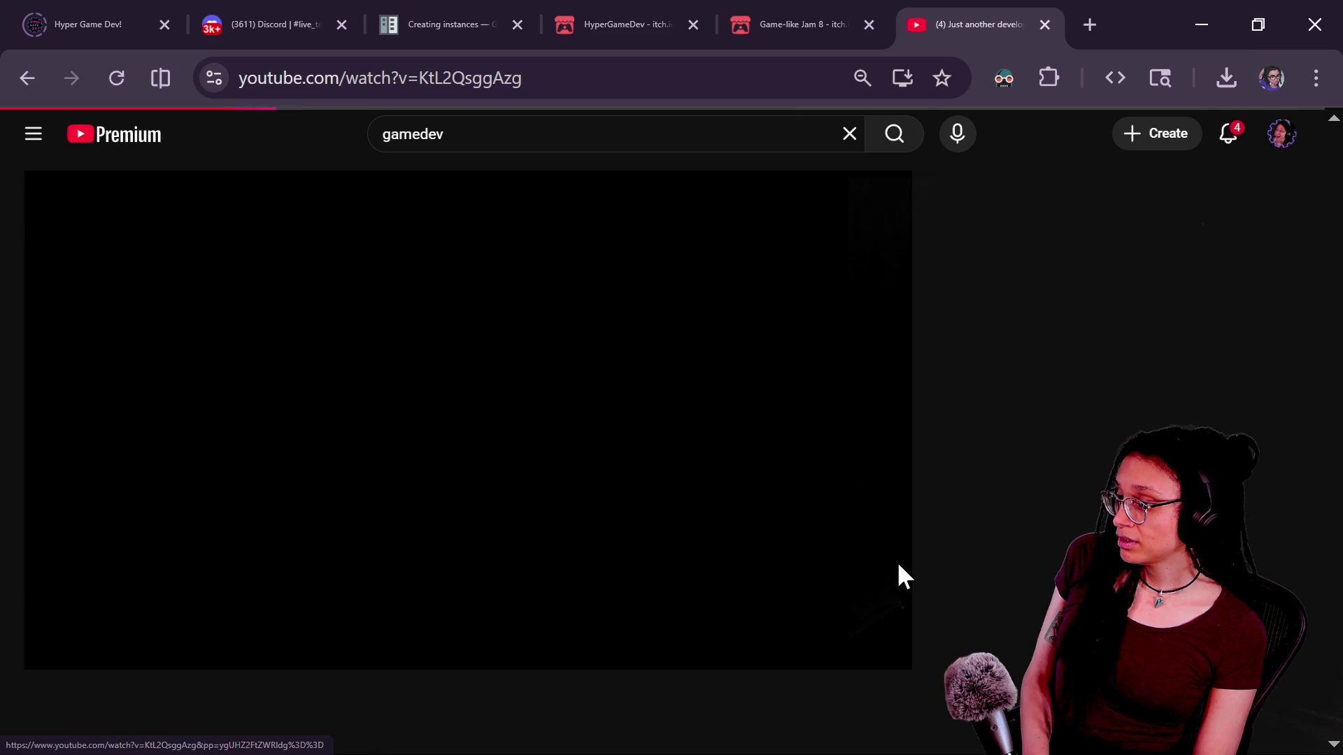
Browse the gamedev coding stream page, select its short description line, then return to the results
scroll(254, 674, "down", 4)
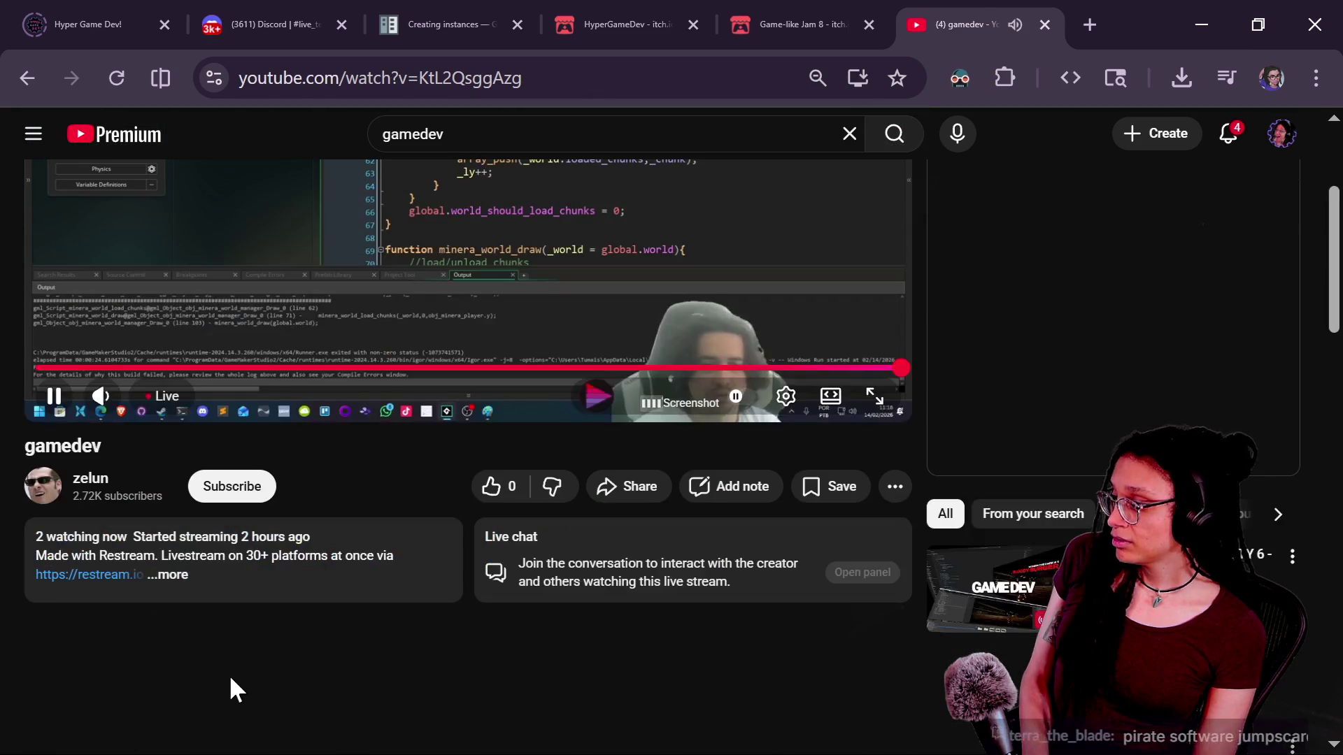
scroll(352, 635, "up", 4)
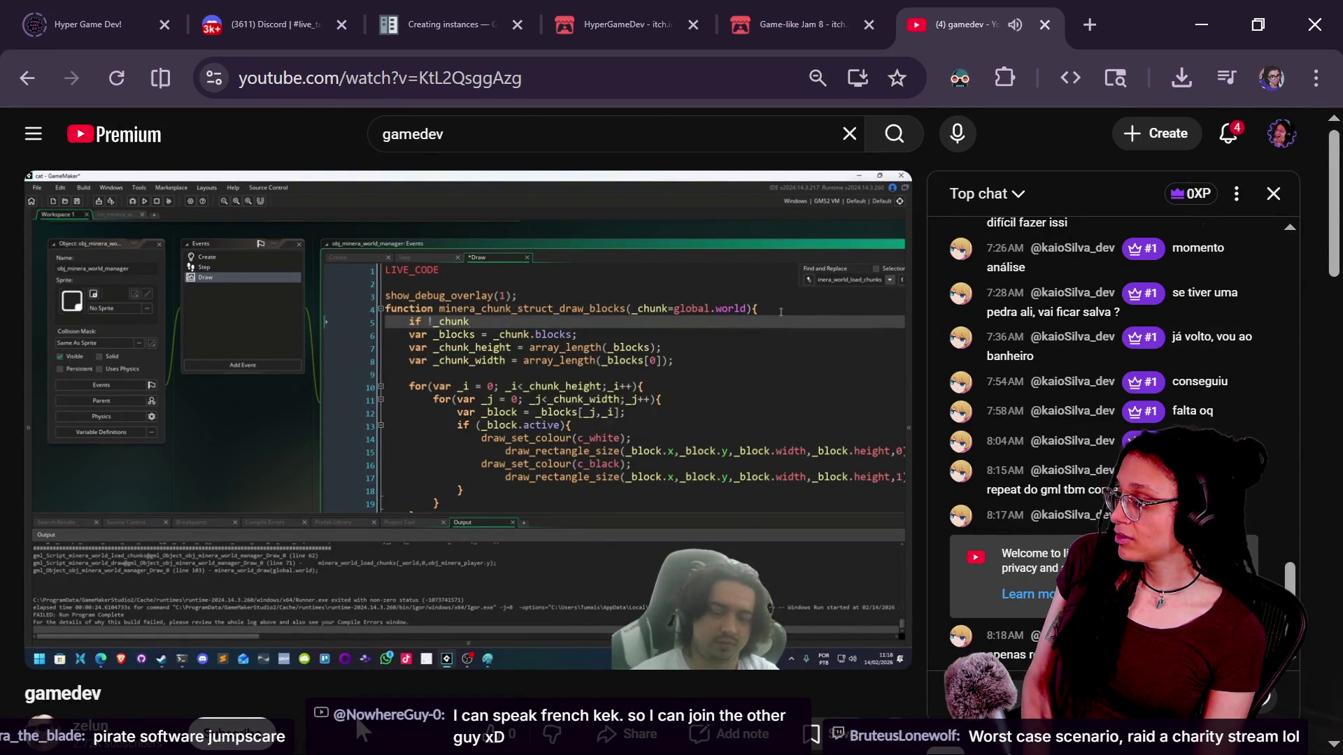
scroll(360, 731, "down", 2)
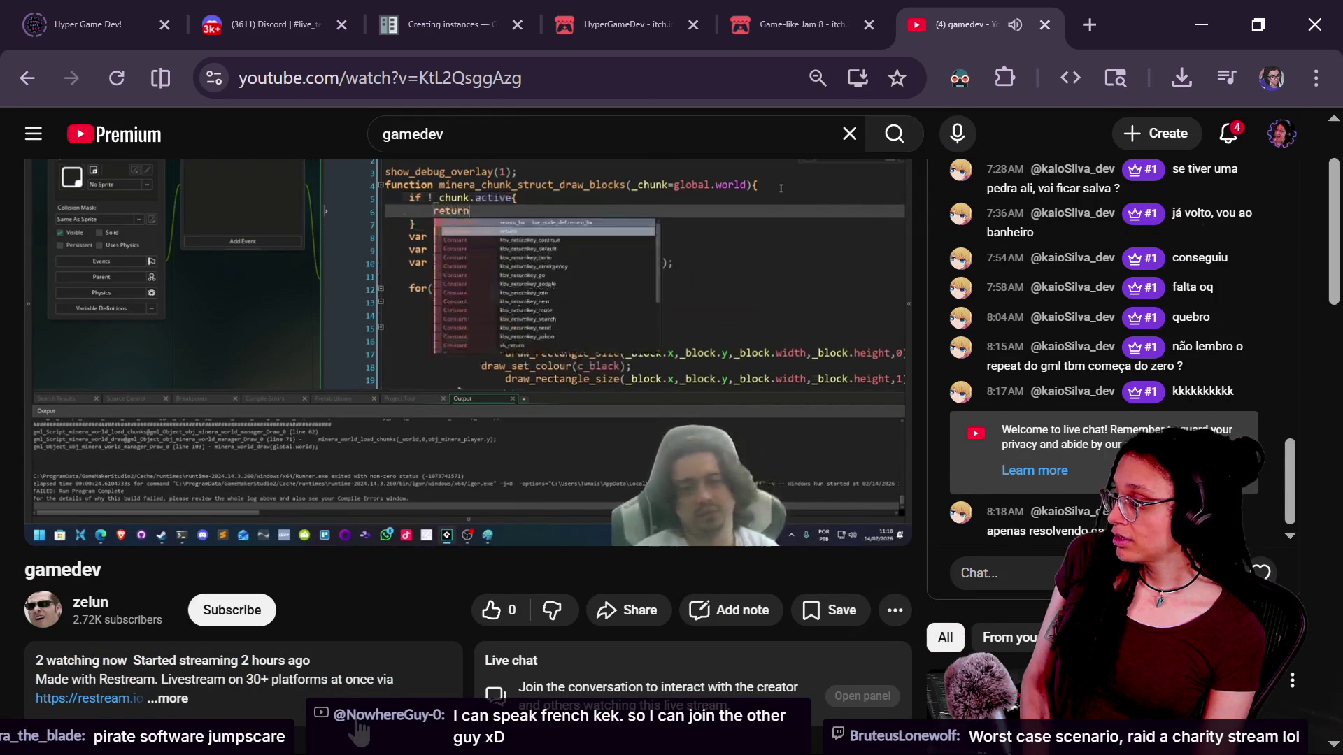
scroll(360, 731, "up", 2)
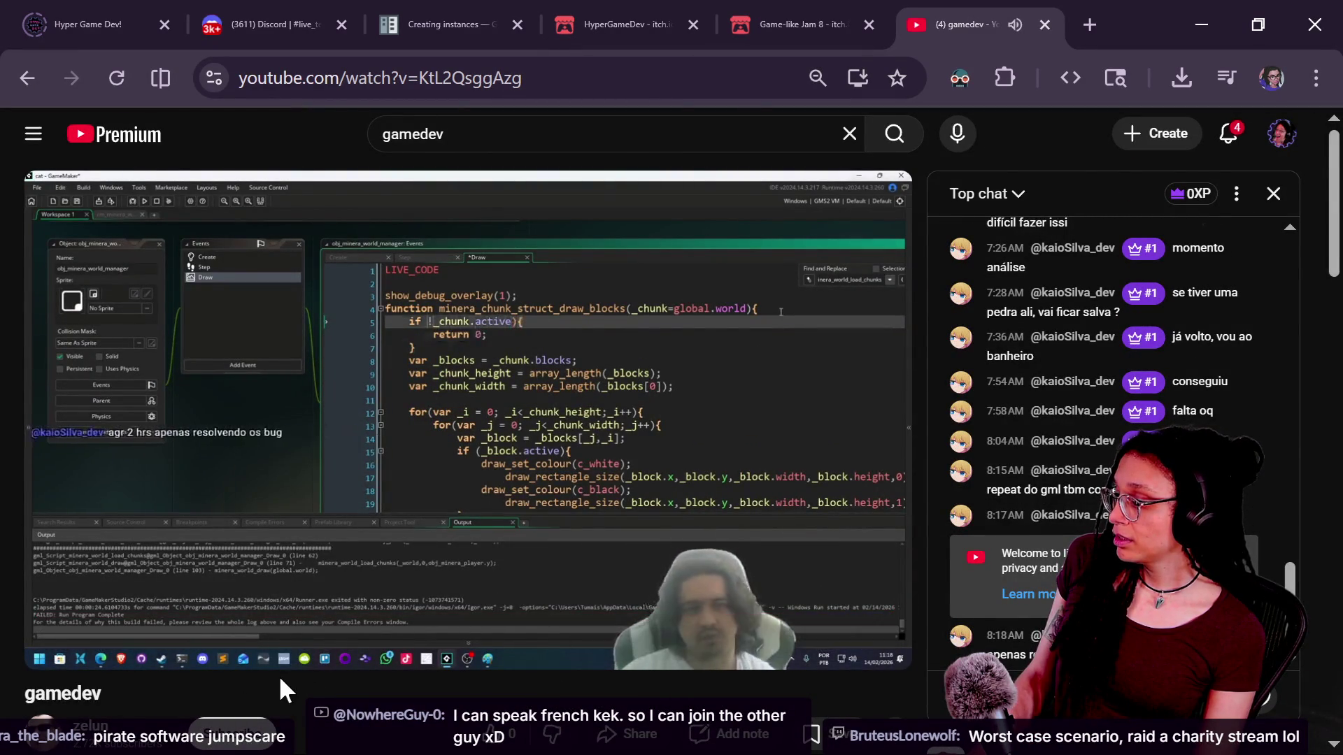
scroll(279, 674, "down", 4)
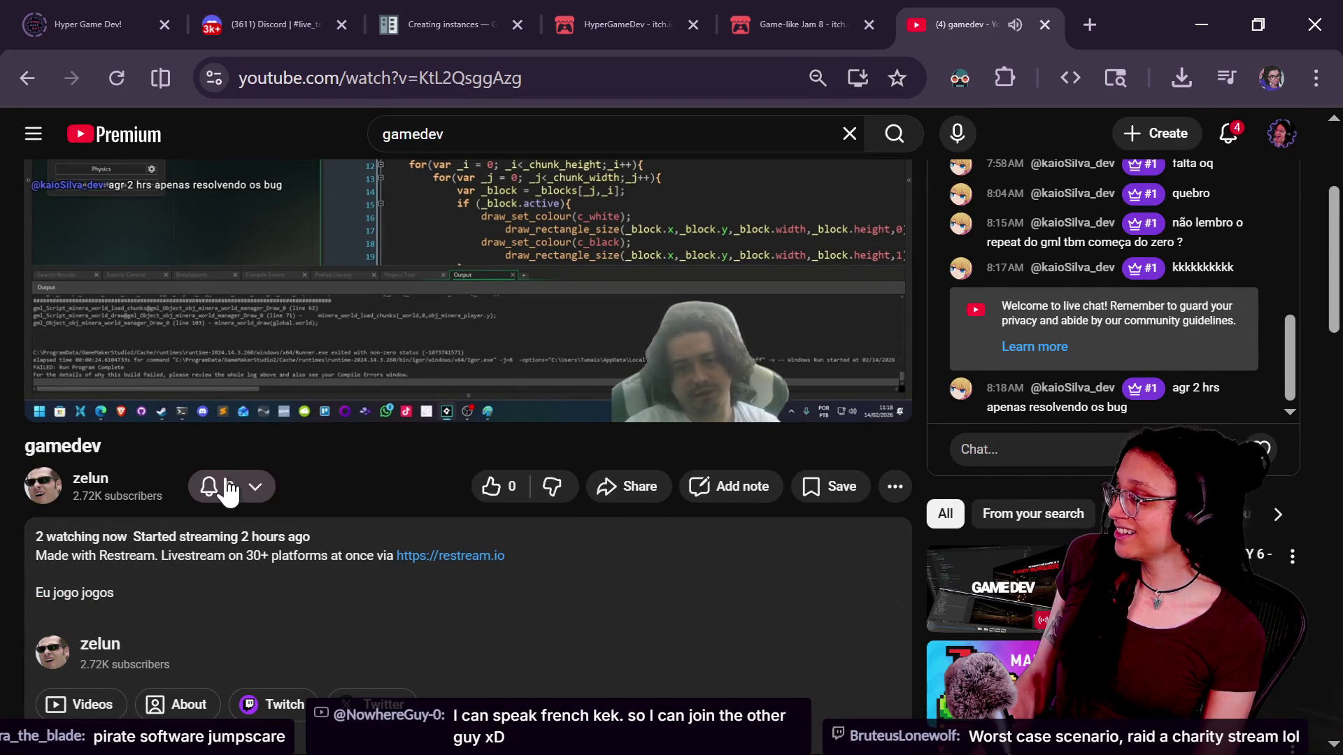
scroll(135, 455, "up", 4)
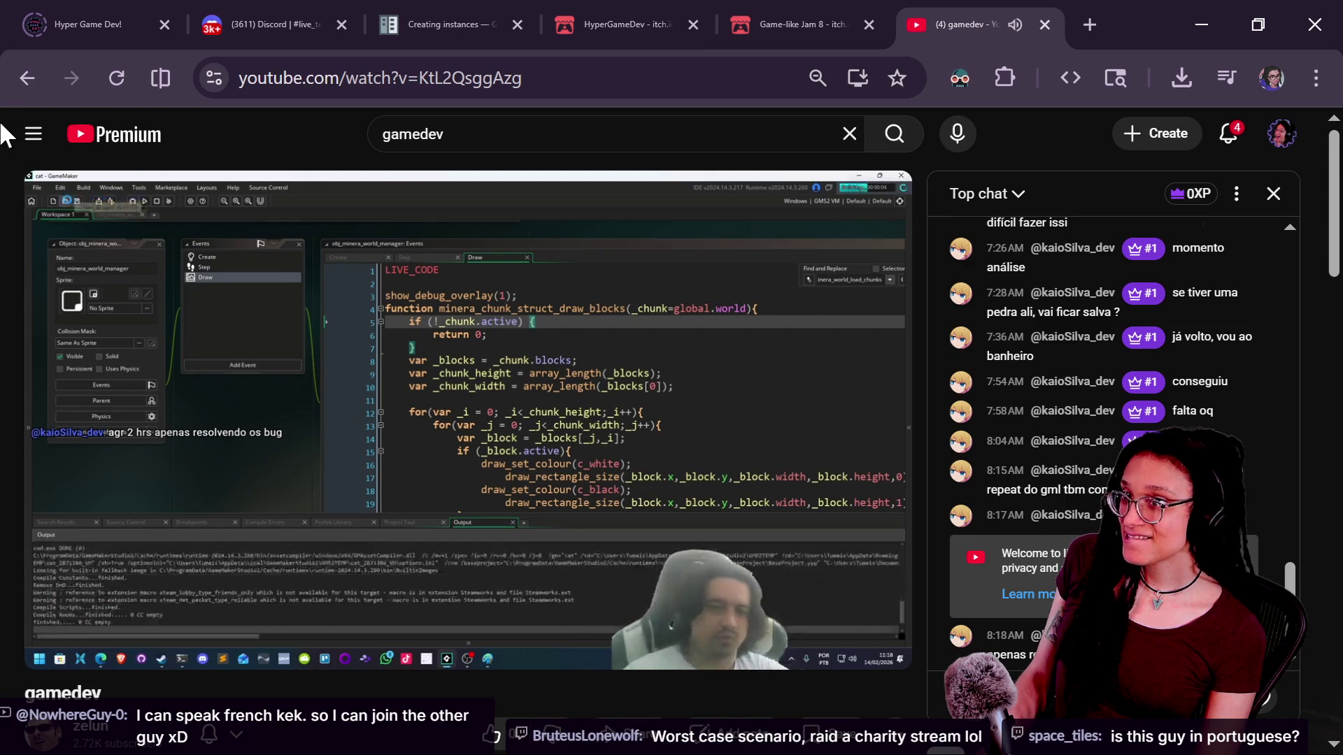
scroll(153, 258, "down", 3)
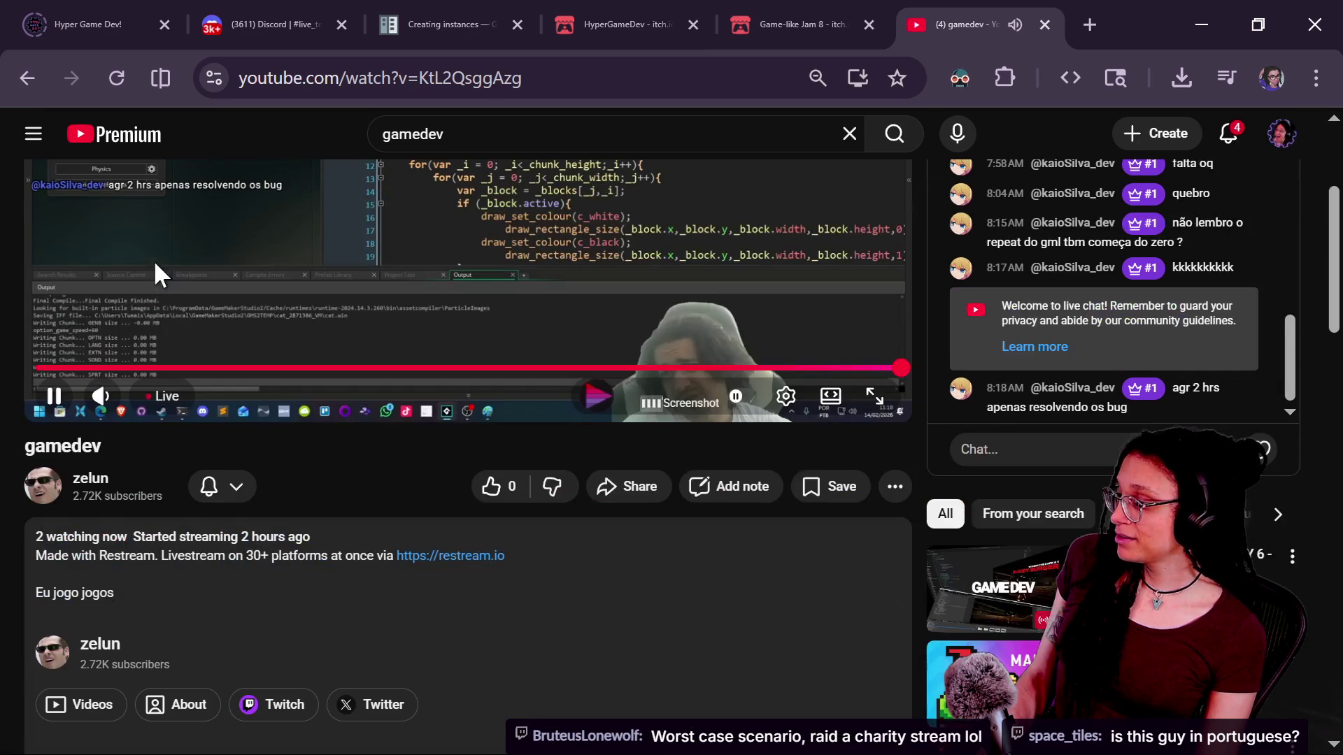
triple_click(42, 596)
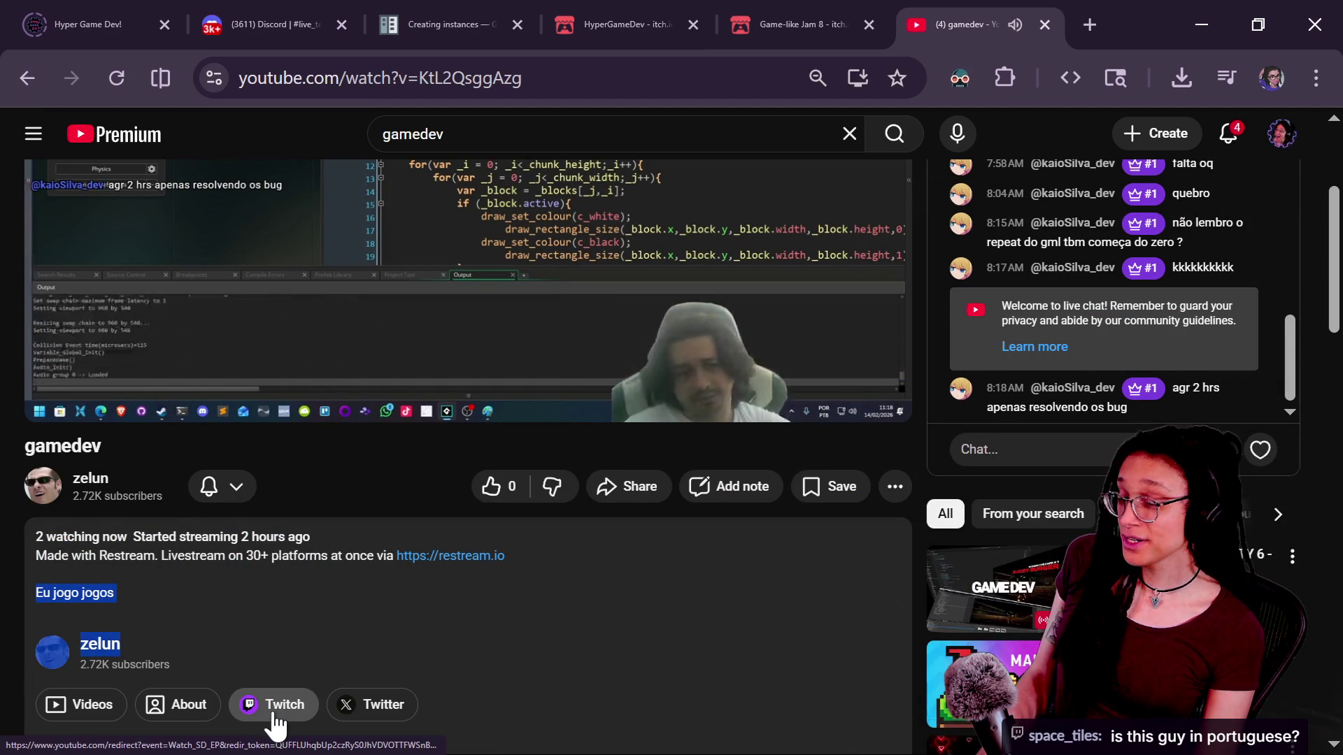
scroll(427, 554, "up", 3)
left_click(28, 75)
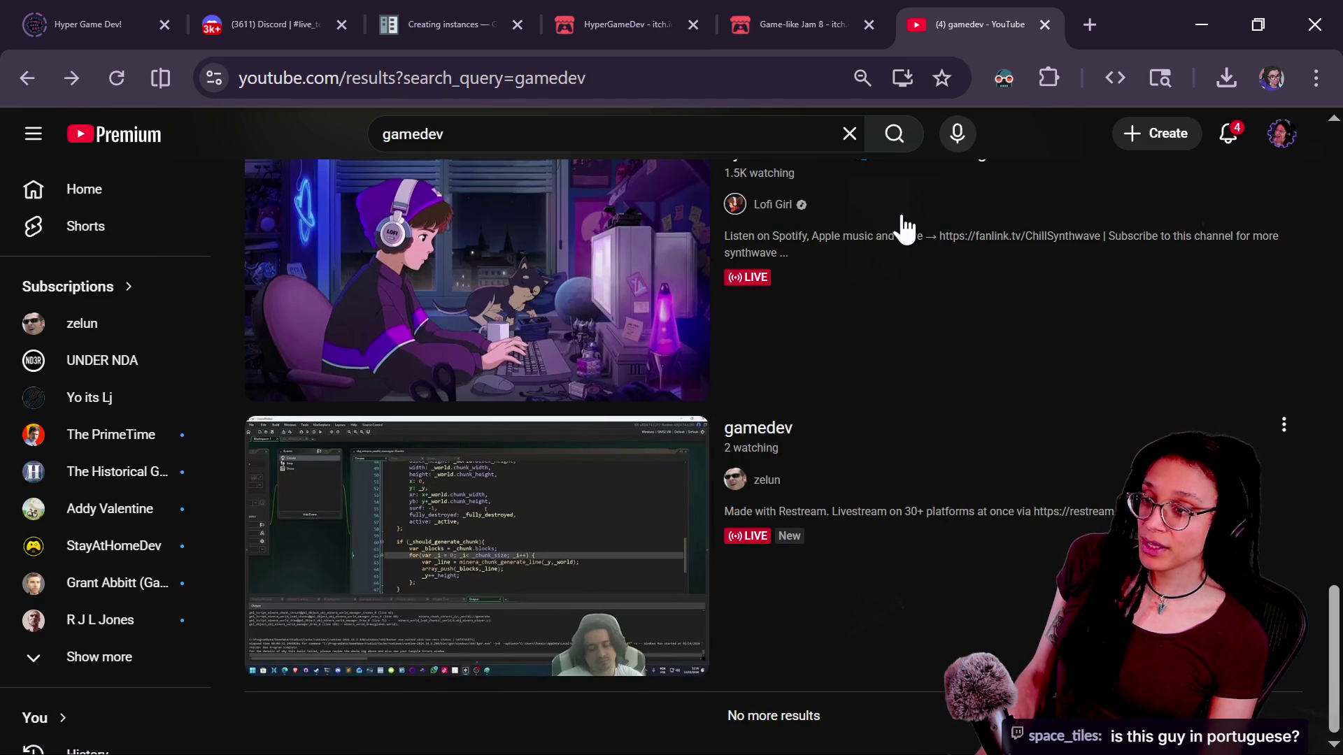
Open Lofi Girl's 'synthwave radio' live stream and mute its sound
mouse_move(854, 224)
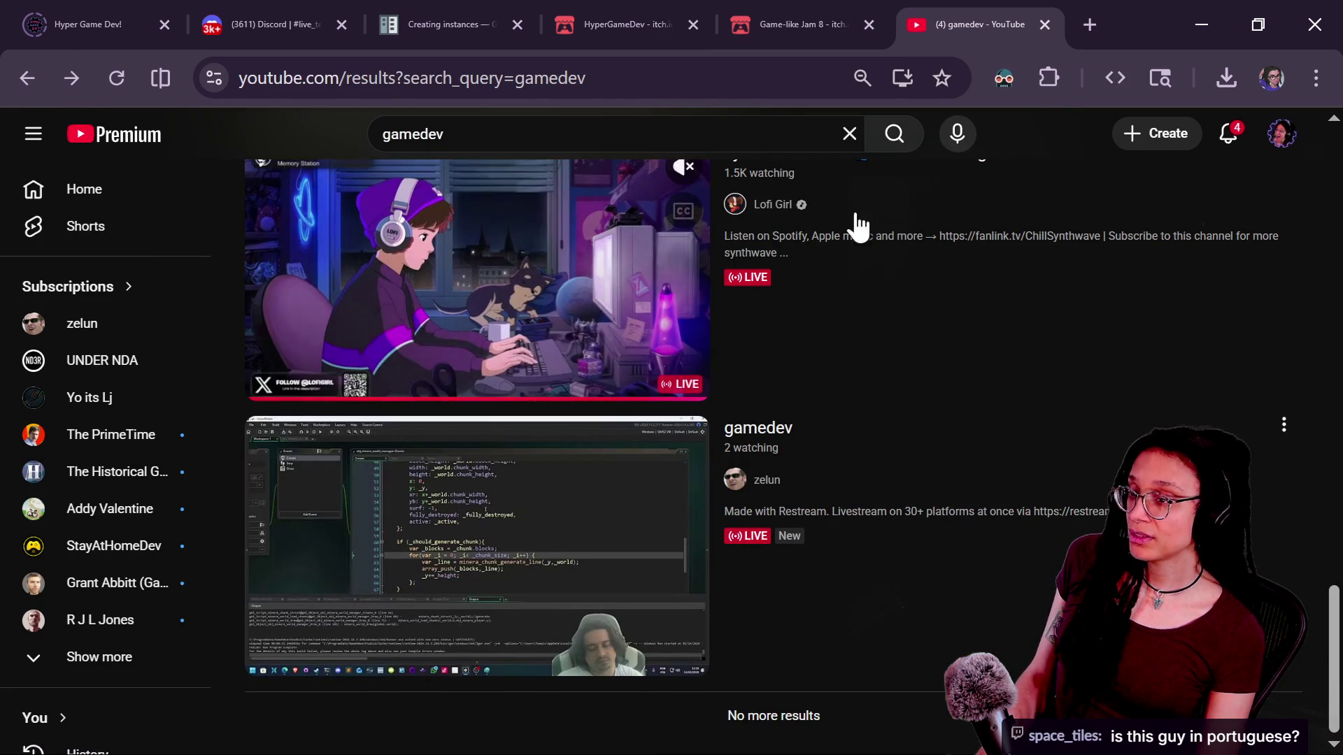
left_click(618, 355)
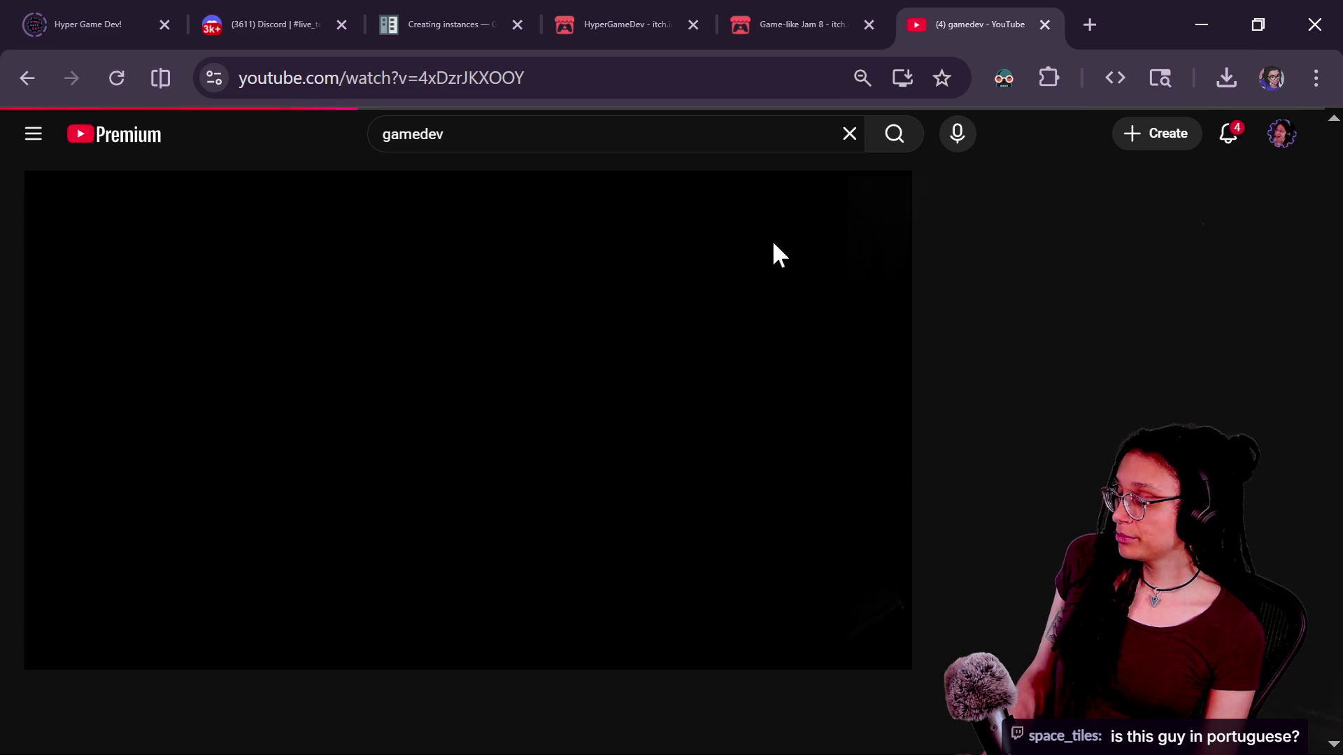
left_click(465, 88)
left_click(99, 644)
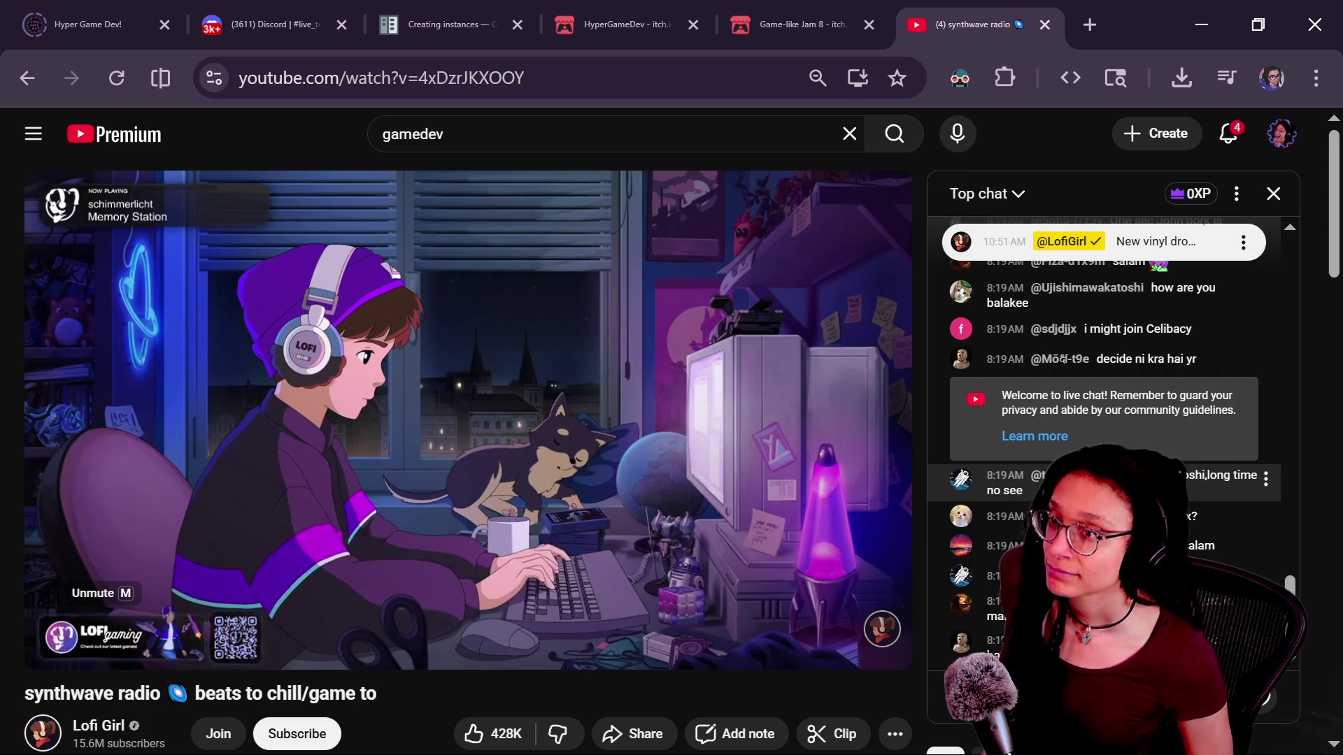
key("alt+Tab")
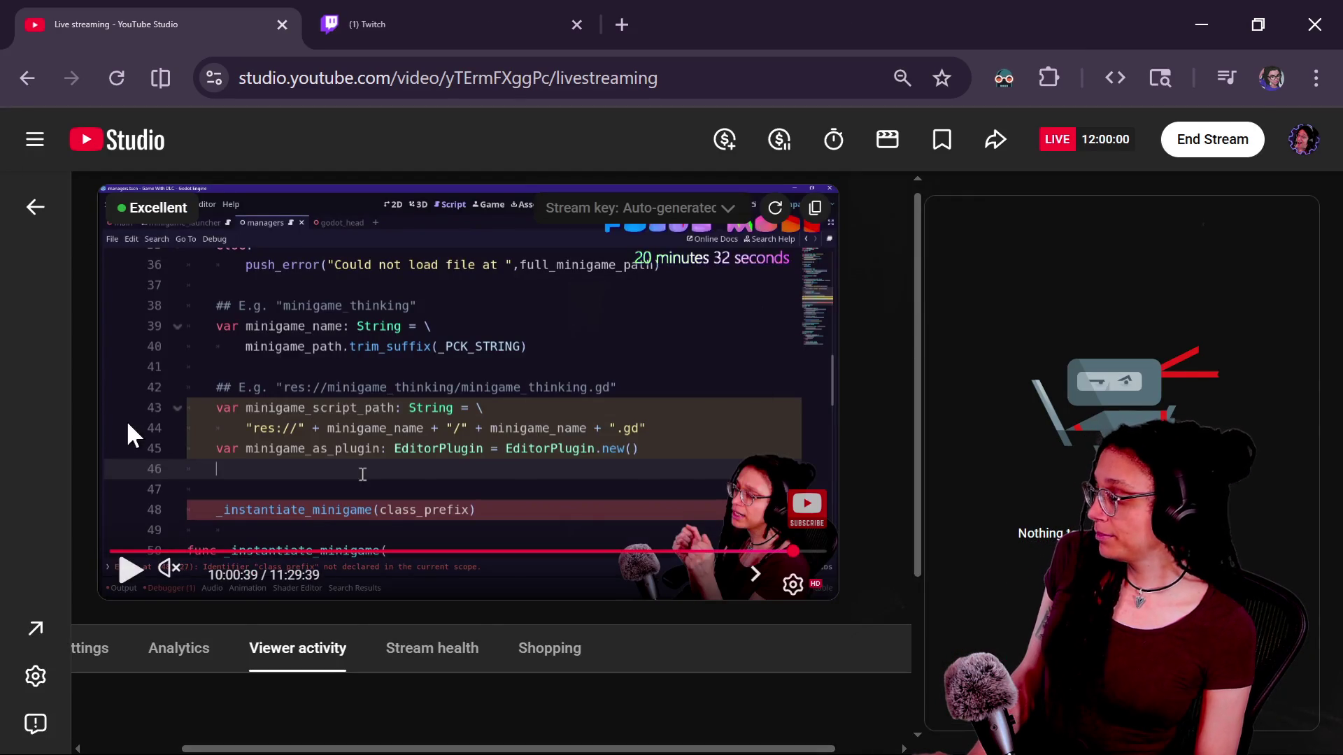
Set the stream's end-of-stream redirect to the synthwave radio stream from another channel
scroll(159, 624, "left", 2)
left_click(157, 649)
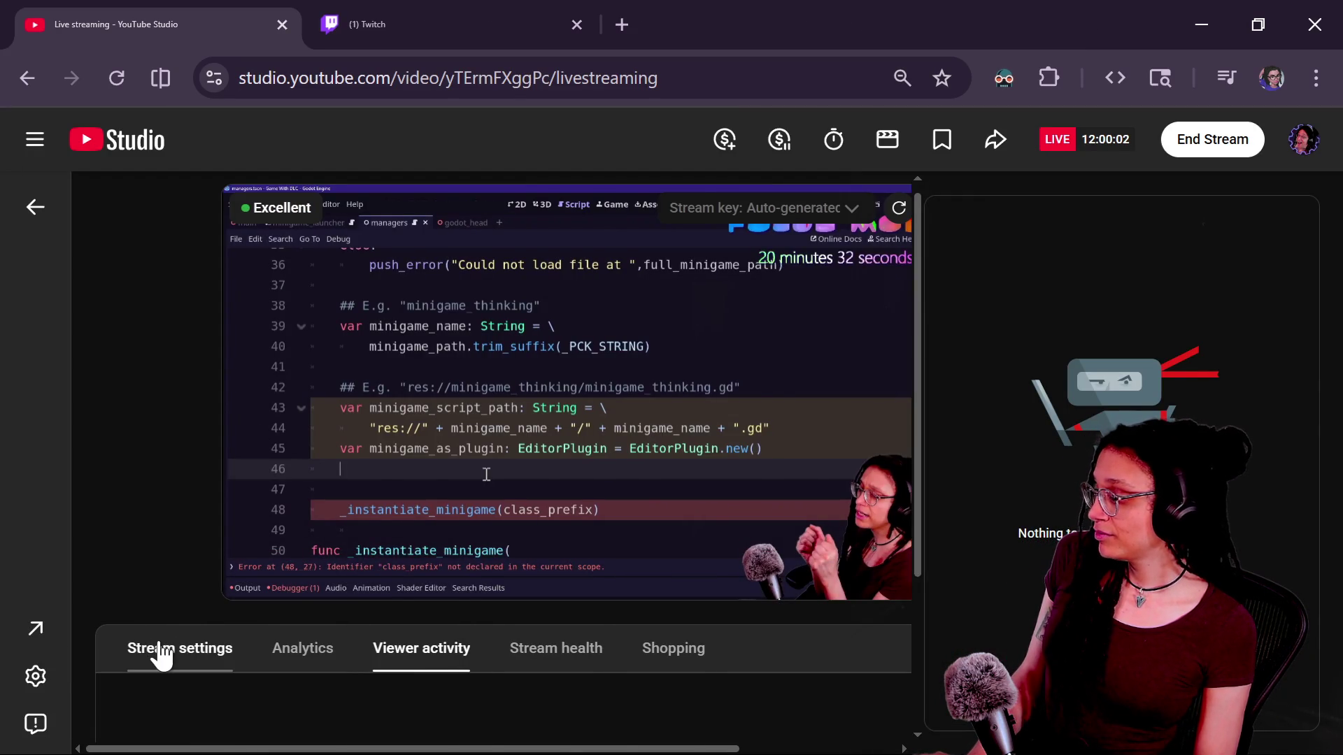
scroll(653, 687, "right", 2)
left_click(797, 730)
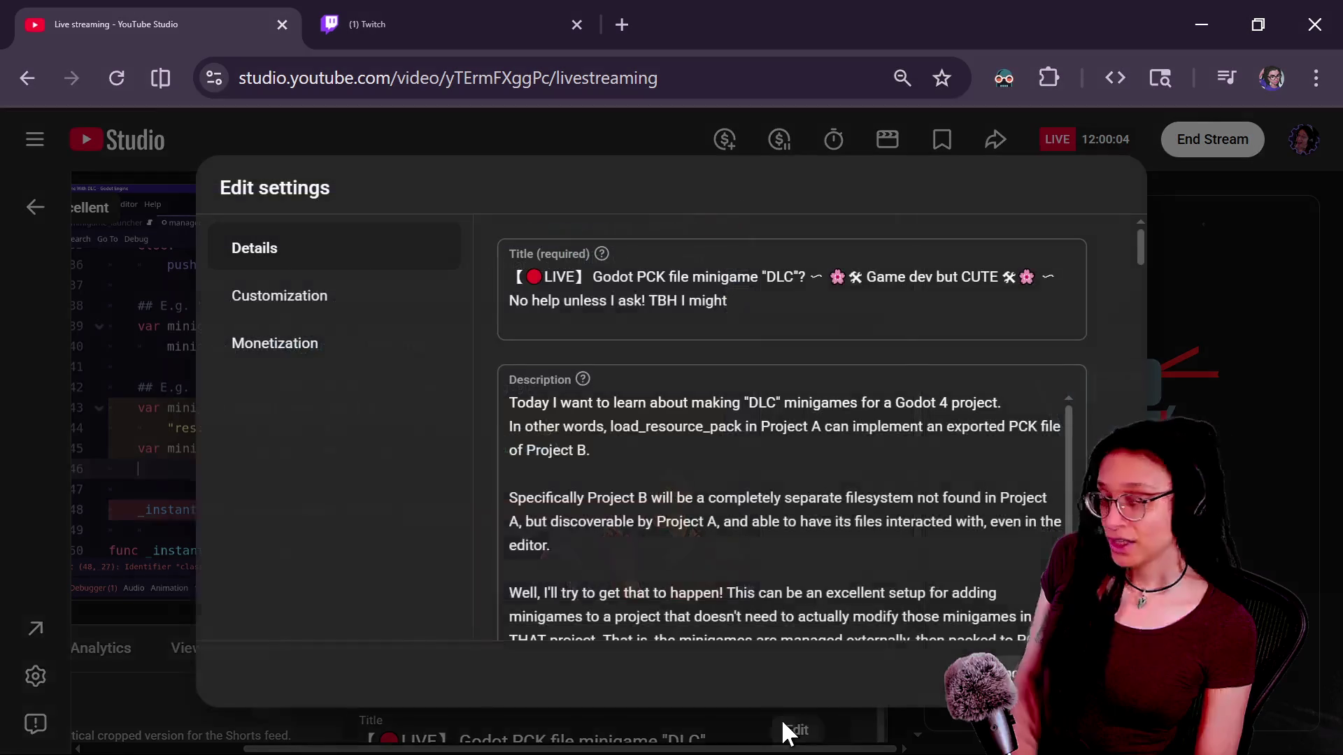
left_click(286, 296)
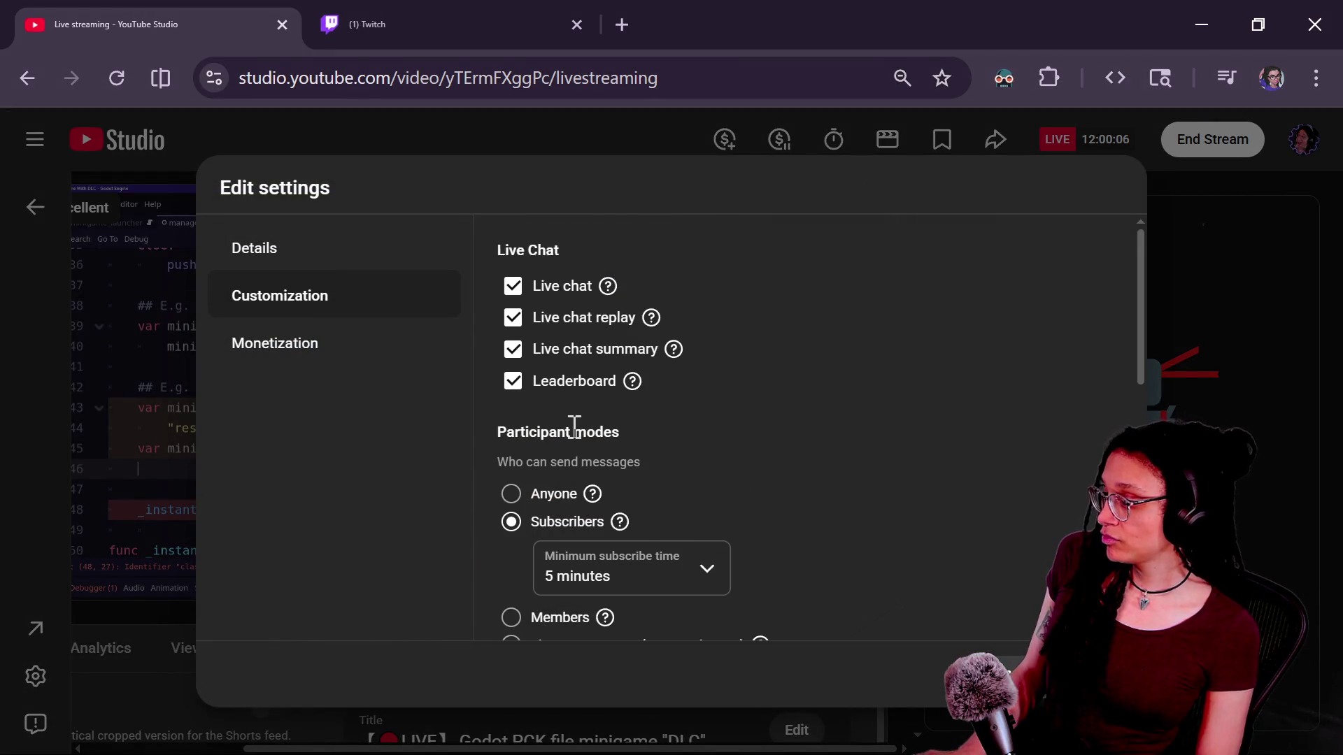
scroll(574, 427, "down", 7)
left_click(493, 468)
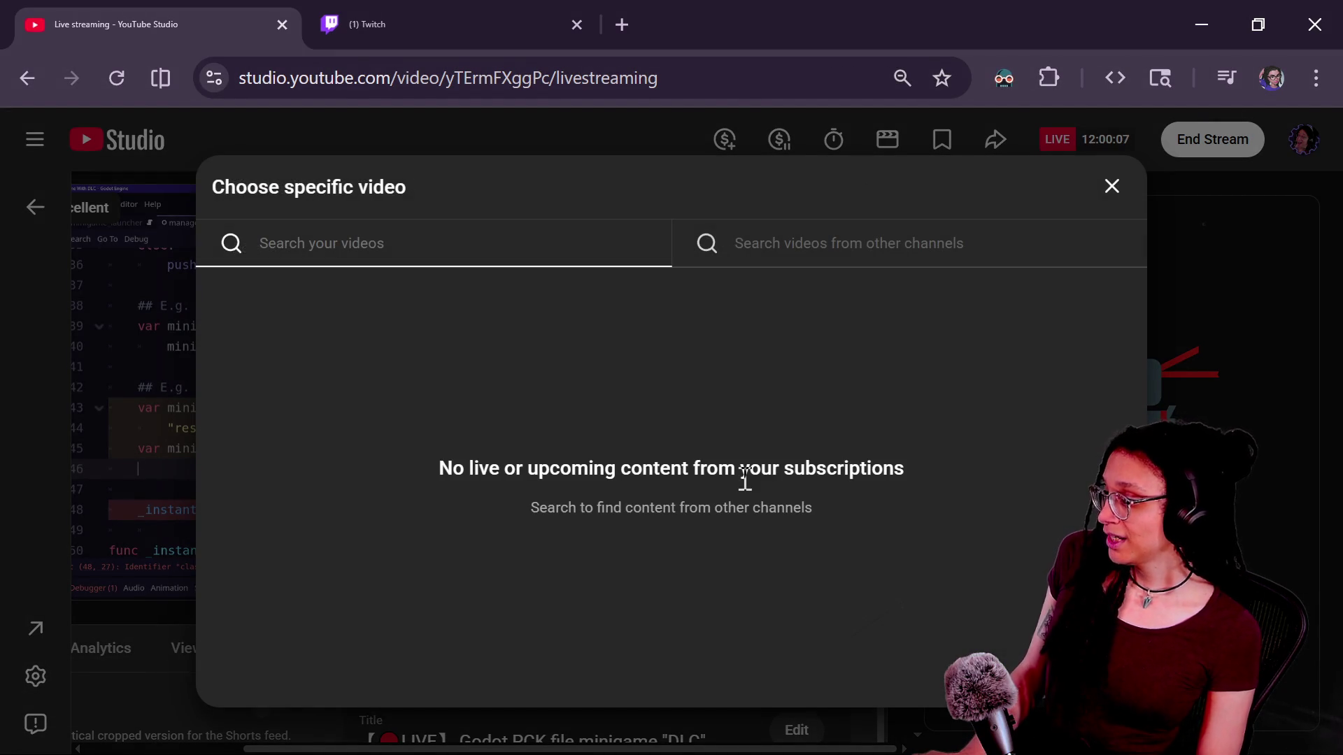
left_click(840, 225)
type("low")
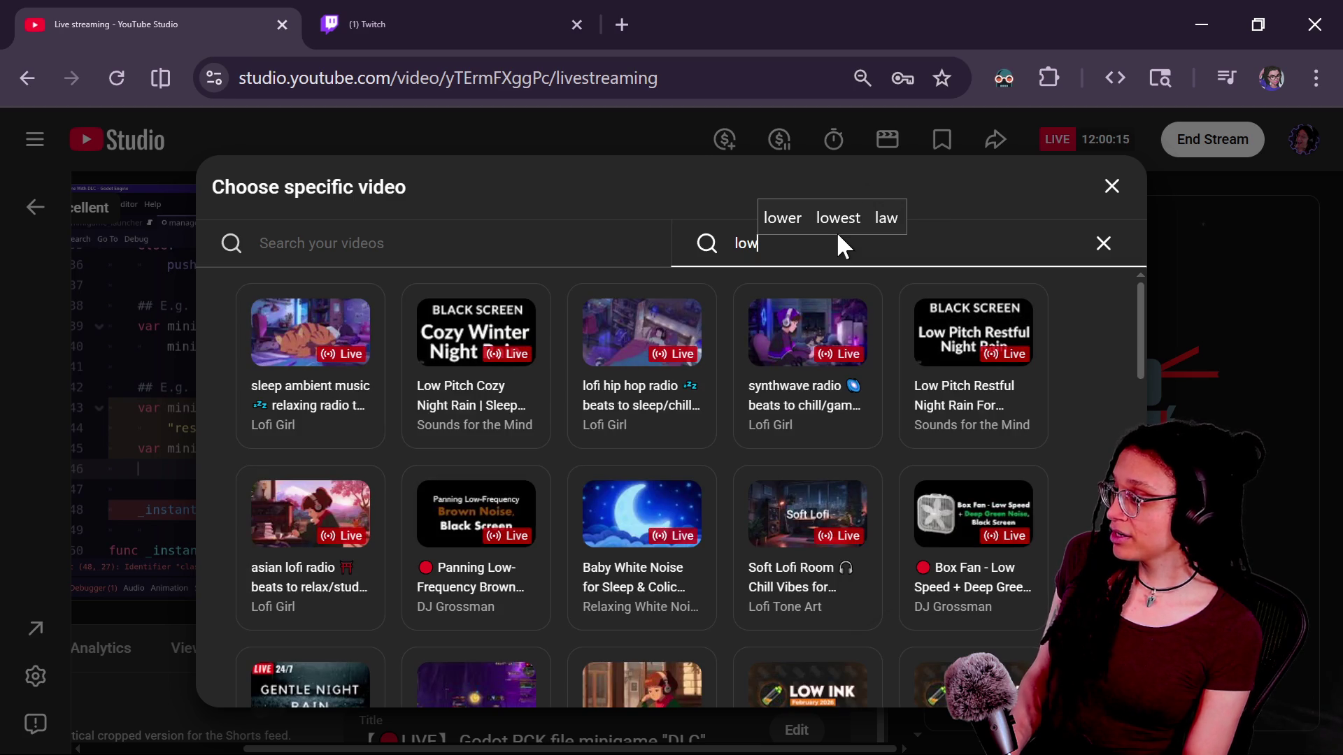
left_click(808, 392)
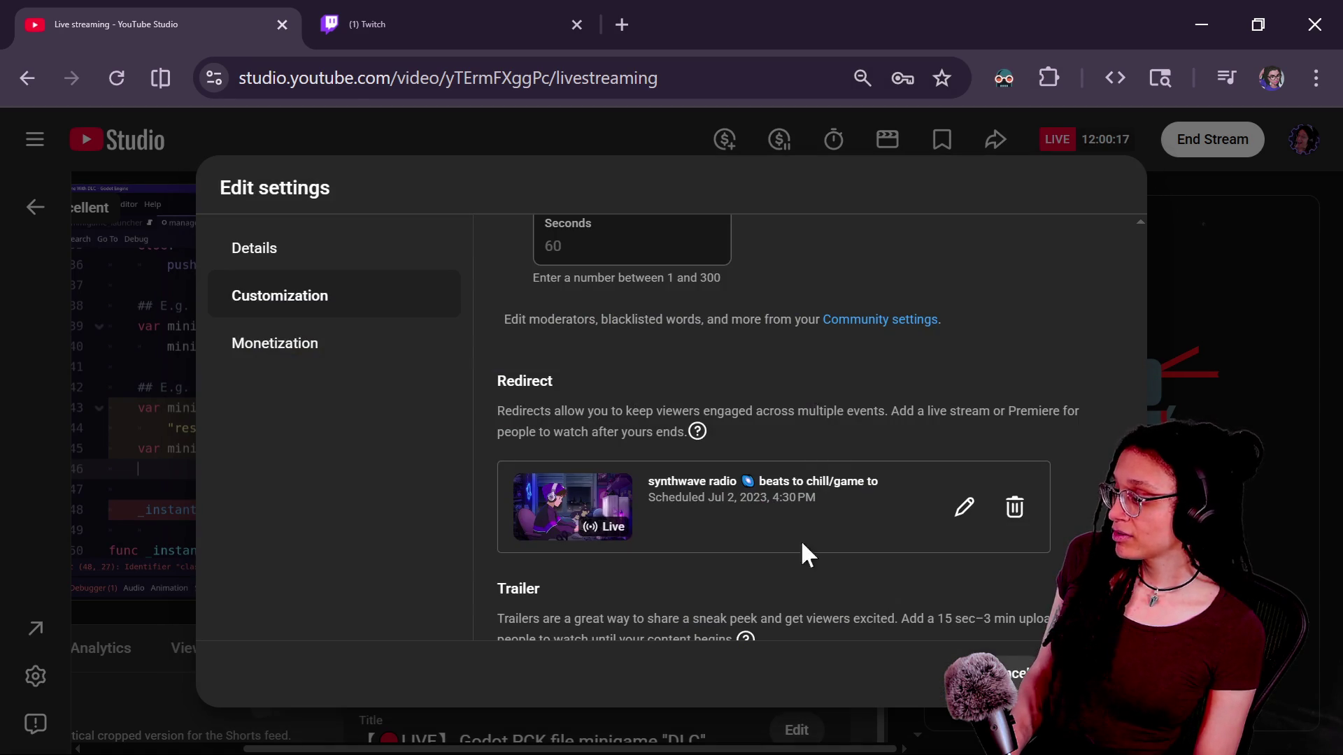
key("Escape")
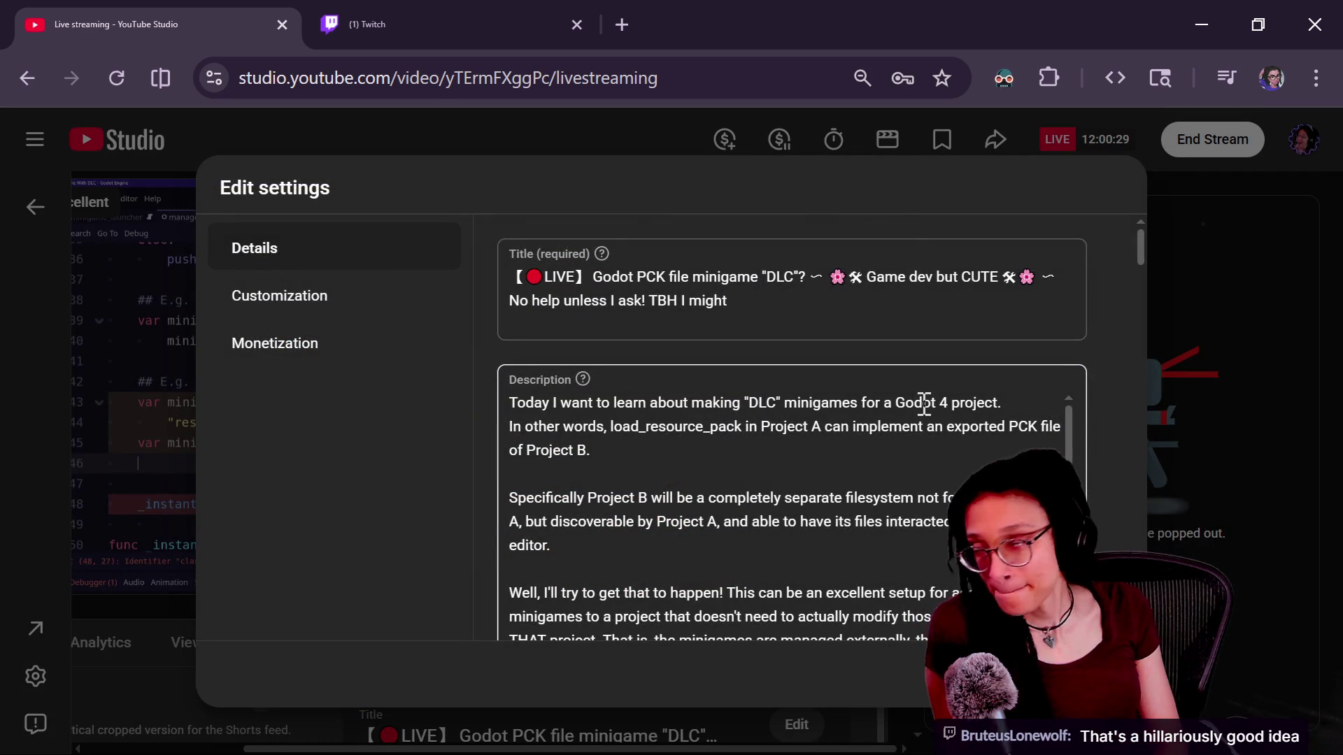
Close the stream settings and end the live stream
right_click(921, 401)
left_click(740, 427)
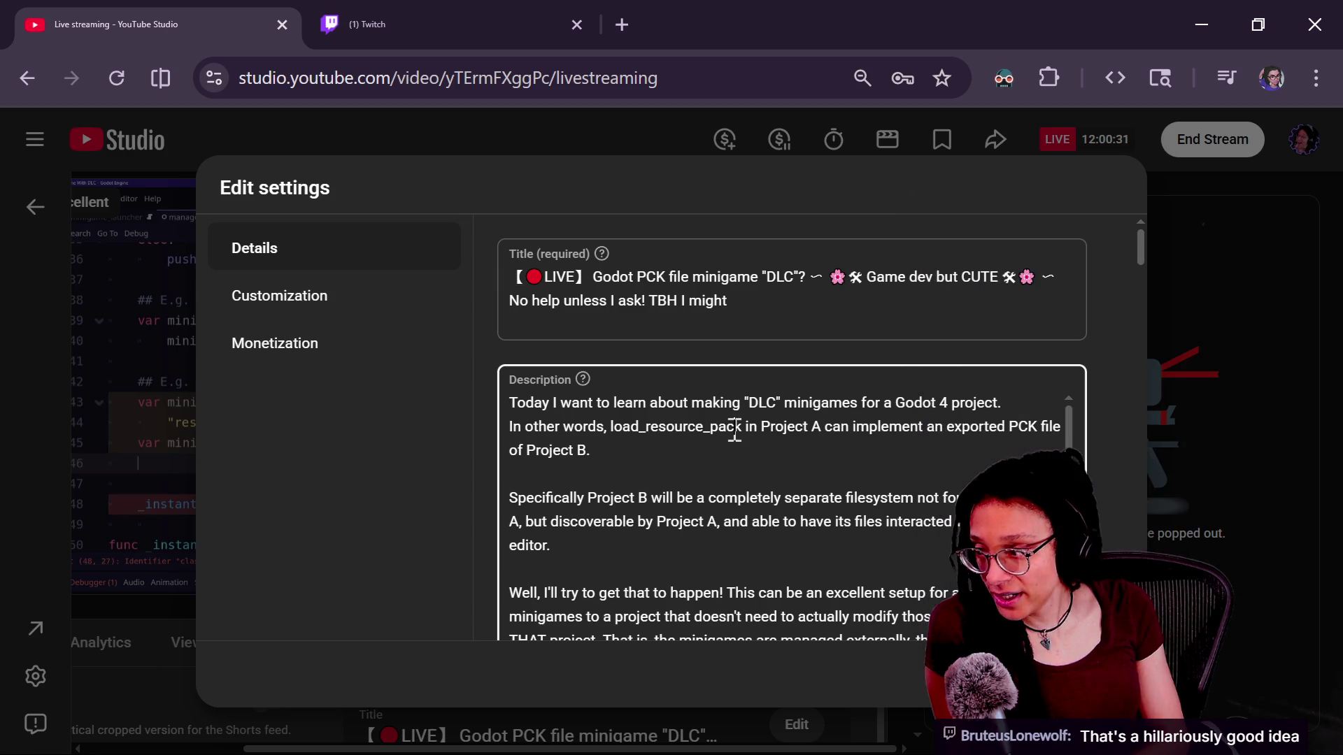
key("Escape")
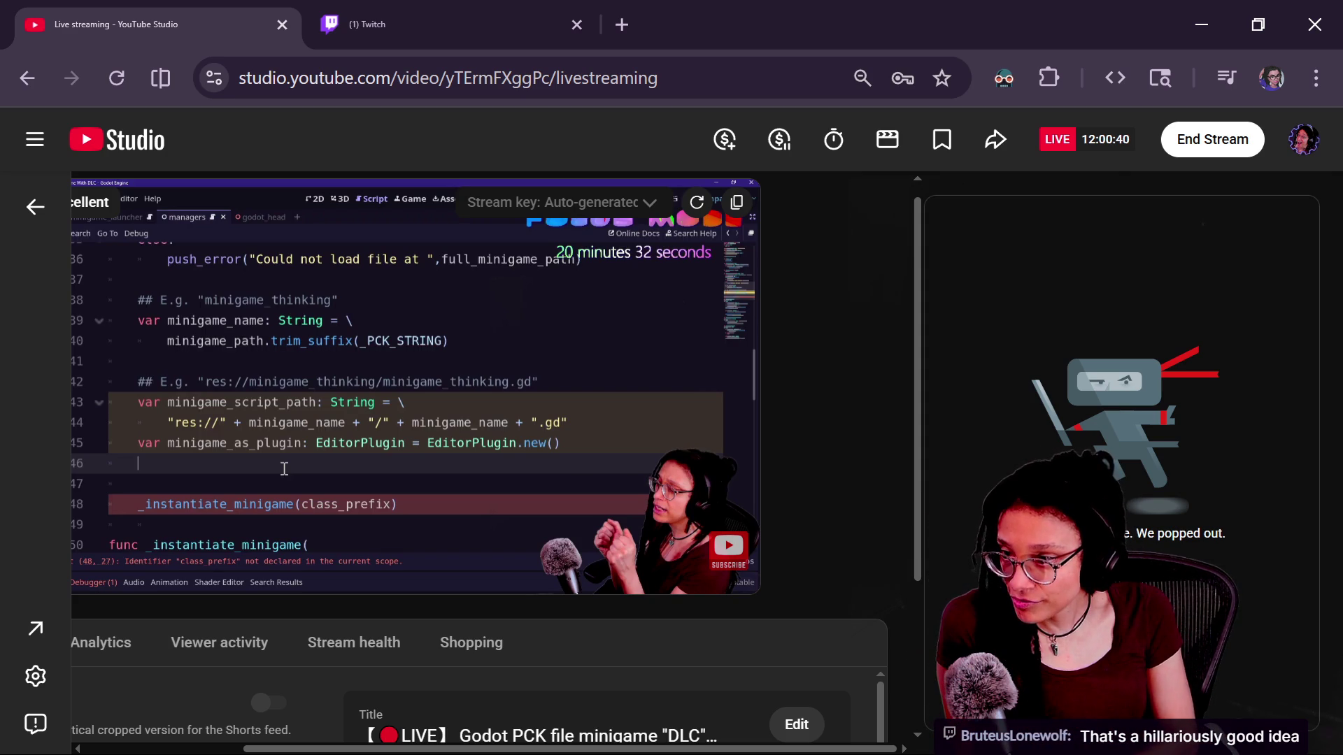
left_click(1205, 168)
Confirm ending the YouTube live stream with viewer redirect, then switch to the Twitch tab
left_click(848, 560)
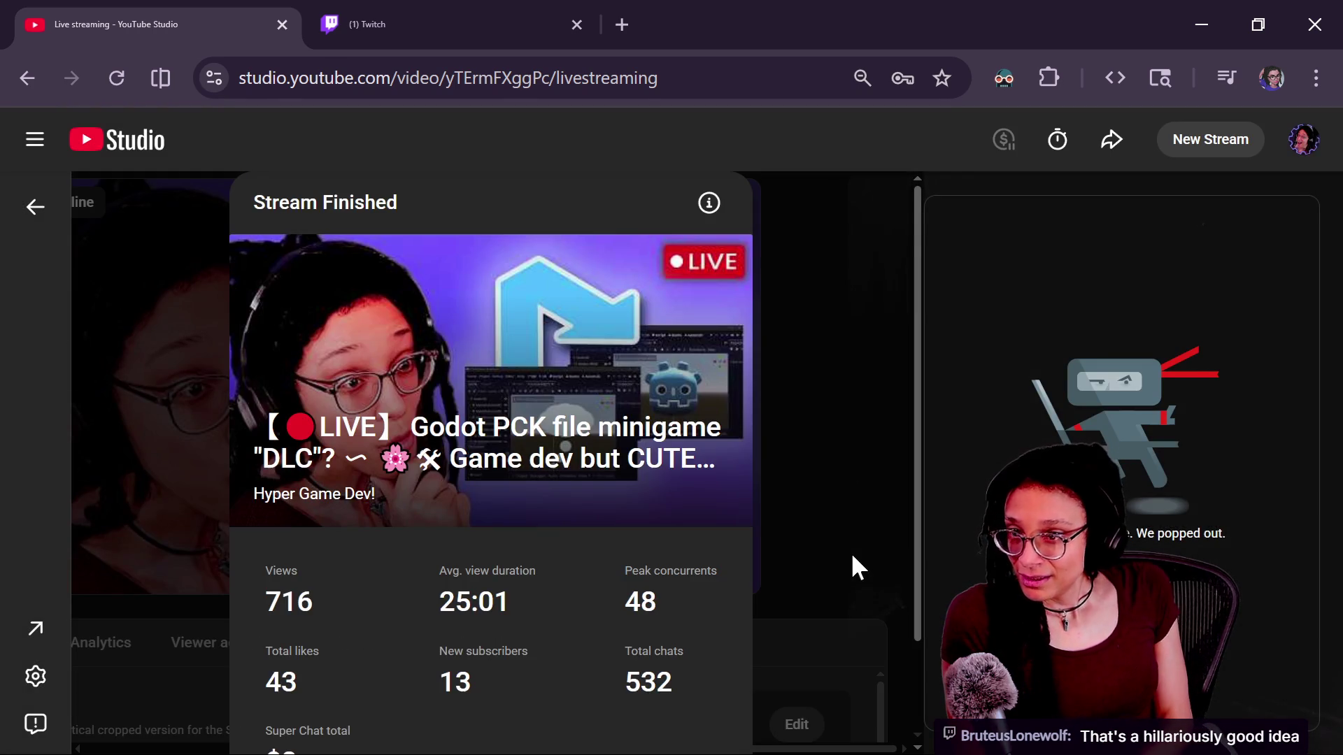
key("ctrl+Tab")
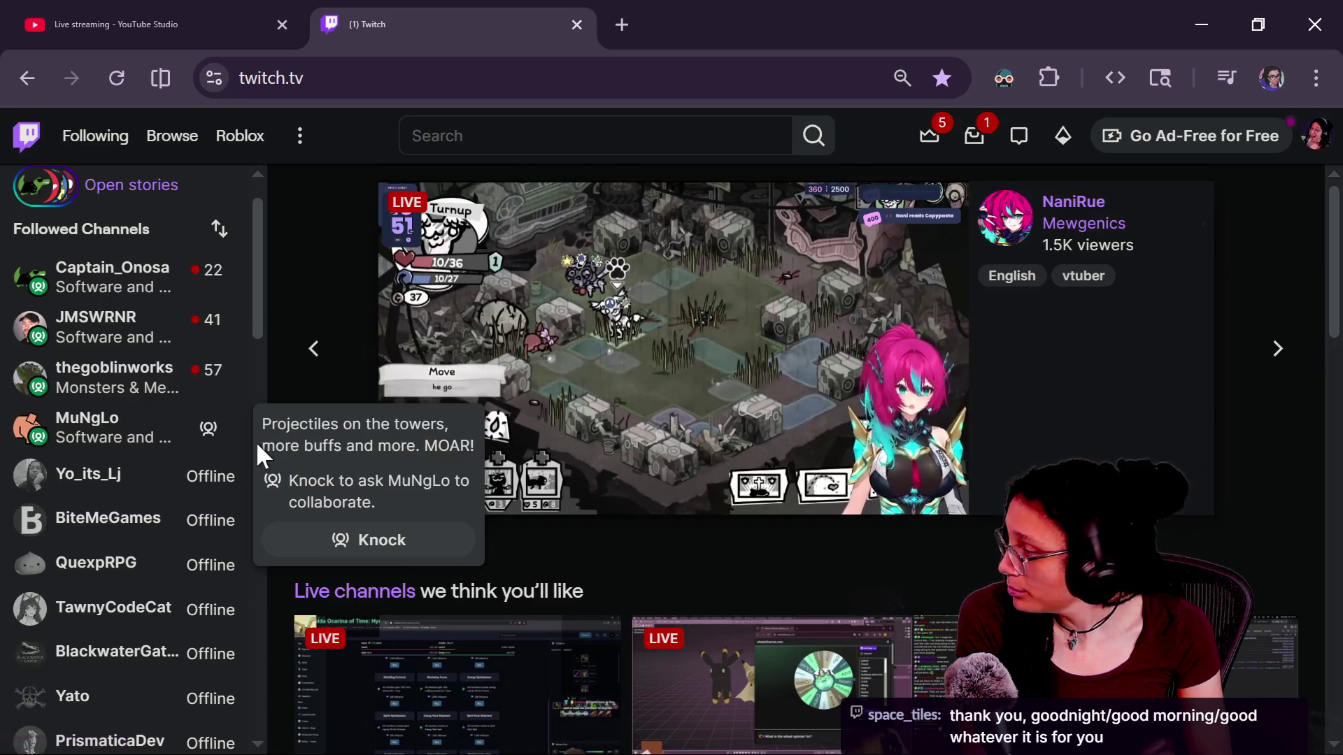
Go through followed live channels in the Twitch sidebar and open Captain_Onosa's Godot stream
left_click(122, 381)
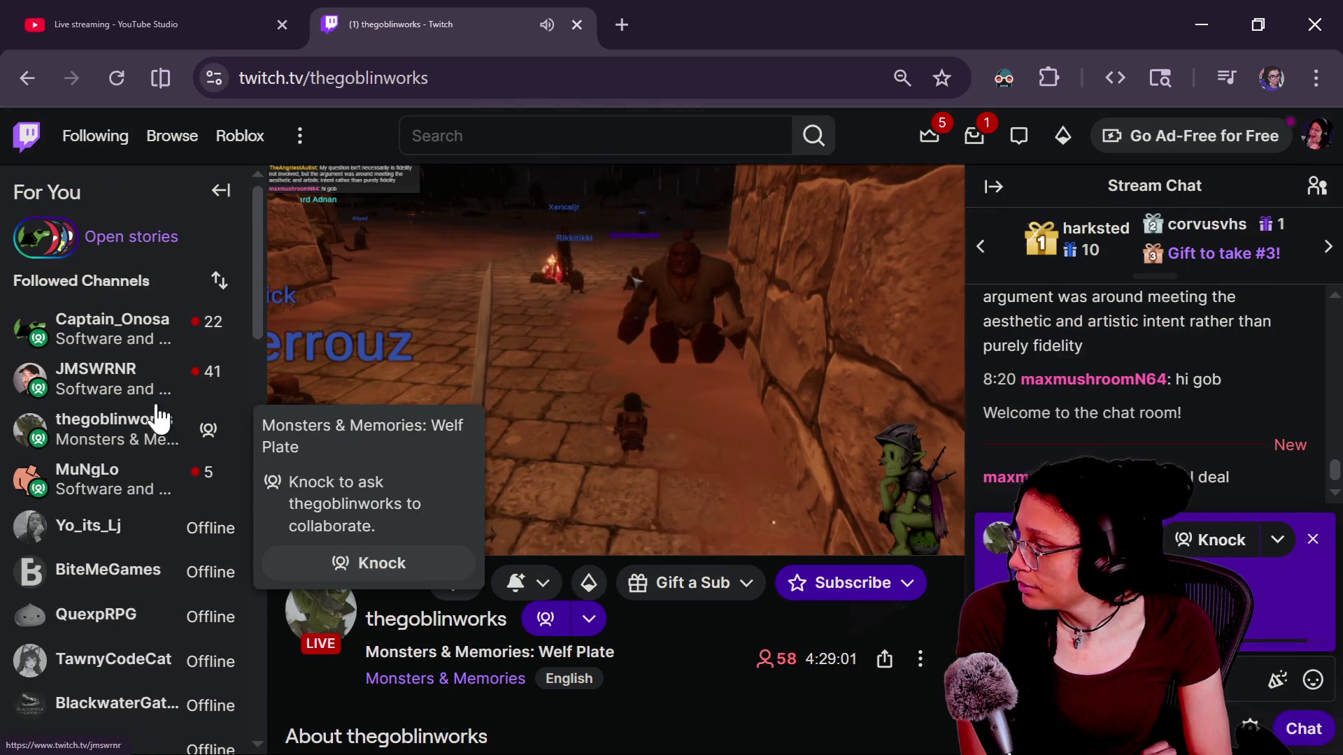
left_click(156, 402)
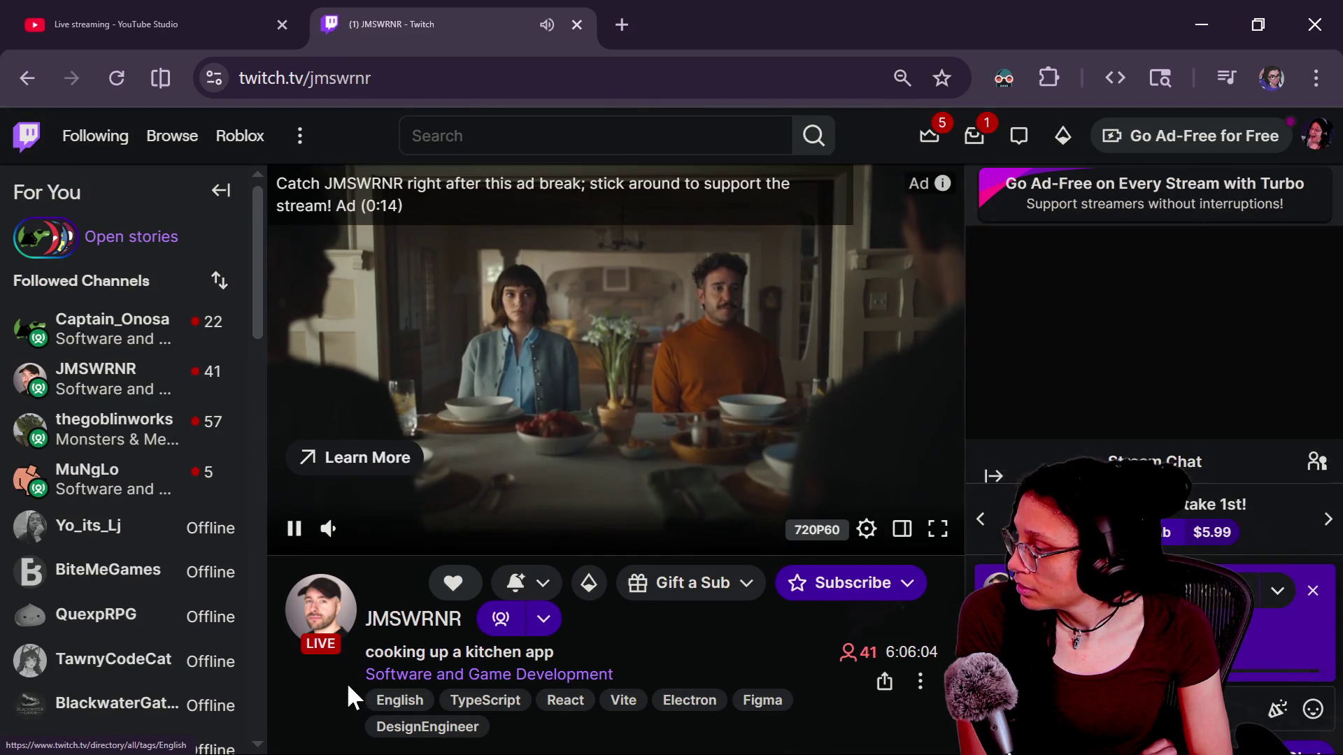
scroll(774, 633, "down", 3)
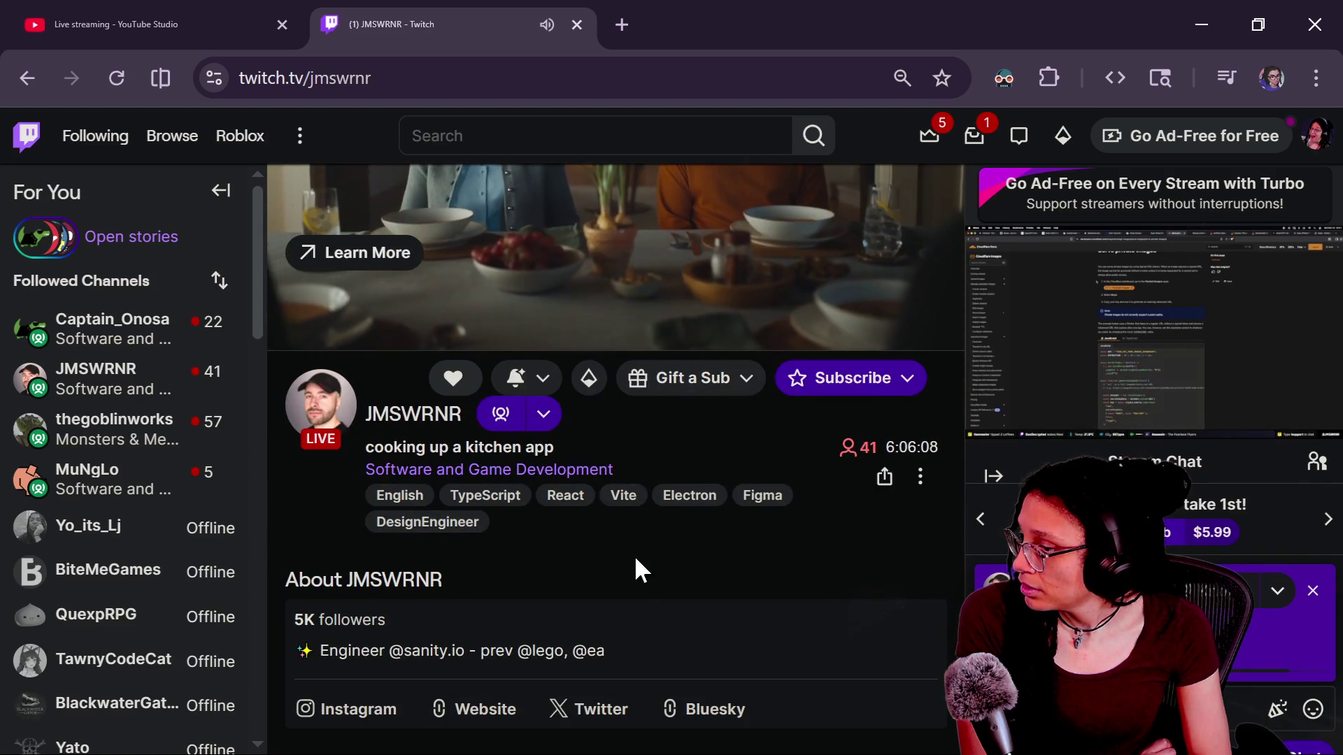
scroll(635, 567, "up", 2)
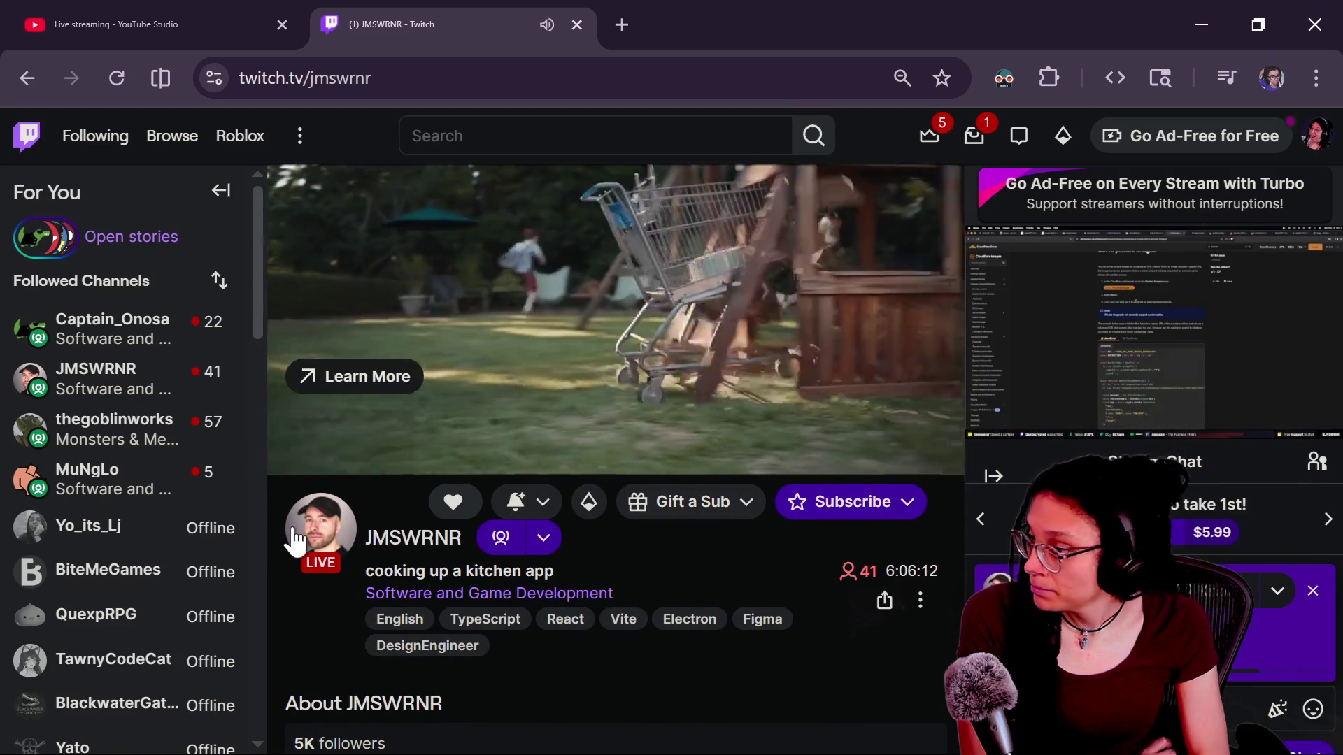
mouse_move(152, 378)
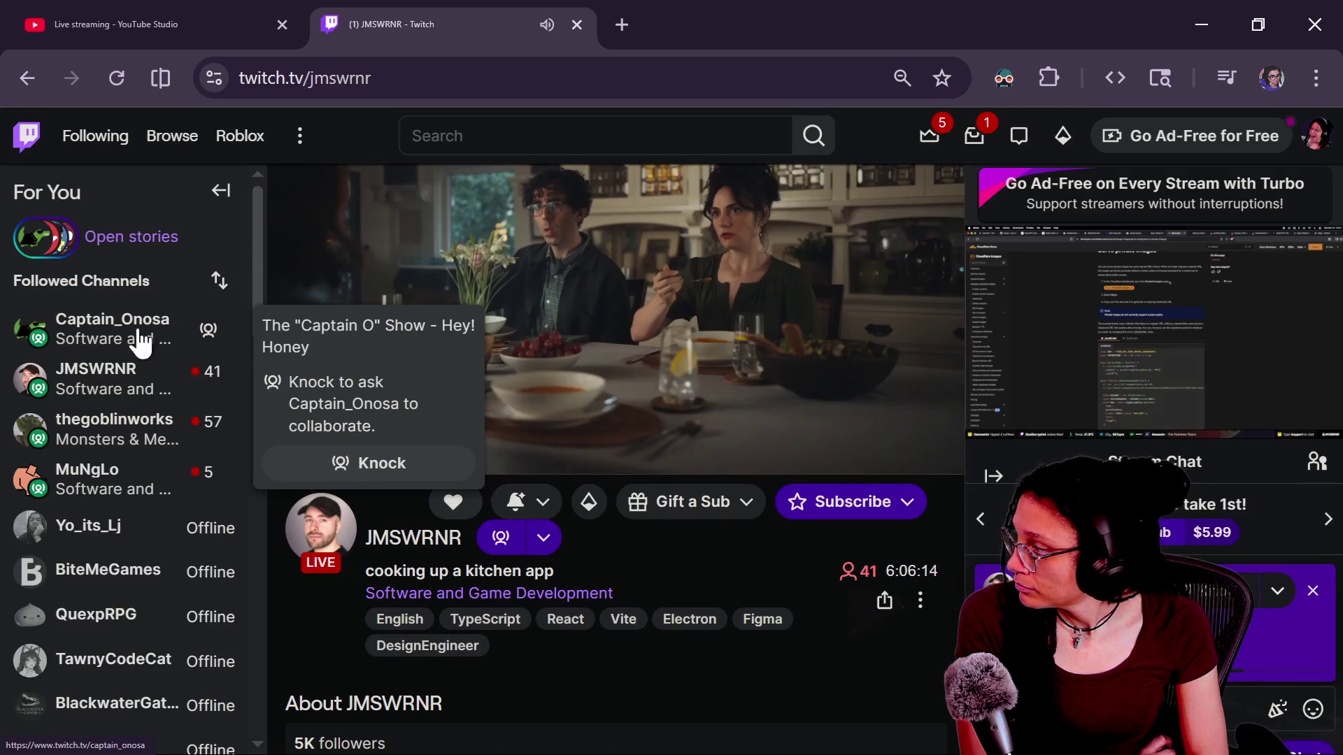
left_click(133, 334)
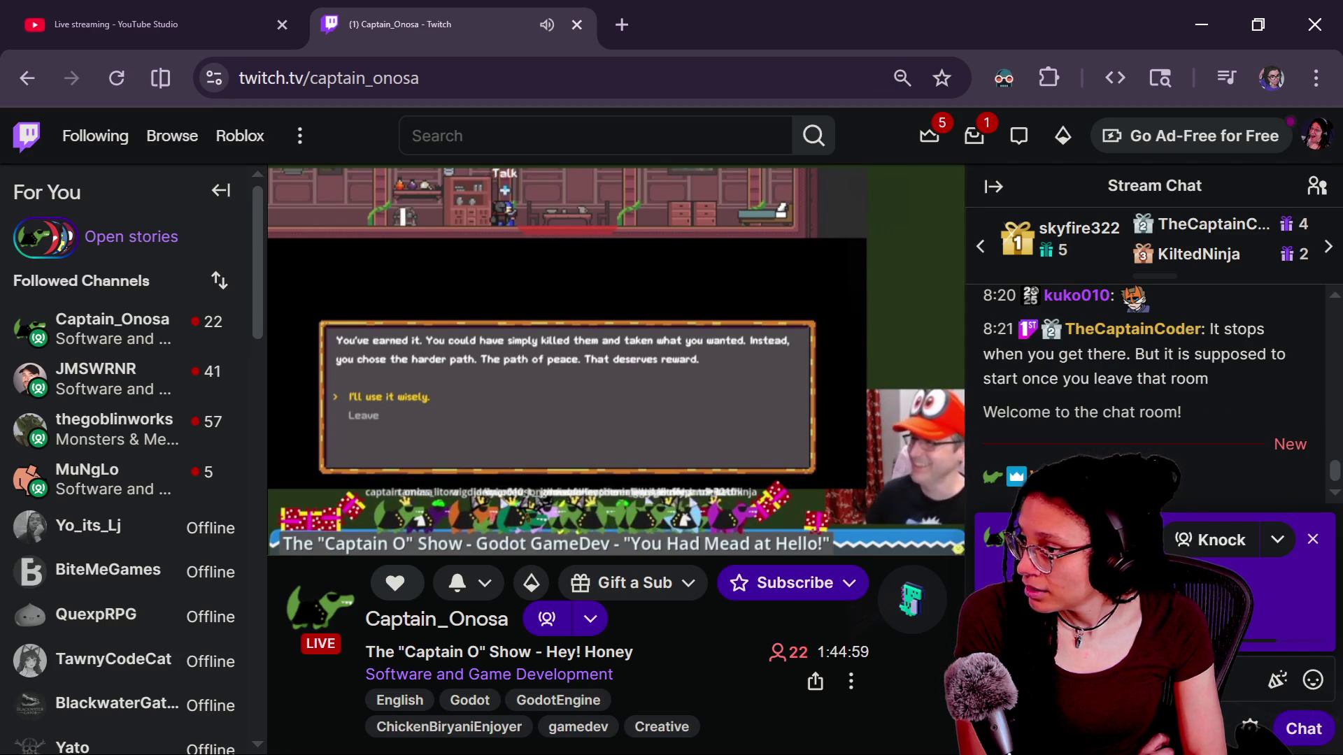
Scroll through Captain_Onosa's stream page and clear a selected bit of description text
scroll(1105, 433, "up", 5)
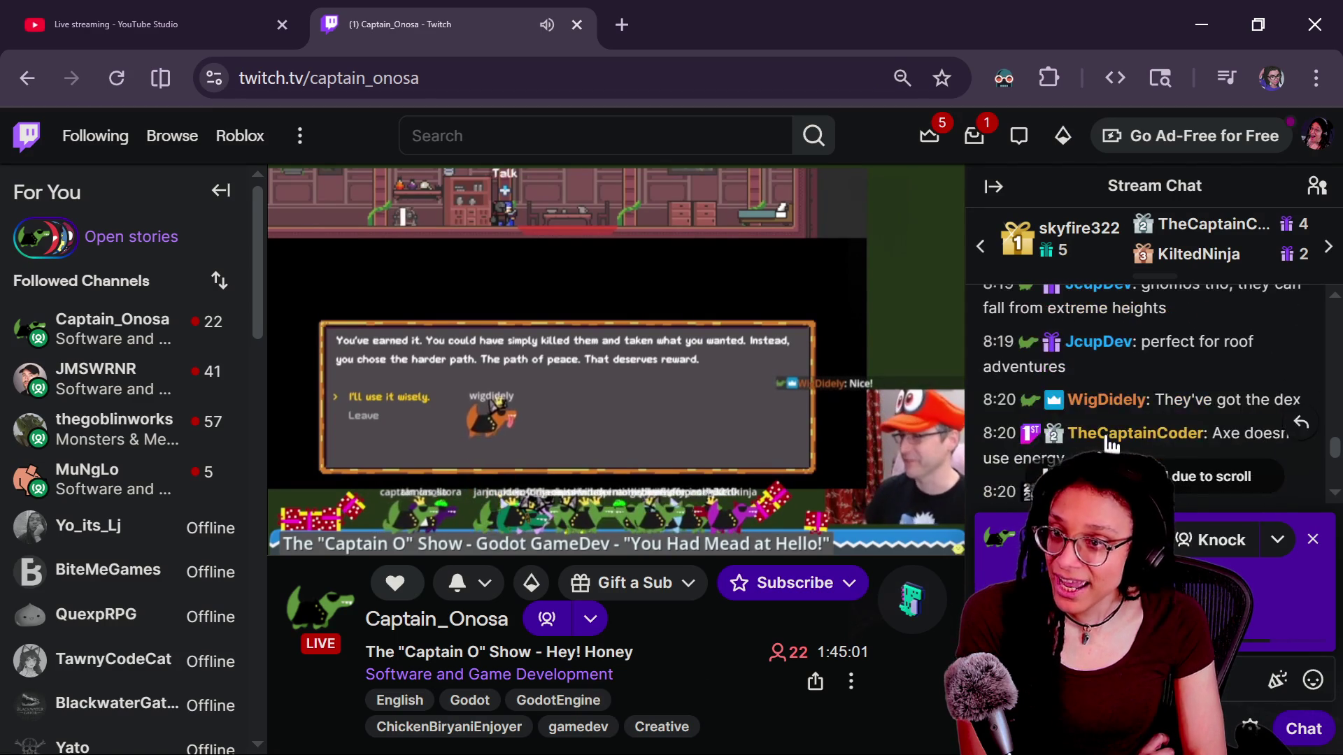
scroll(1107, 434, "up", 10)
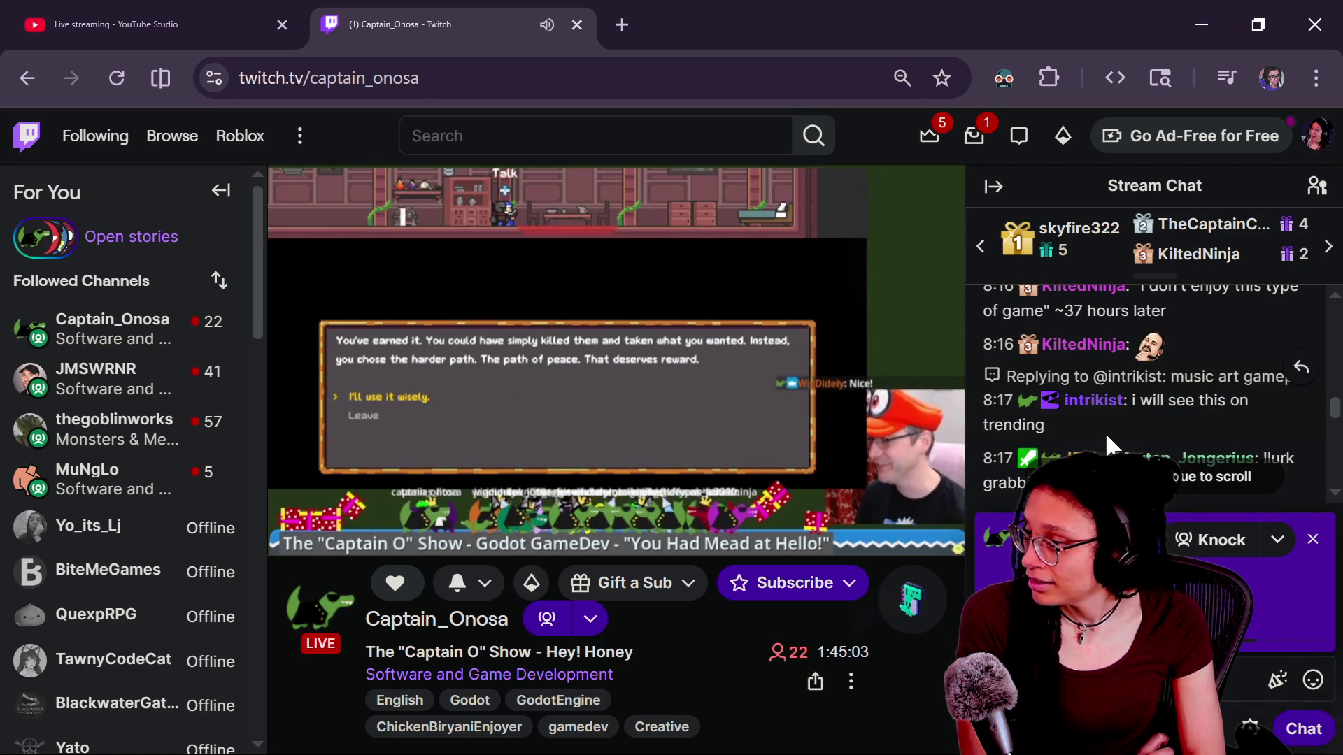
scroll(1045, 448, "down", 5)
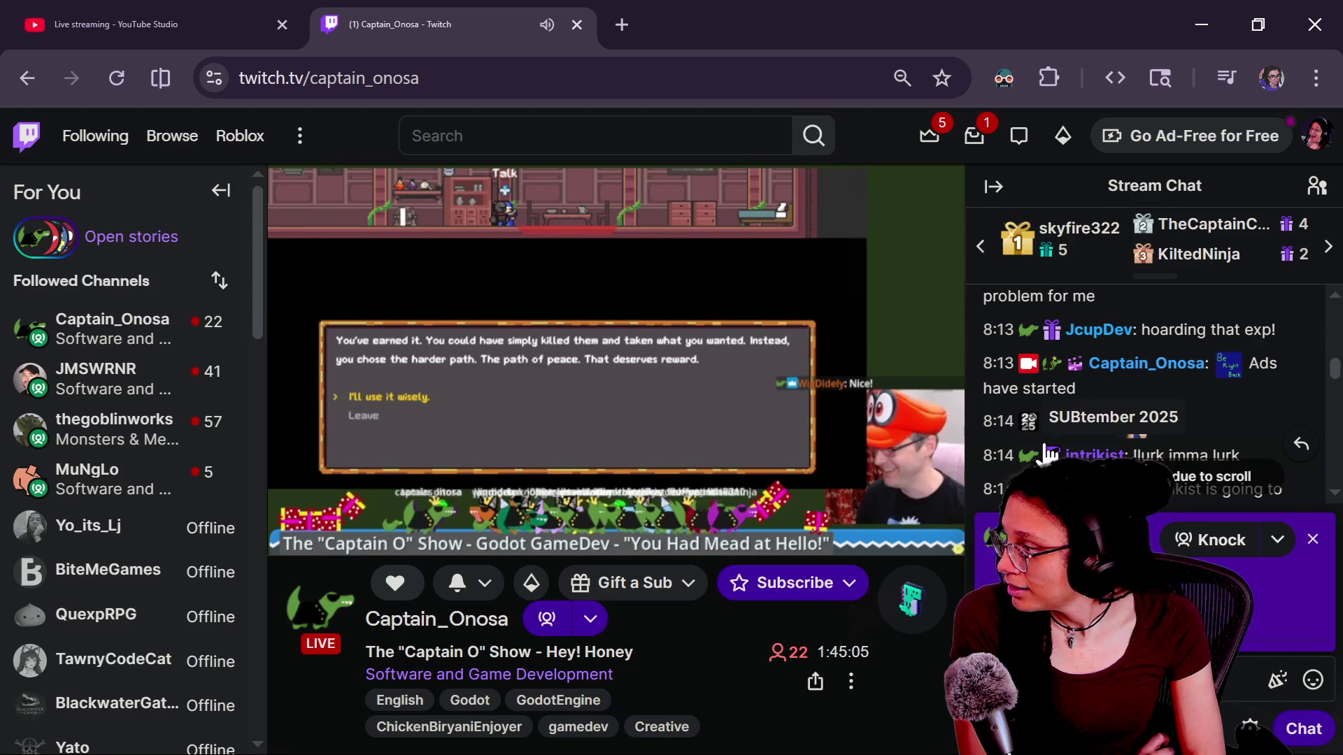
scroll(1047, 452, "down", 3)
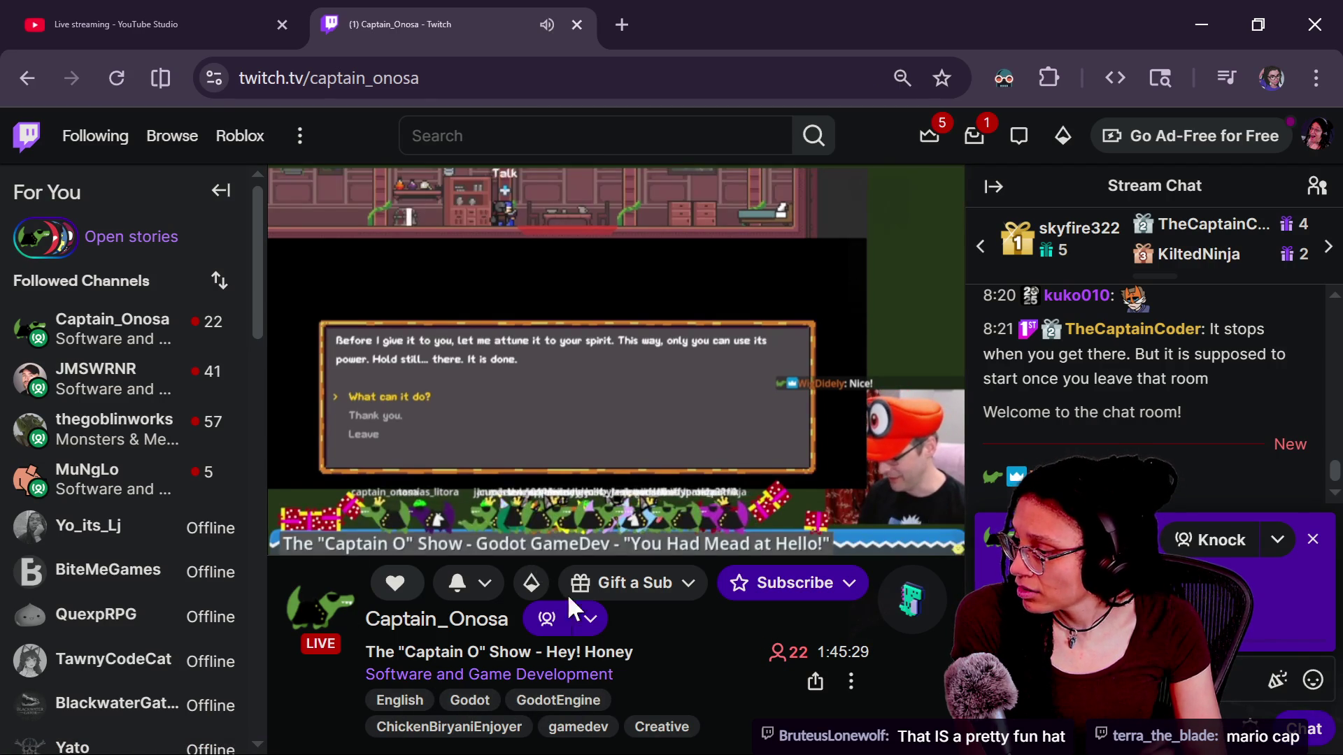
scroll(598, 638, "down", 3)
left_click_drag(365, 608, 492, 608)
left_click(640, 616)
scroll(640, 625, "up", 3)
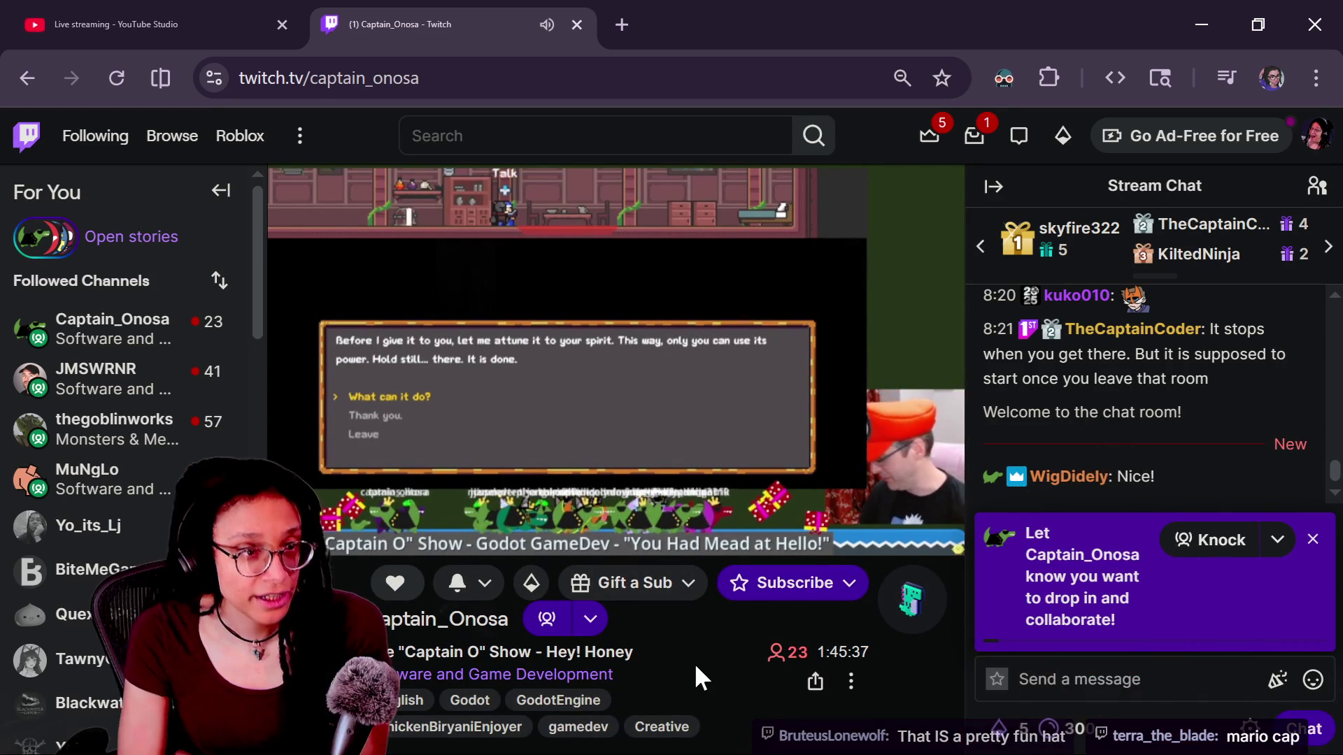
Accept Captain_Onosa's chat rules, then switch to your own stream's chat pop-out
left_click(1070, 679)
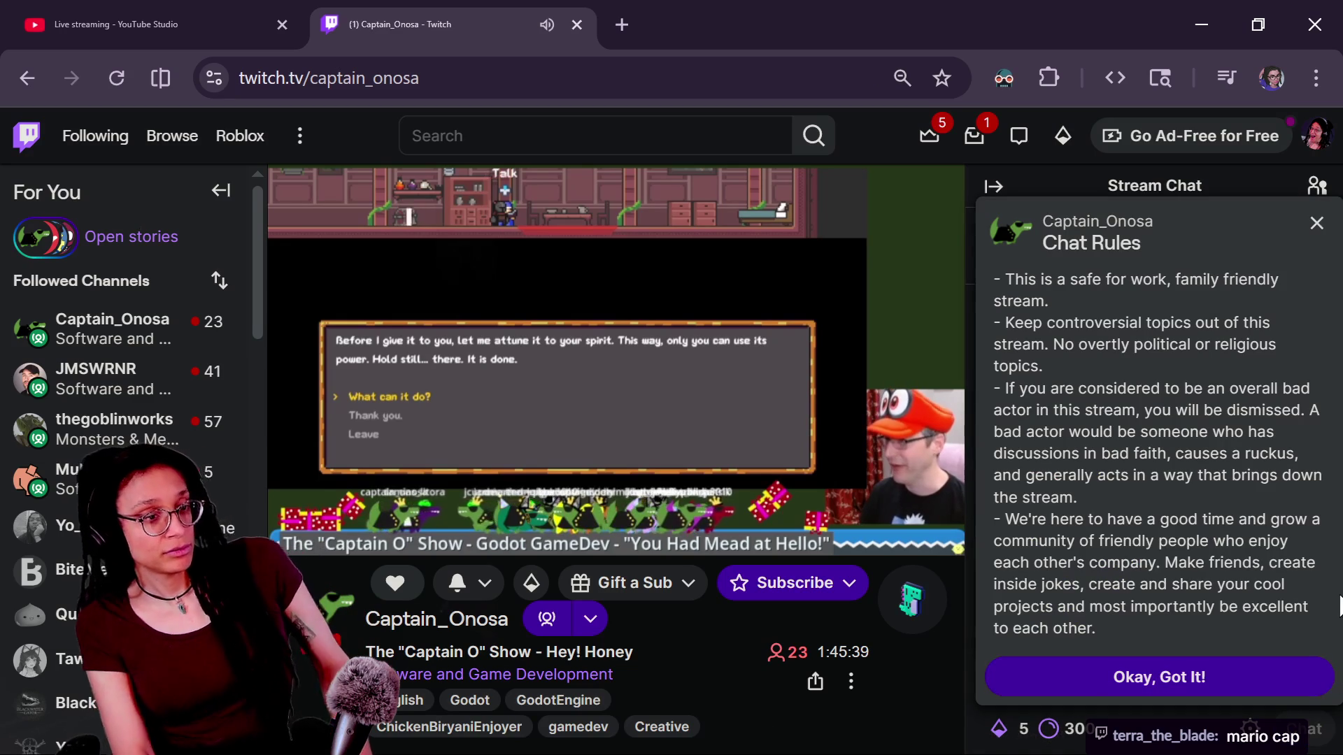
left_click(1113, 679)
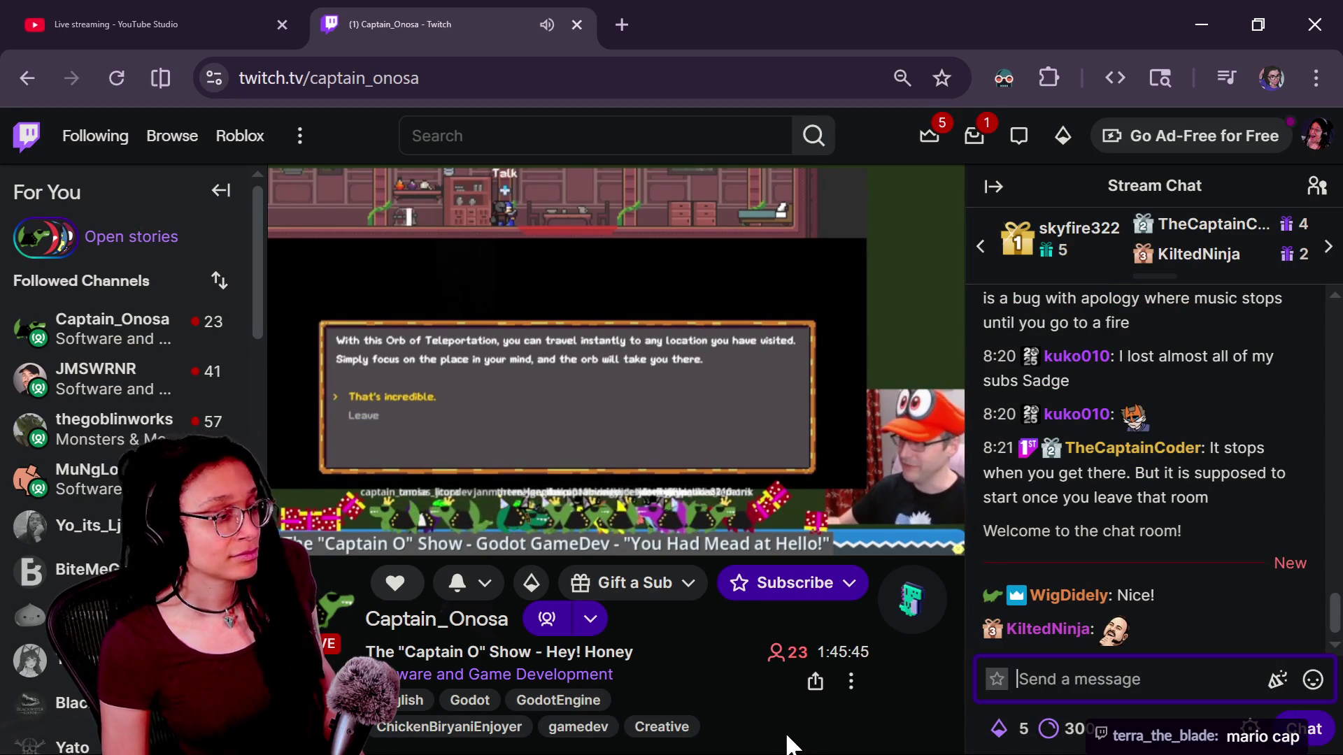
key("alt+Tab")
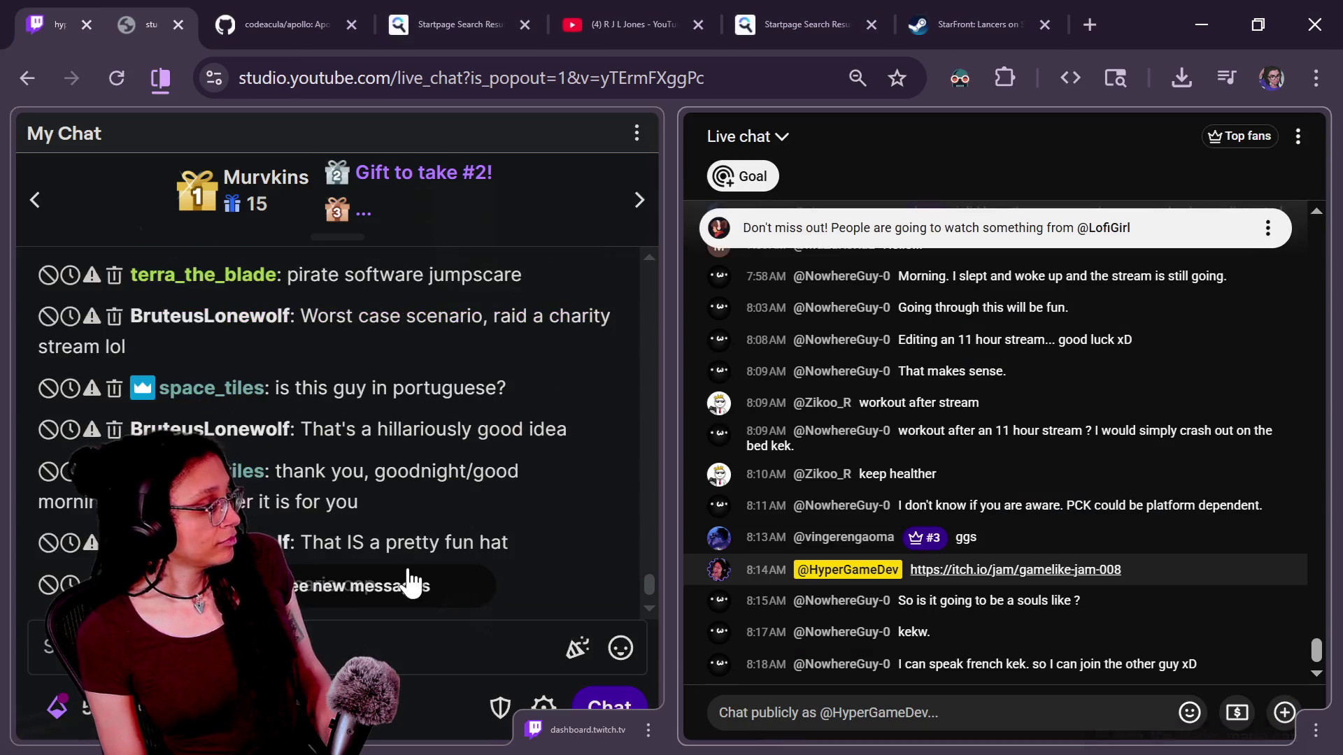
Type /raid in your own stream's chat box, then return to Captain_Onosa's channel
left_click(379, 651)
type("/")
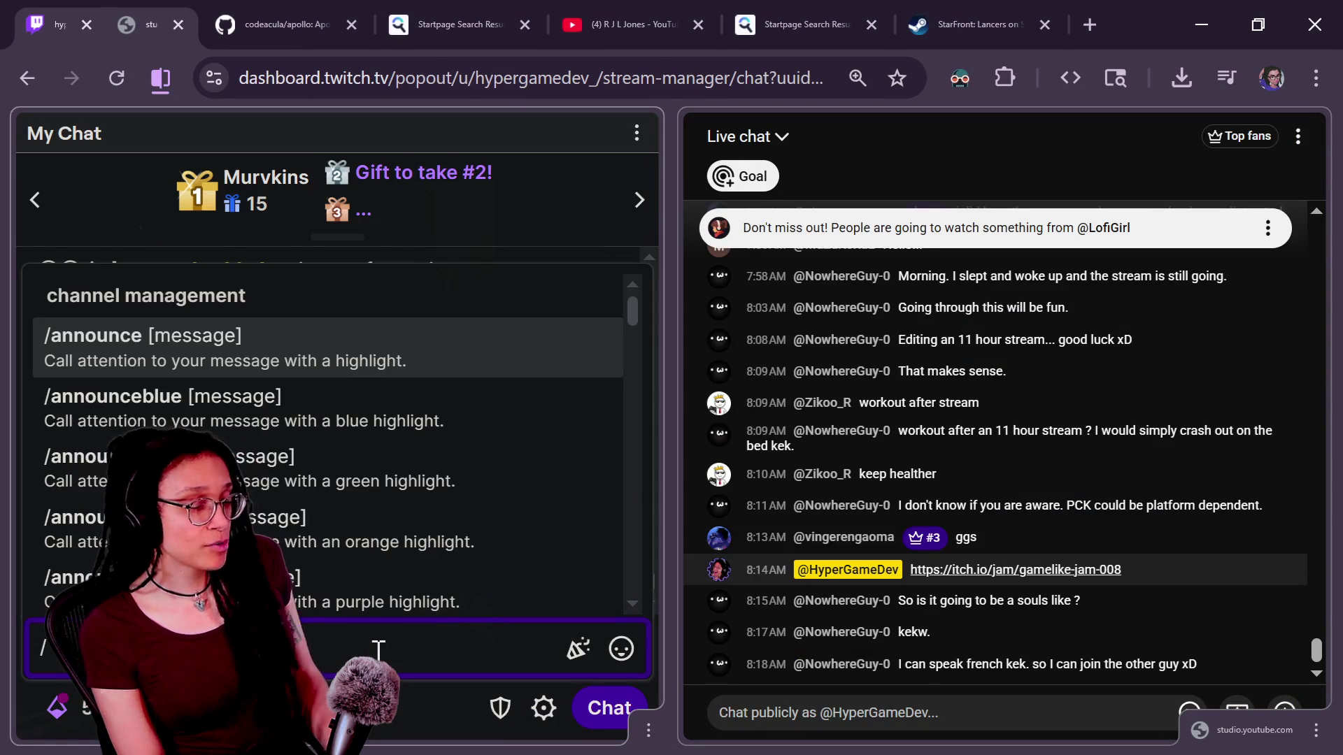
type("raid")
key("alt+Tab")
key("alt+Tab")
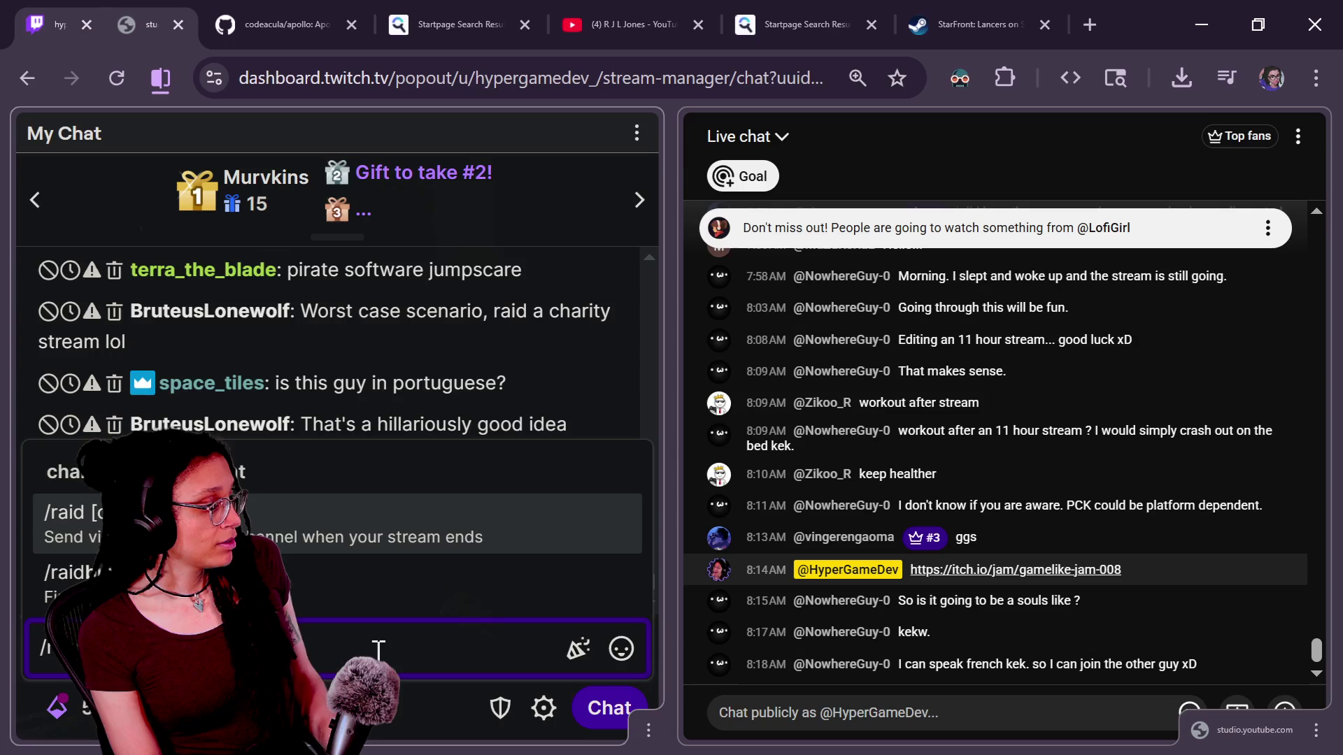
key("alt+Tab")
key("alt+Tab")
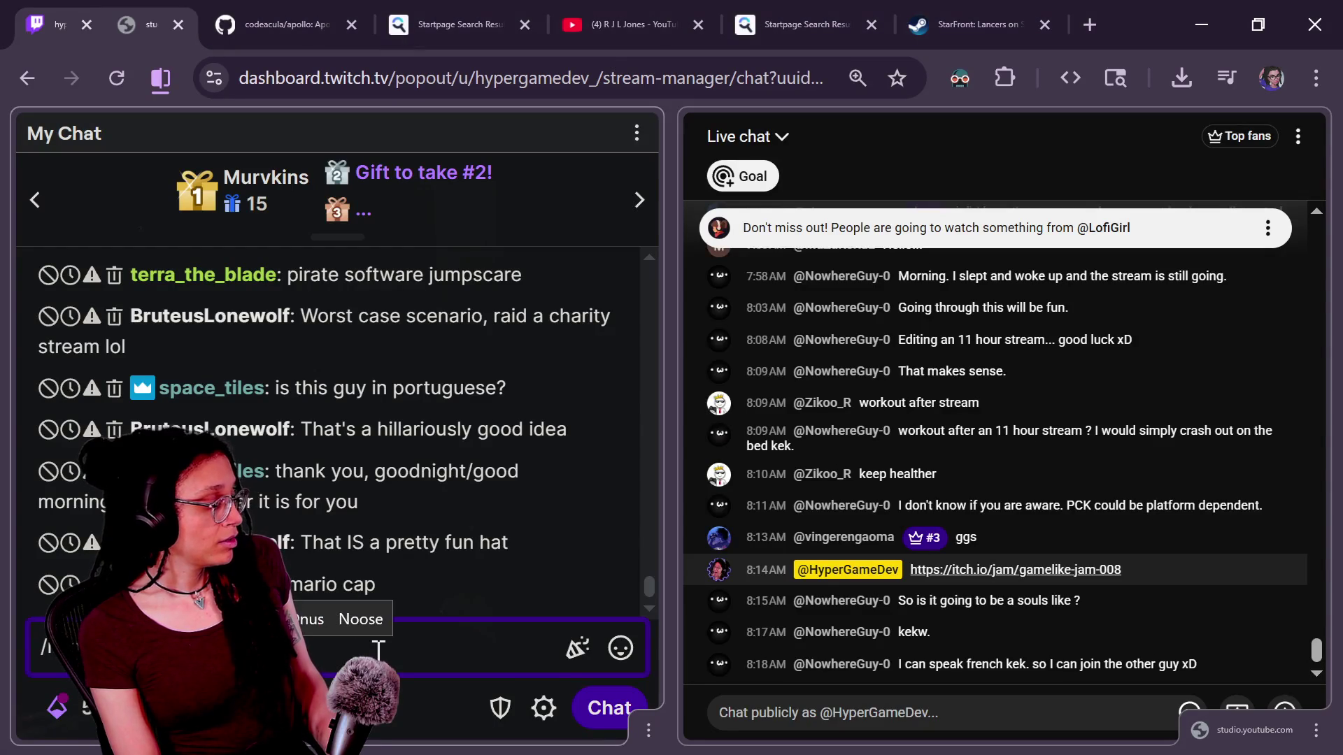
key("alt+Tab")
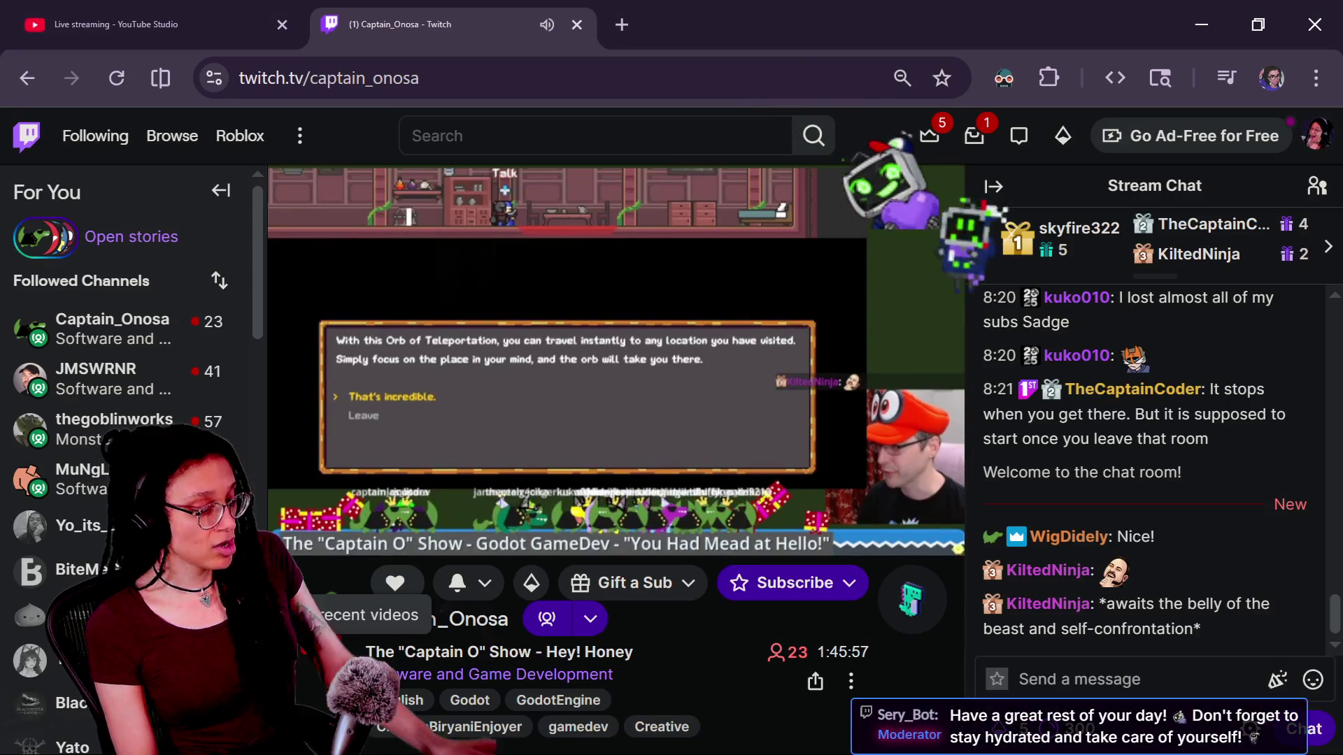
Look through the MuNgLo, masterhanzi and Athano live streams from the sidebar
left_click(89, 489)
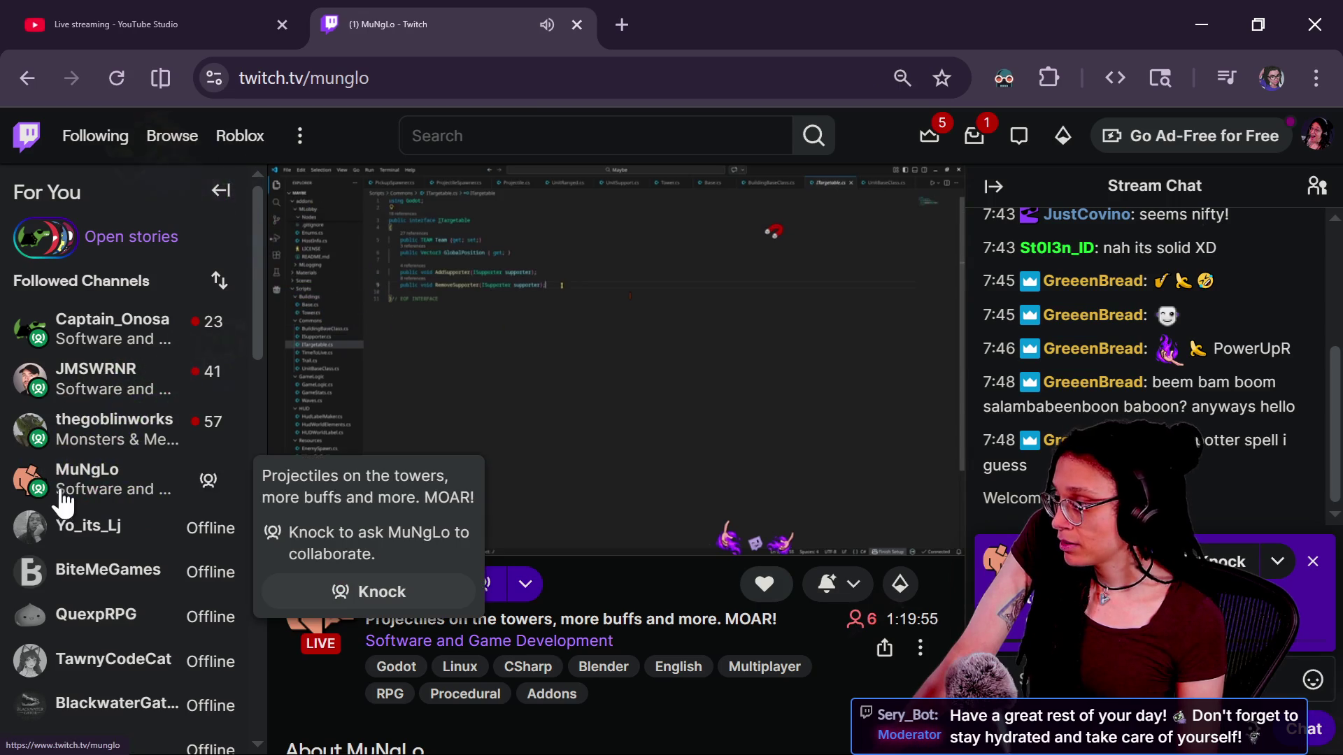
scroll(112, 463, "down", 10)
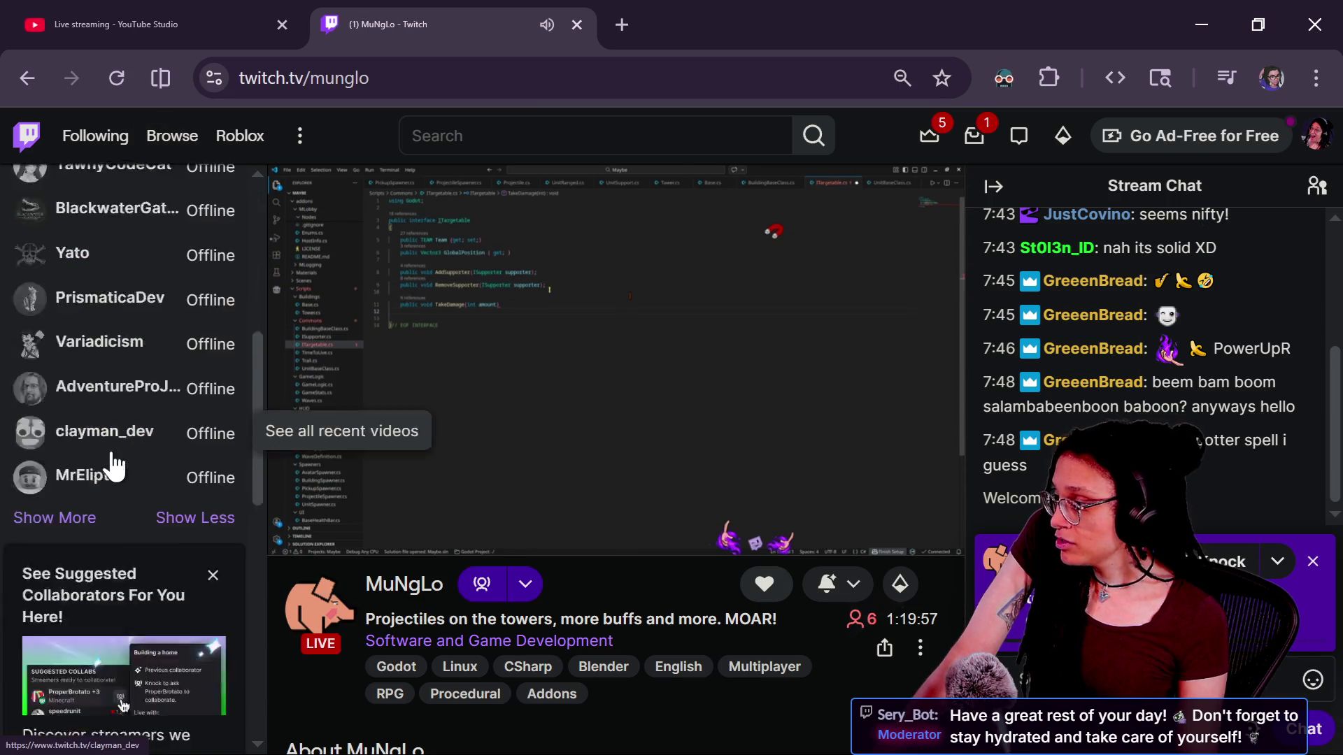
scroll(112, 456, "up", 10)
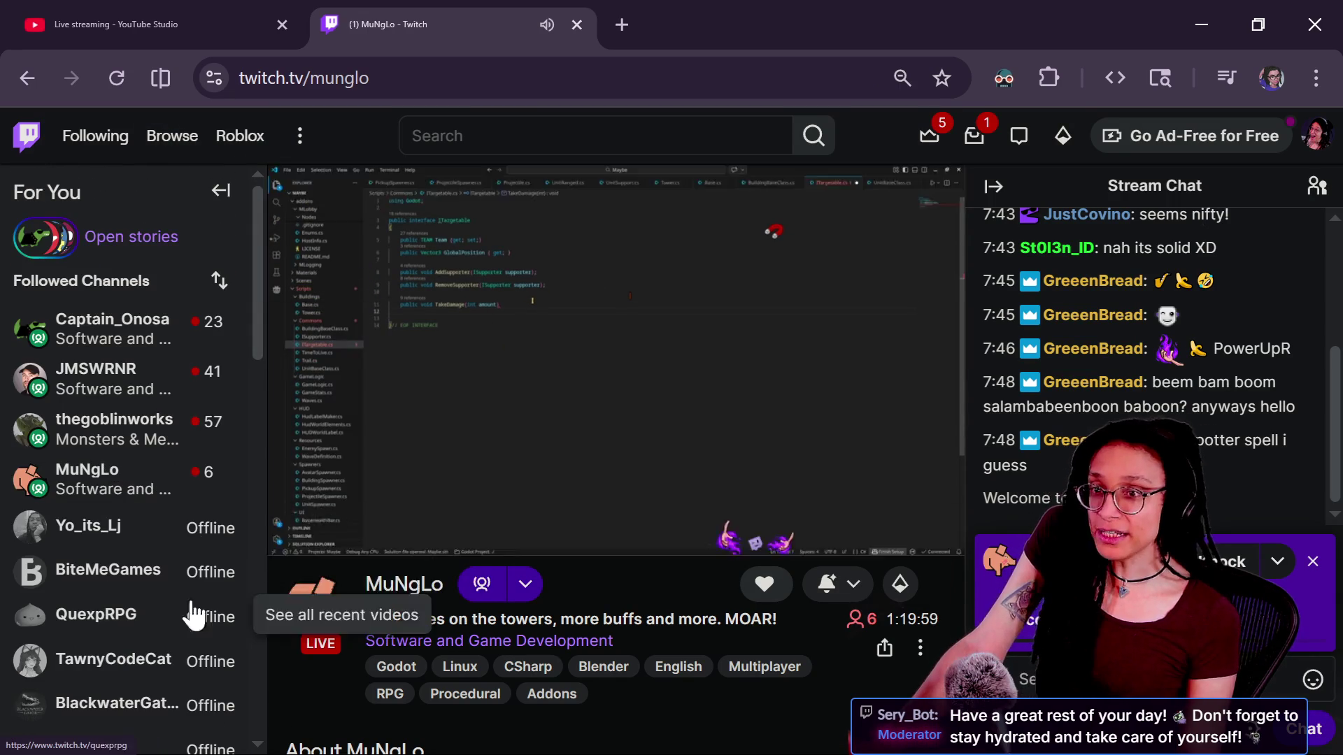
scroll(68, 476, "down", 10)
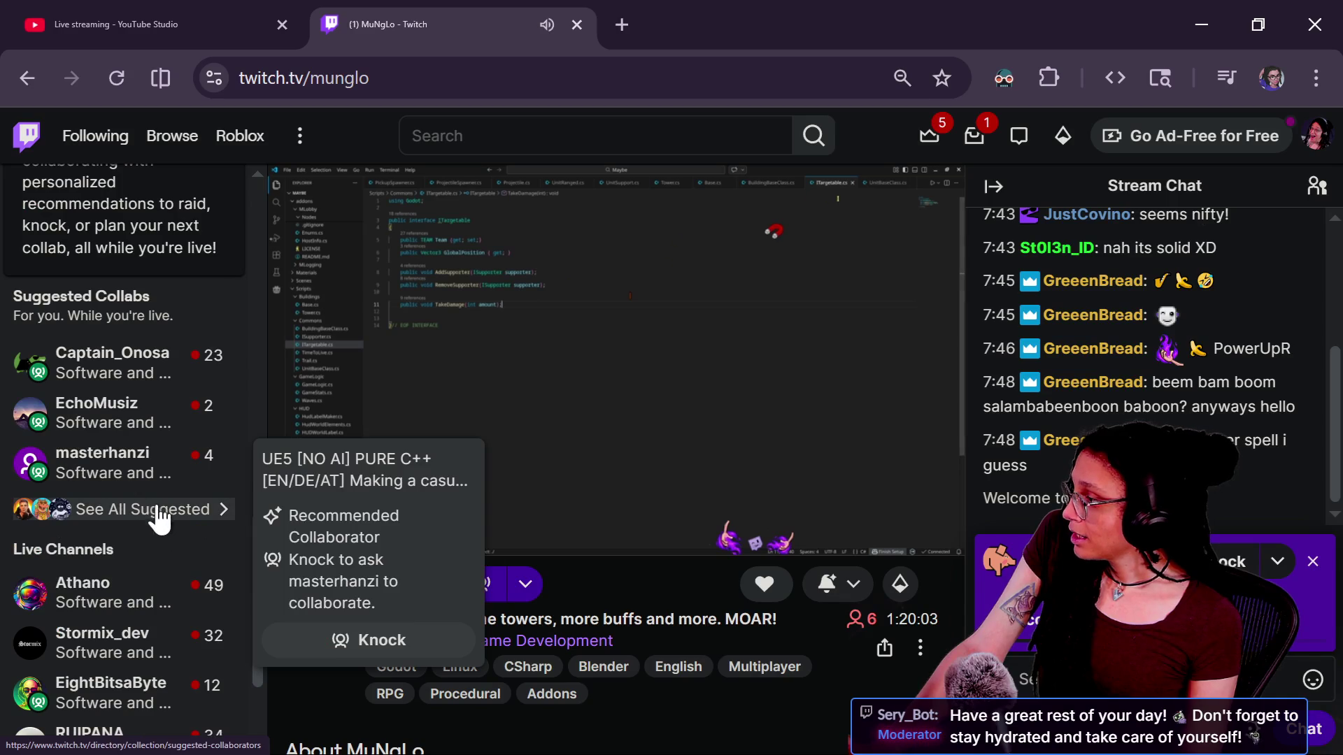
left_click(168, 463)
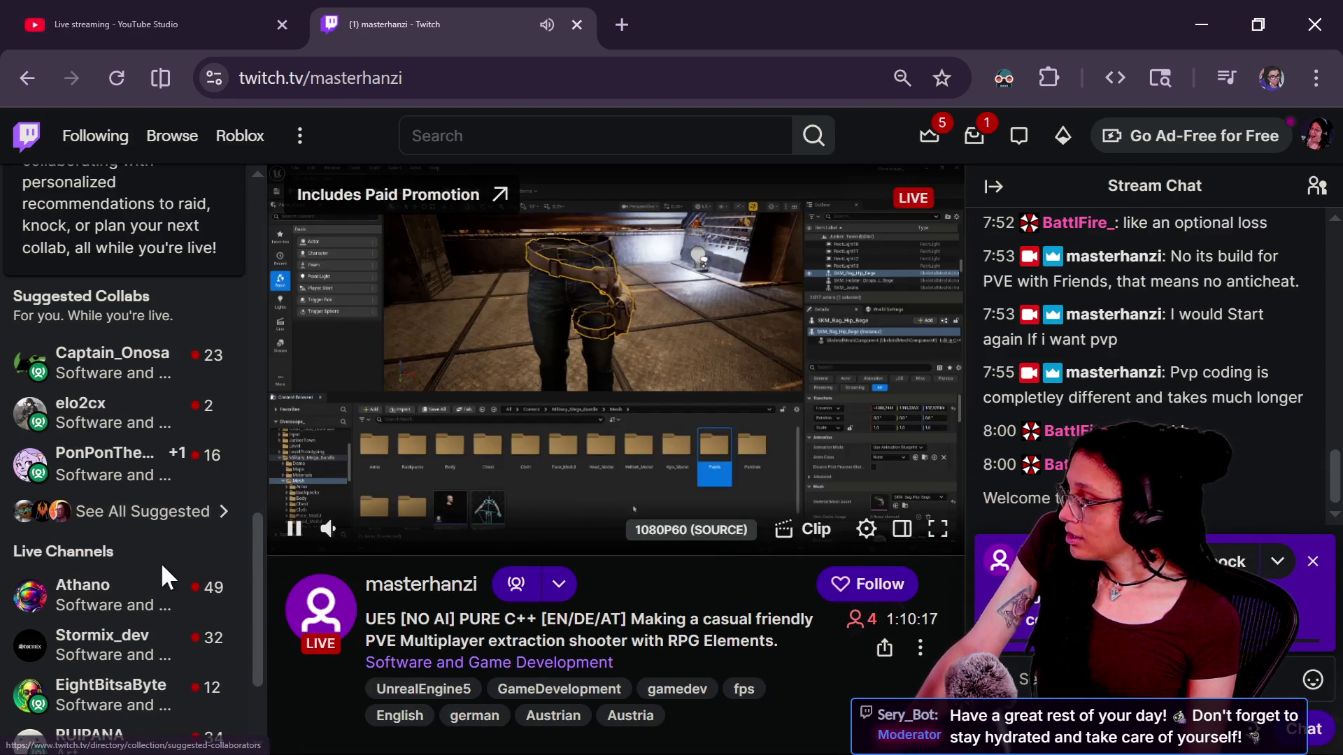
scroll(161, 562, "down", 2)
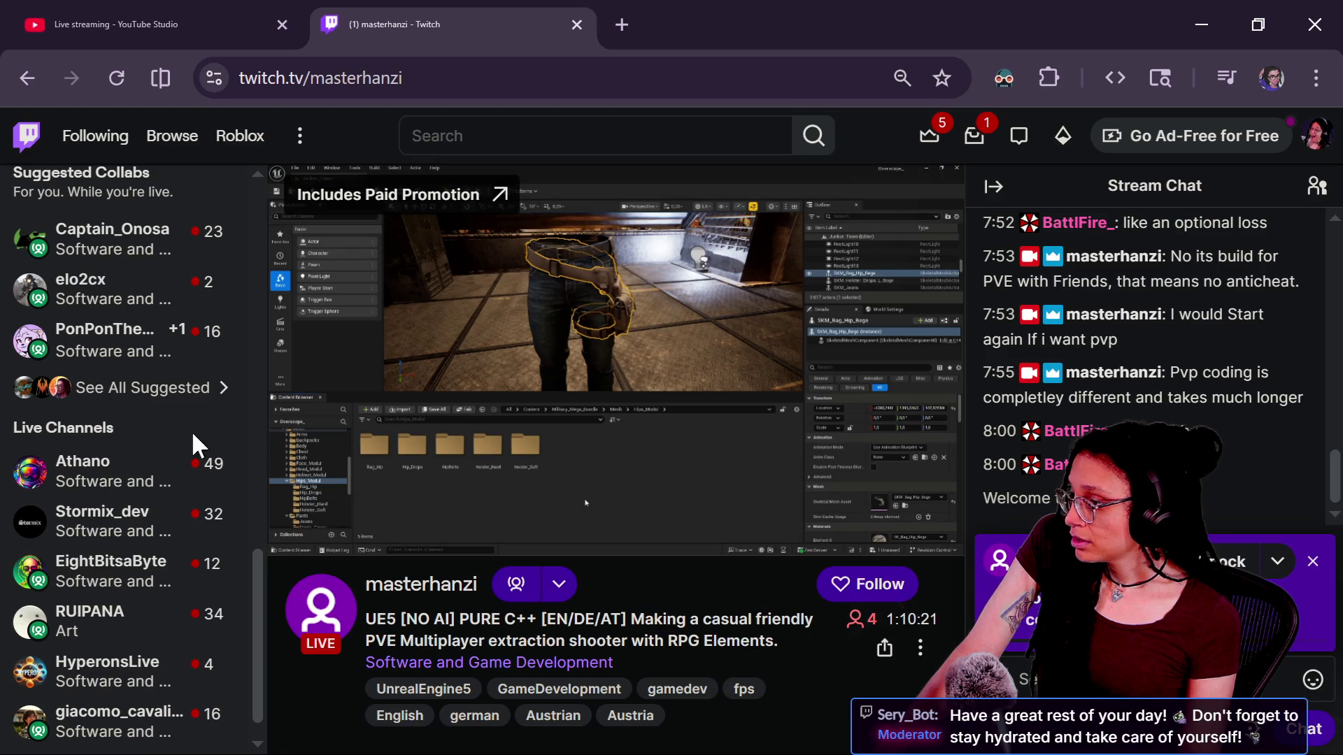
left_click(141, 462)
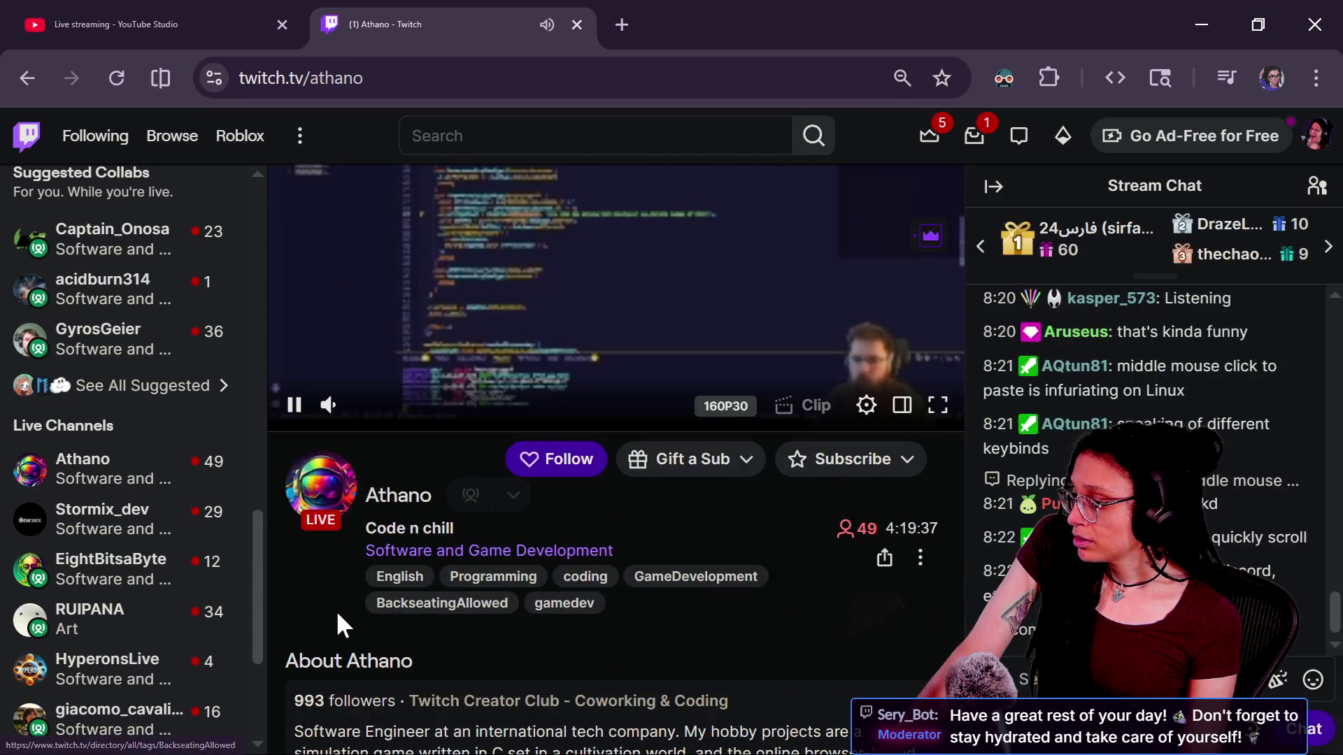
scroll(337, 614, "down", 3)
scroll(338, 614, "up", 4)
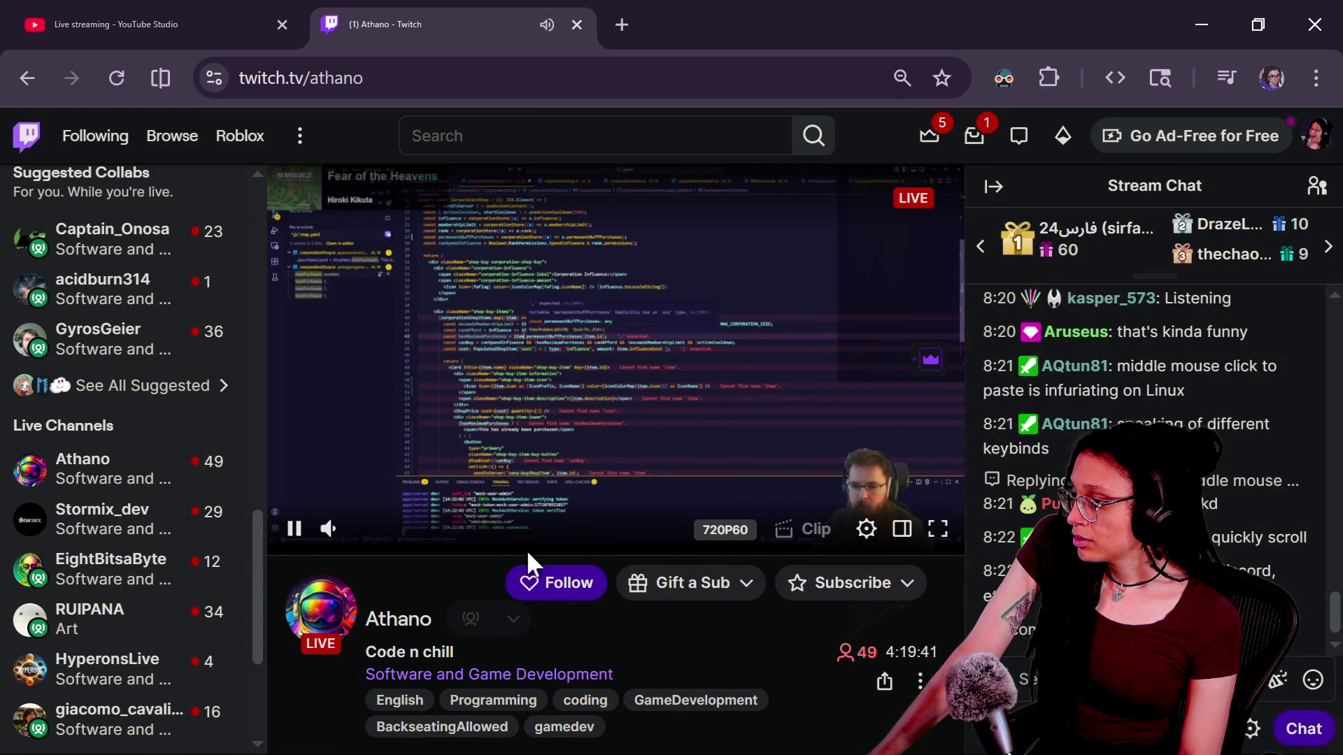
right_click(91, 469)
left_click(196, 179)
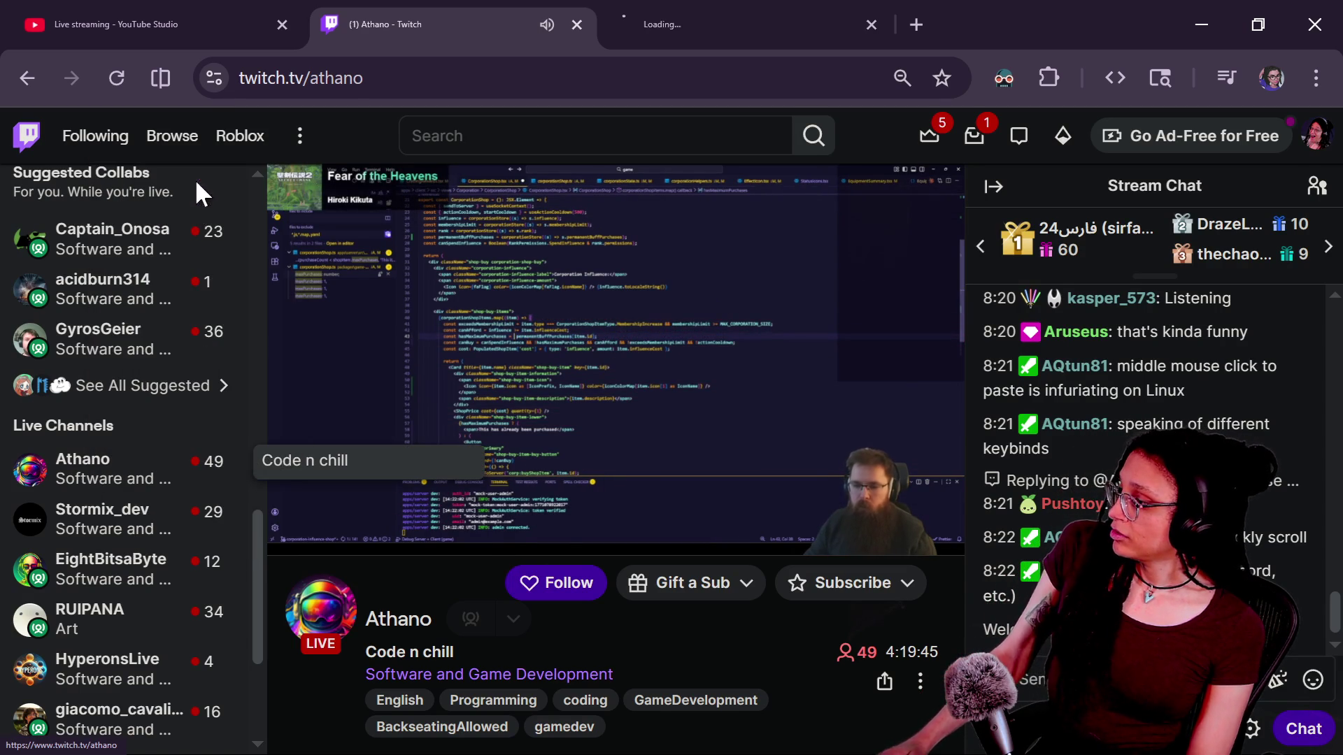
left_click(105, 519)
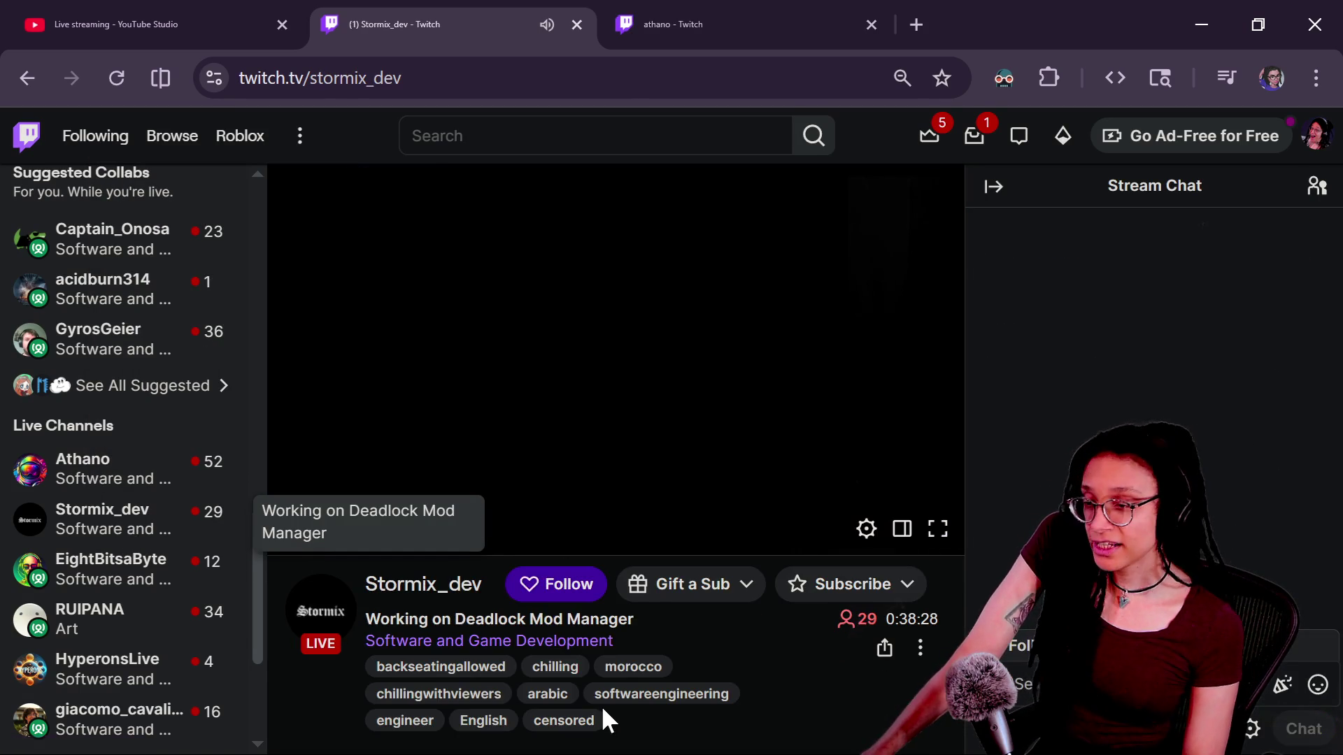